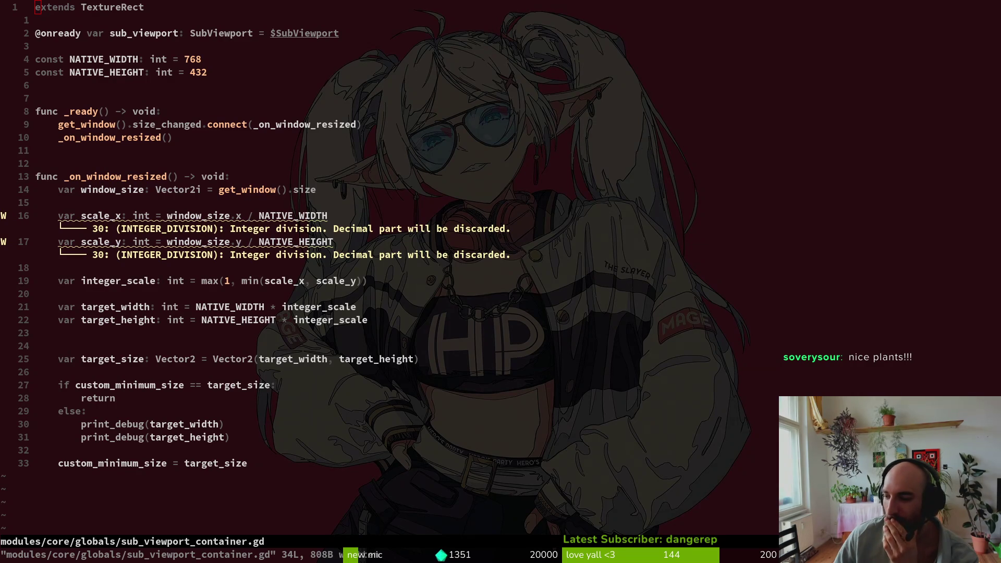
Review the integer-scaling window-resize code around line 16 of sub_viewport_container.gd, then switch windows
{"action": "left_click", "coordinate": [156, 204]}
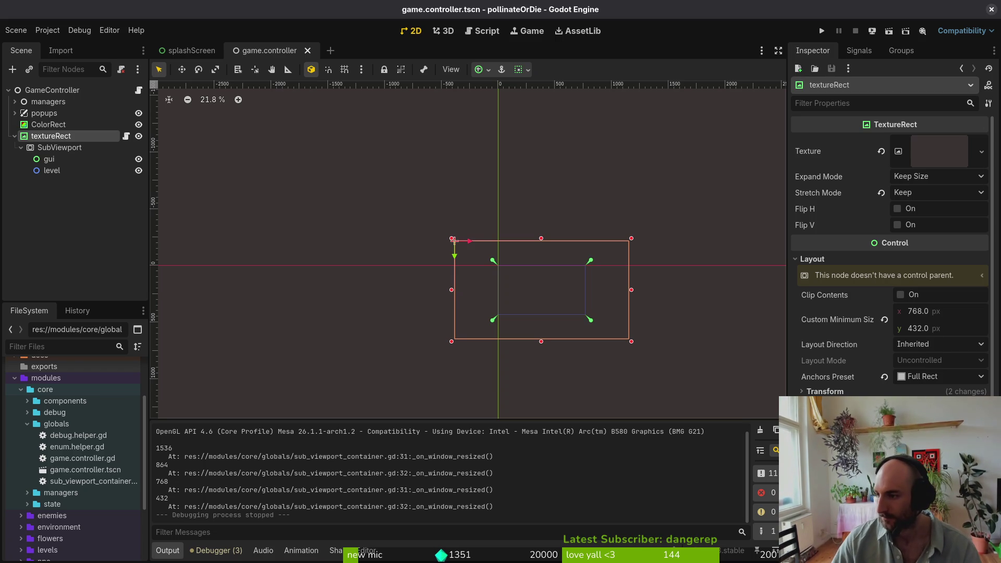
{"action": "key", "text": "alt+Tab"}
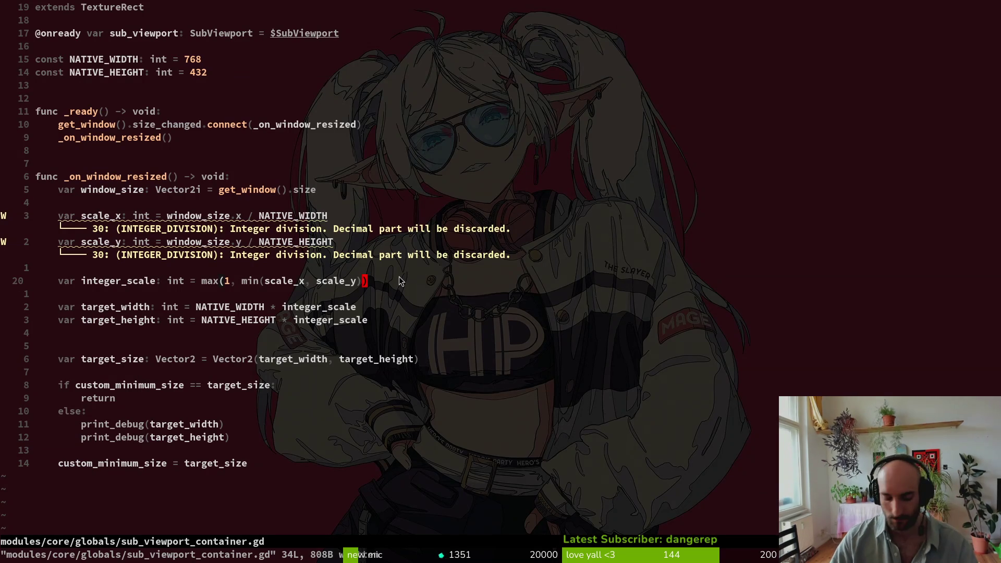
Remove the stray dash before custom_minimum_size on line 33
{"action": "key", "text": "g"}
{"action": "key", "text": "g"}
{"action": "key", "text": "shift+v"}
{"action": "key", "text": "shift+g"}
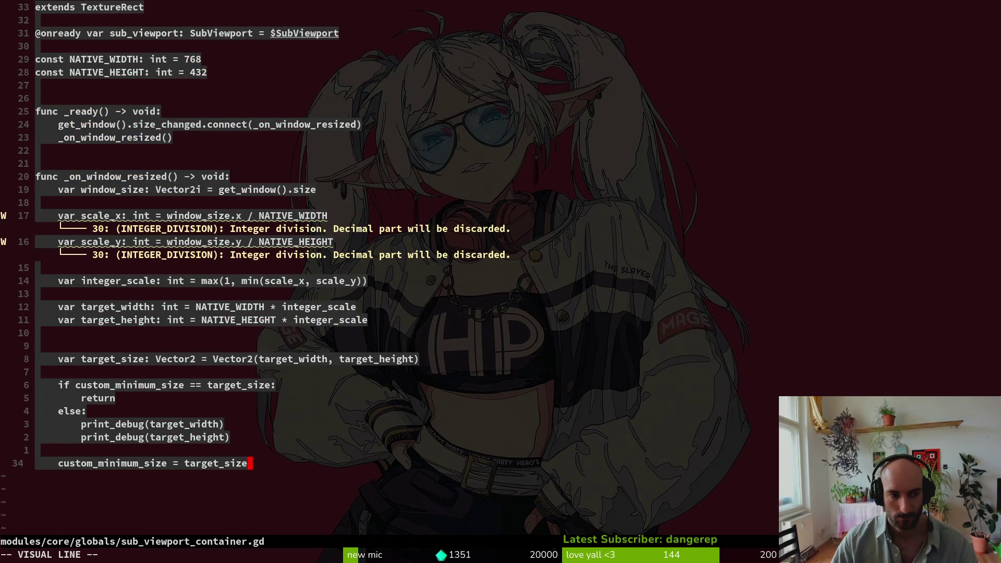
{"action": "key", "text": "asciicircum"}
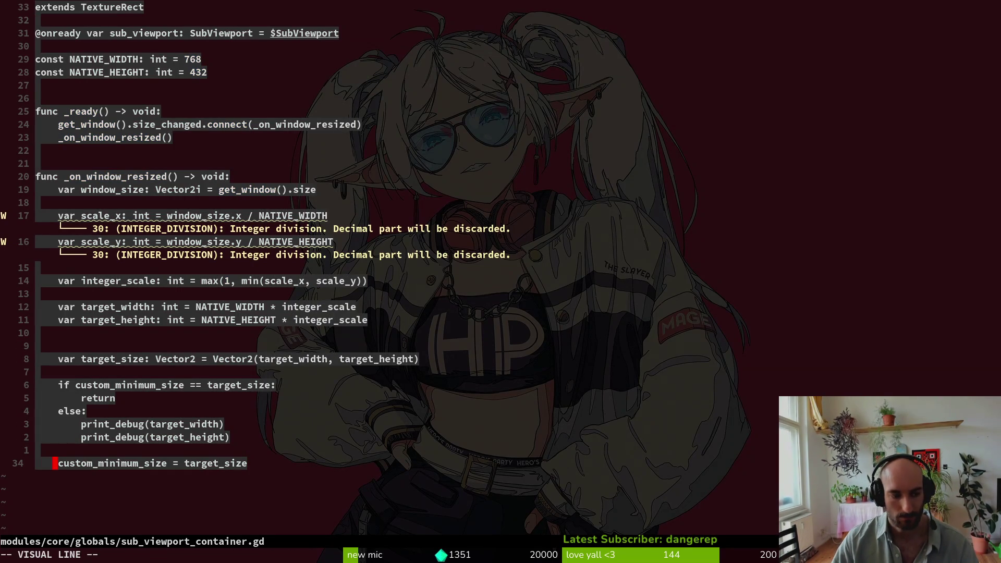
{"action": "key", "text": "k"}
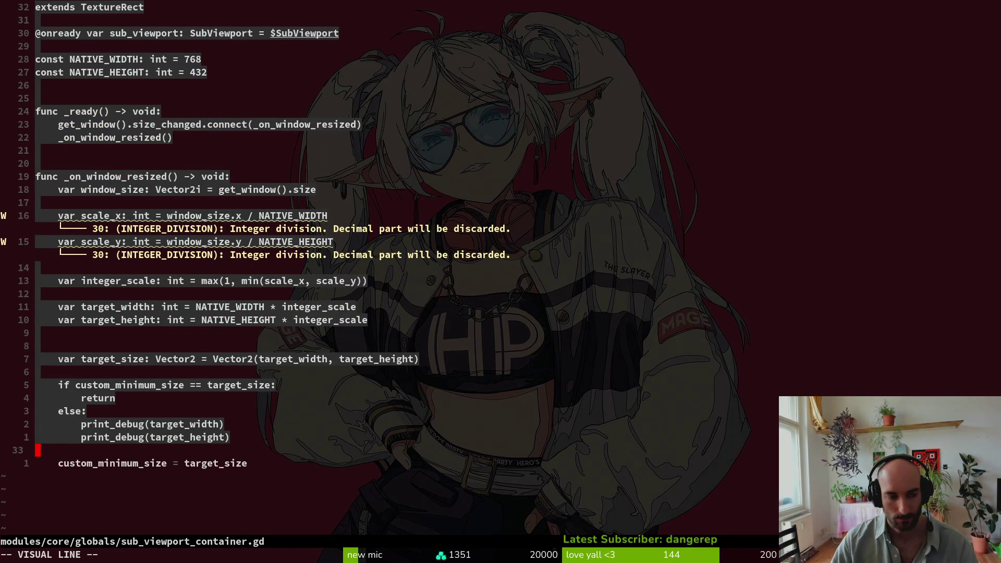
{"action": "key", "text": "Escape"}
{"action": "type", "text": "j"}
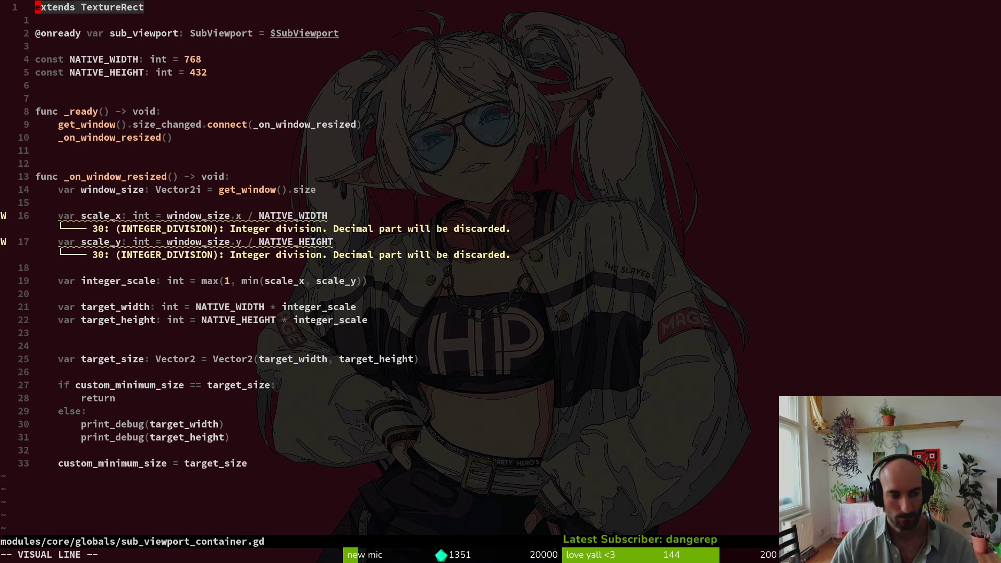
{"action": "type", "text": "i-"}
{"action": "key", "text": "BackSpace"}
{"action": "key", "text": "Escape"}
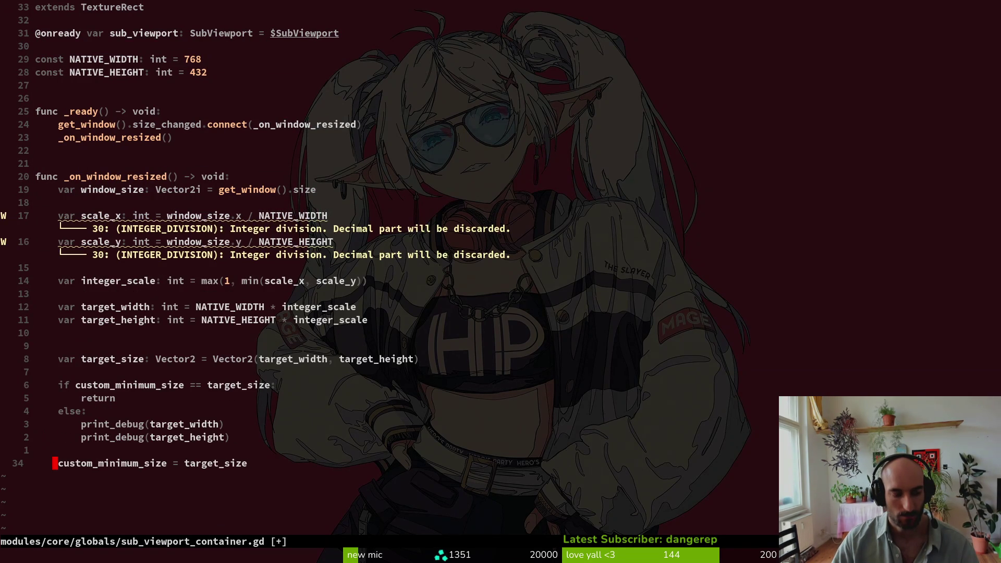
Re-indent every line with ggVG= and save the script with :w
{"action": "key", "text": "g"}
{"action": "key", "text": "g"}
{"action": "key", "text": "V"}
{"action": "key", "text": "G"}
{"action": "key", "text": "equal"}
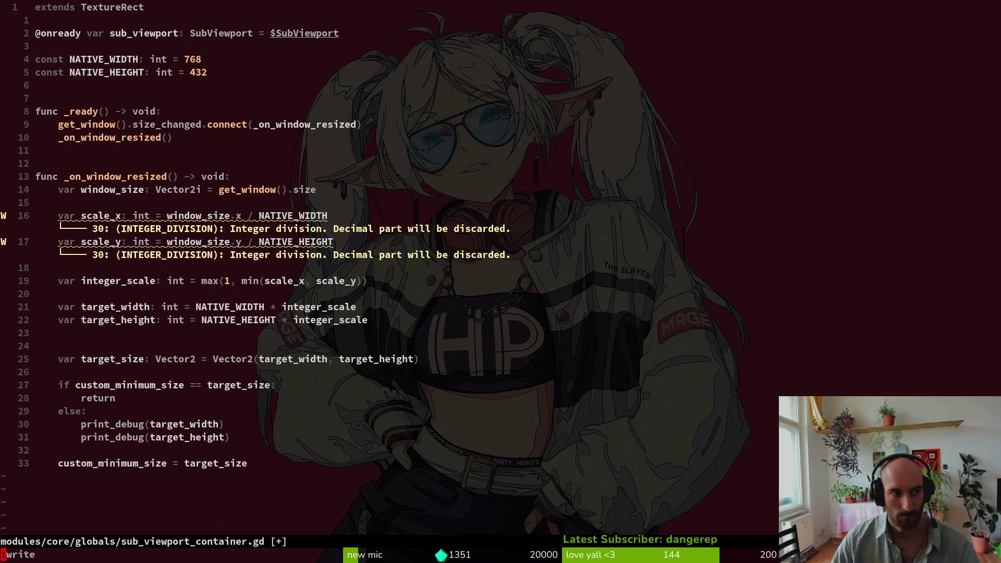
{"action": "type", "text": ":w"}
{"action": "key", "text": "Return"}
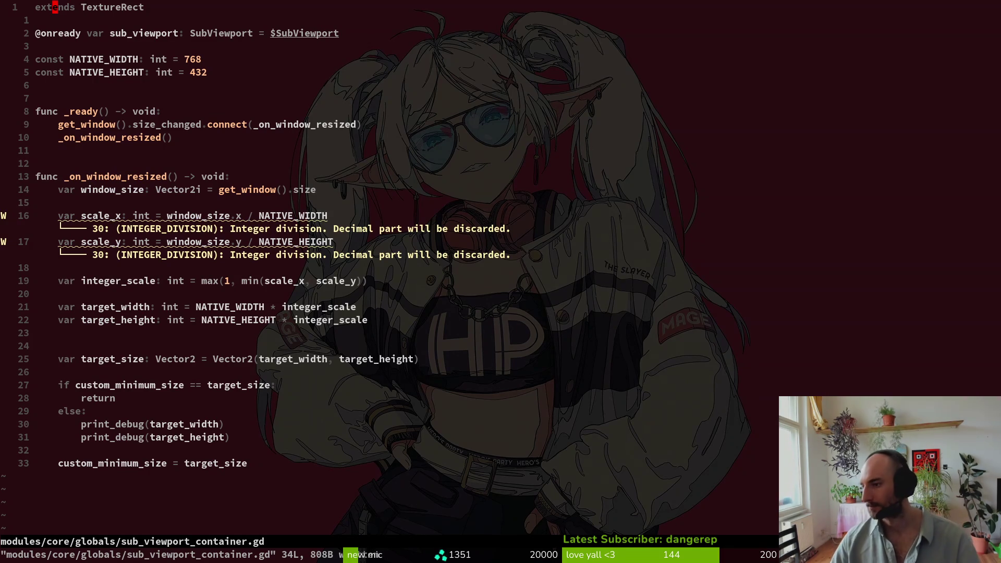
{"action": "key", "text": "alt+Tab"}
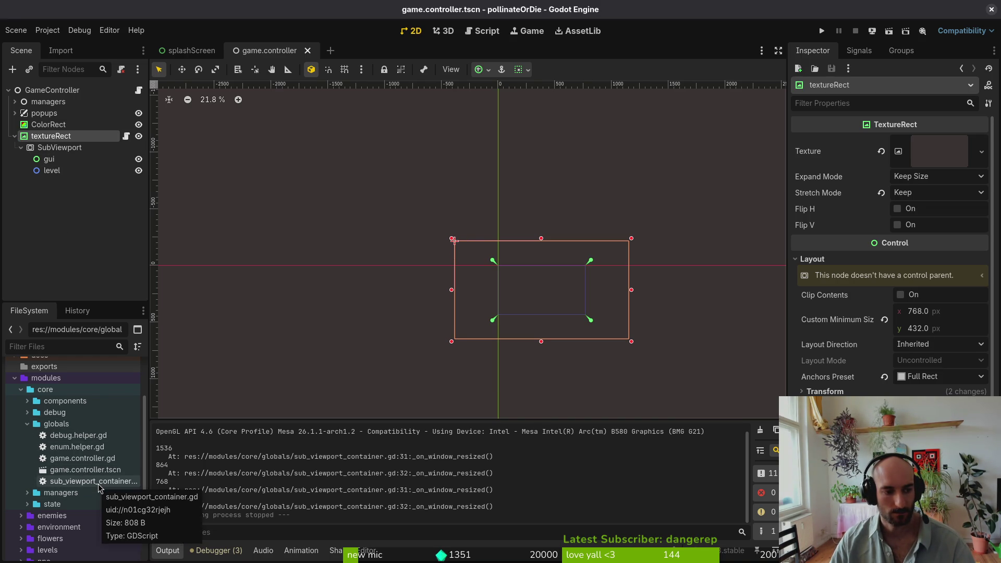
Resize the ColorRect to 1500 × 790 and drag it up-left on the canvas
{"action": "left_click", "coordinate": [27, 424]}
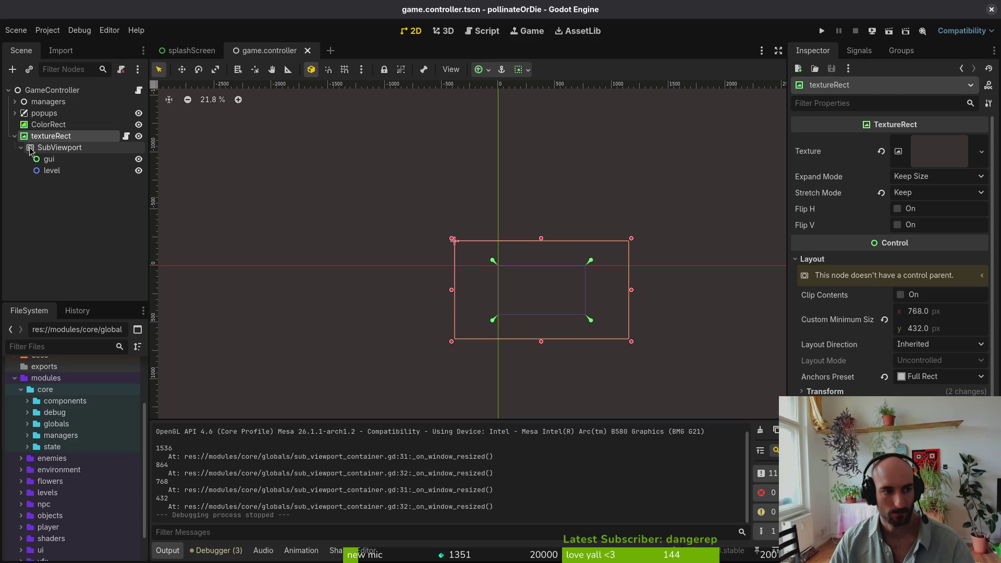
{"action": "left_click", "coordinate": [56, 148]}
{"action": "left_click", "coordinate": [58, 137]}
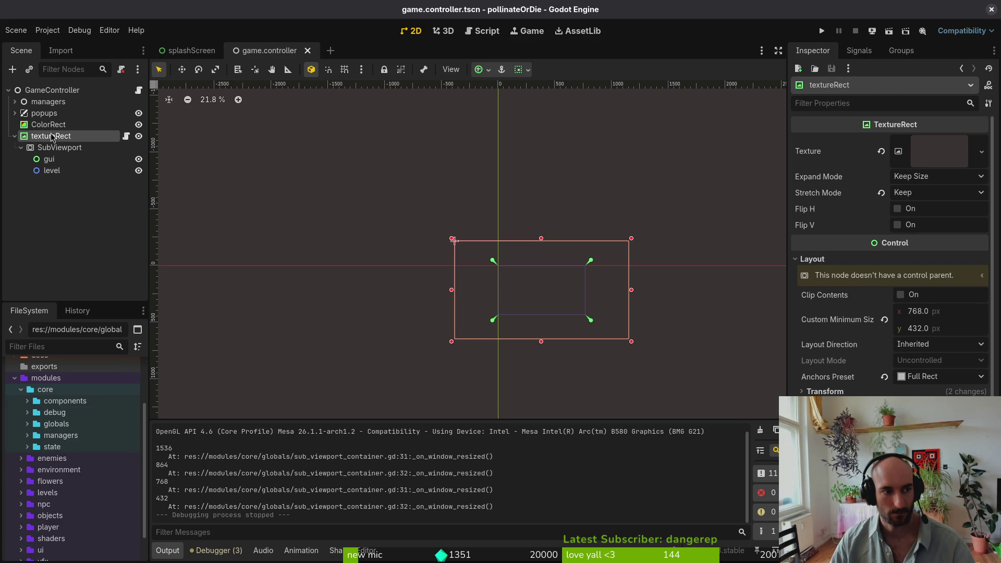
{"action": "left_click", "coordinate": [46, 127]}
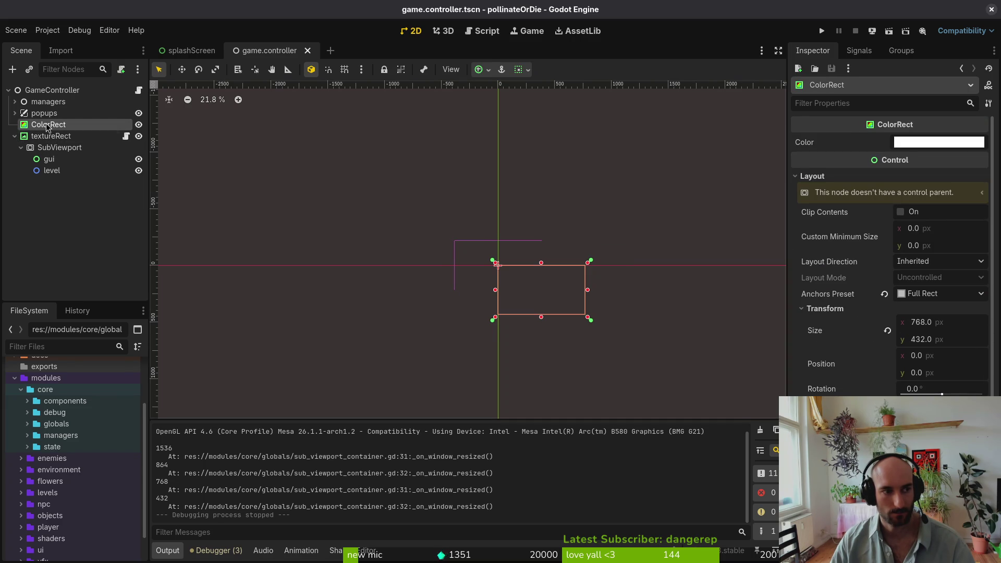
{"action": "left_click", "coordinate": [955, 321]}
{"action": "type", "text": "1500"}
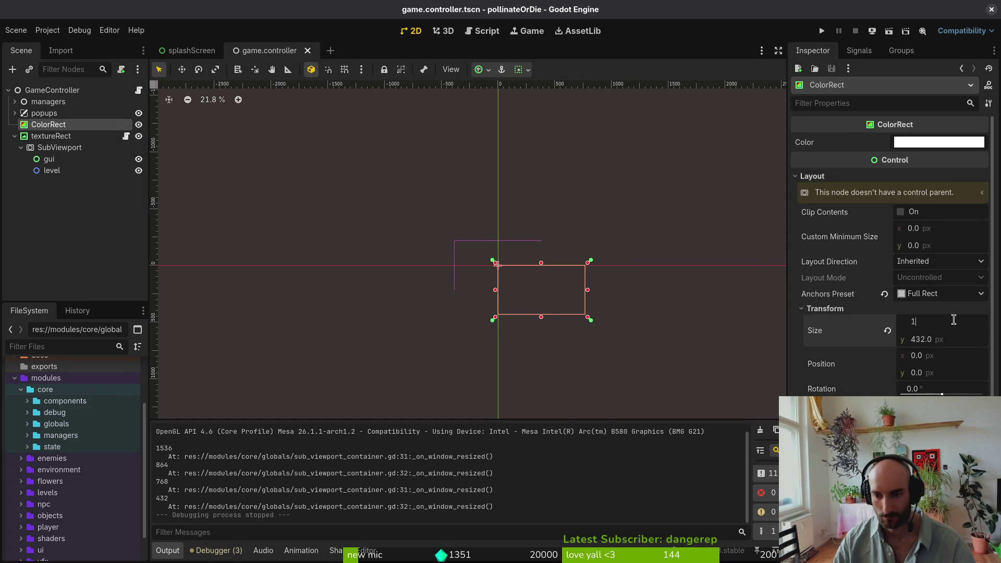
{"action": "key", "text": "Tab"}
{"action": "type", "text": "790"}
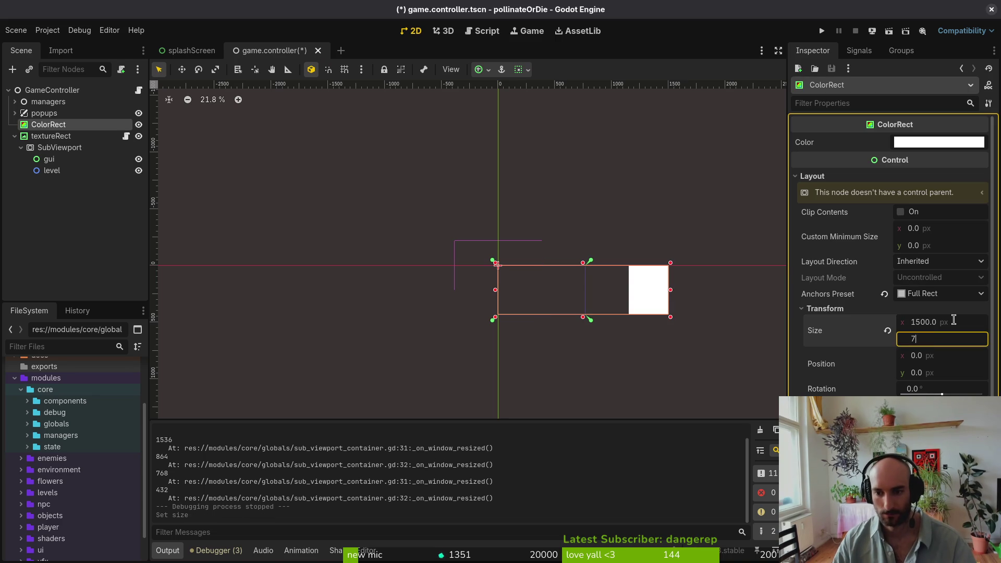
{"action": "key", "text": "Return"}
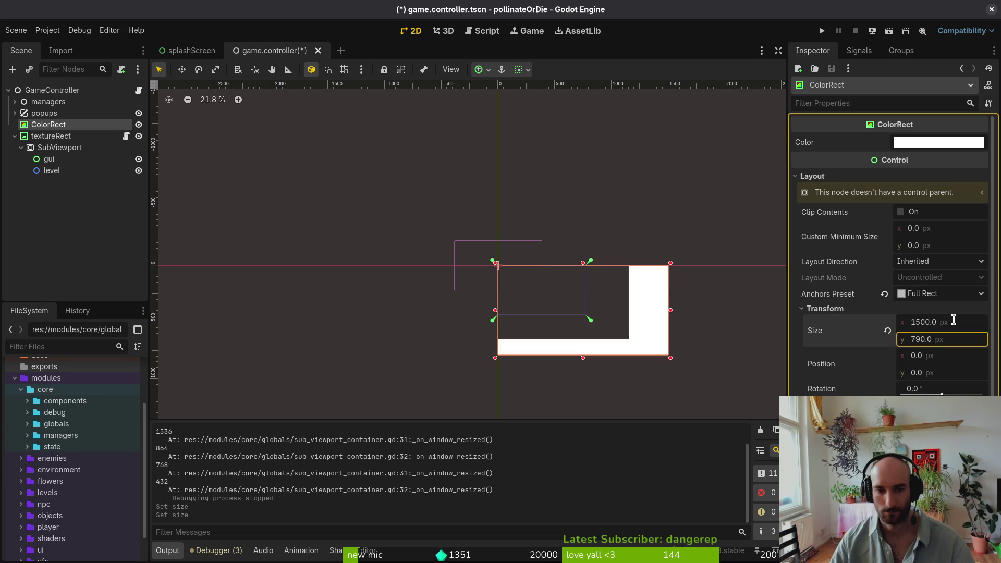
{"action": "left_click_drag", "start_coordinate": [656, 336], "coordinate": [640, 325]}
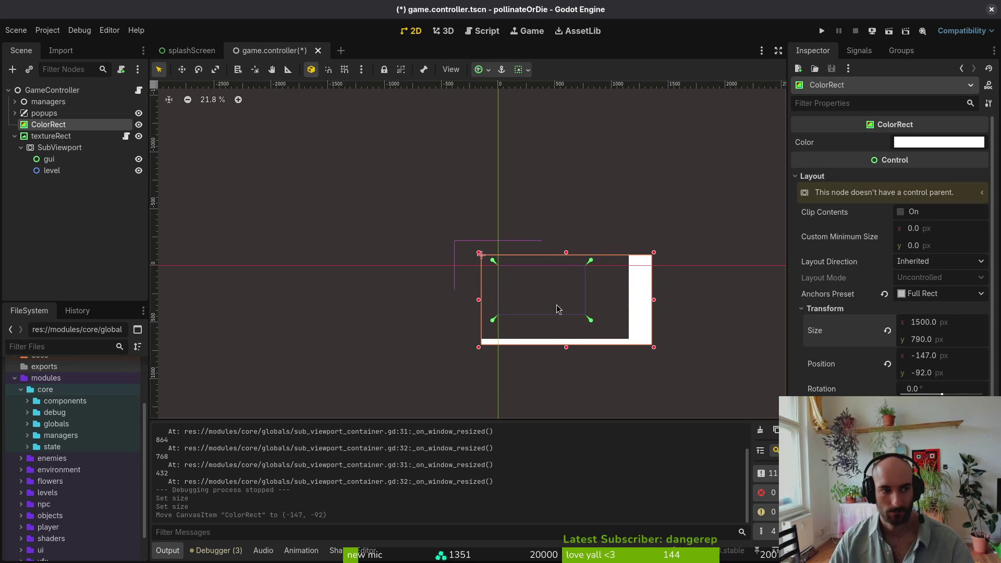
Check textureRect's Transform, then revert the SubViewport size to its default
{"action": "left_click", "coordinate": [50, 139]}
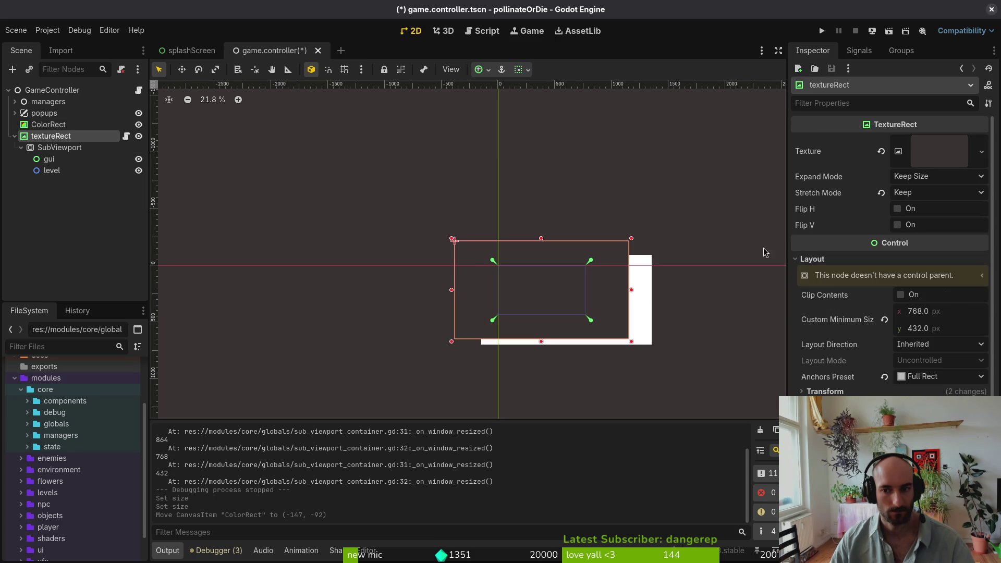
{"action": "left_click", "coordinate": [875, 392]}
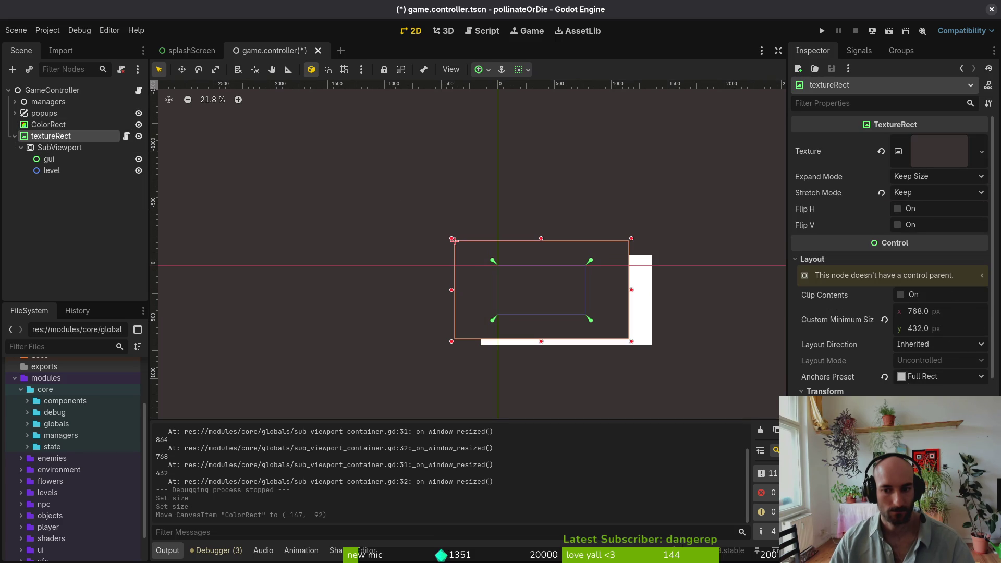
{"action": "left_click", "coordinate": [59, 148]}
{"action": "left_click", "coordinate": [882, 287]}
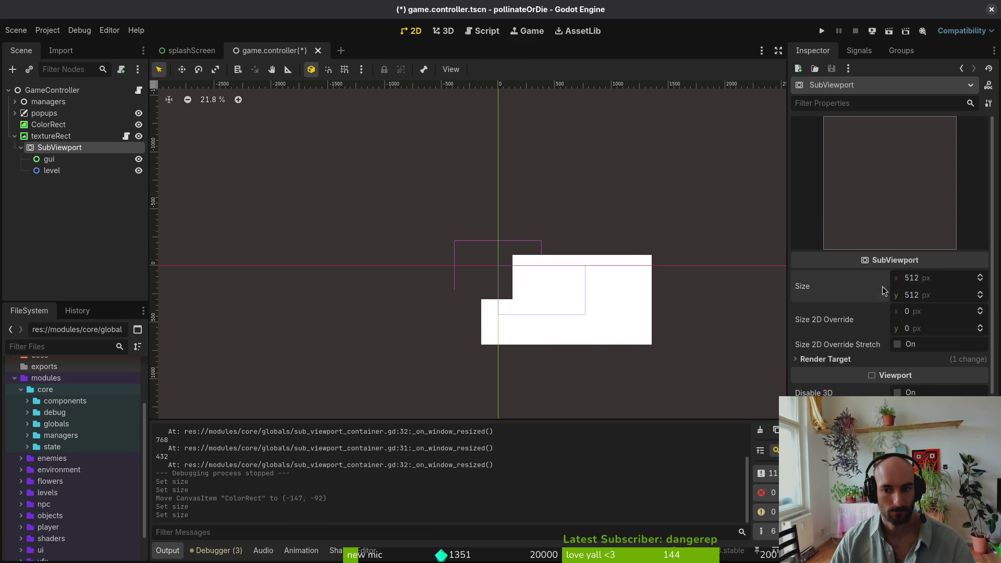
Give the SubViewport a size of 768 × 432 and save game.controller
{"action": "key", "text": "ctrl+s"}
{"action": "left_click", "coordinate": [939, 283]}
{"action": "type", "text": "768"}
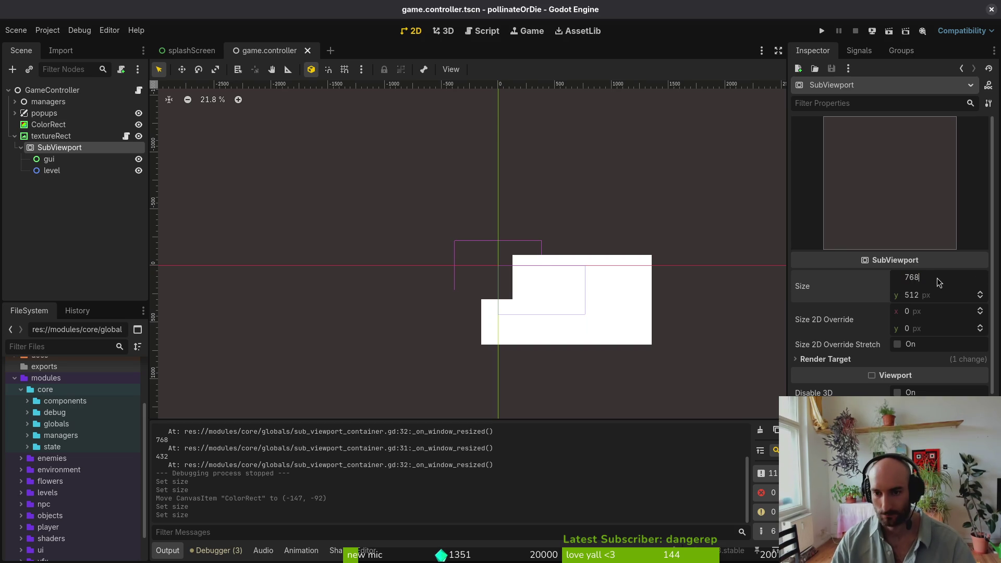
{"action": "key", "text": "Tab"}
{"action": "type", "text": "432"}
{"action": "key", "text": "Return"}
{"action": "key", "text": "ctrl+s"}
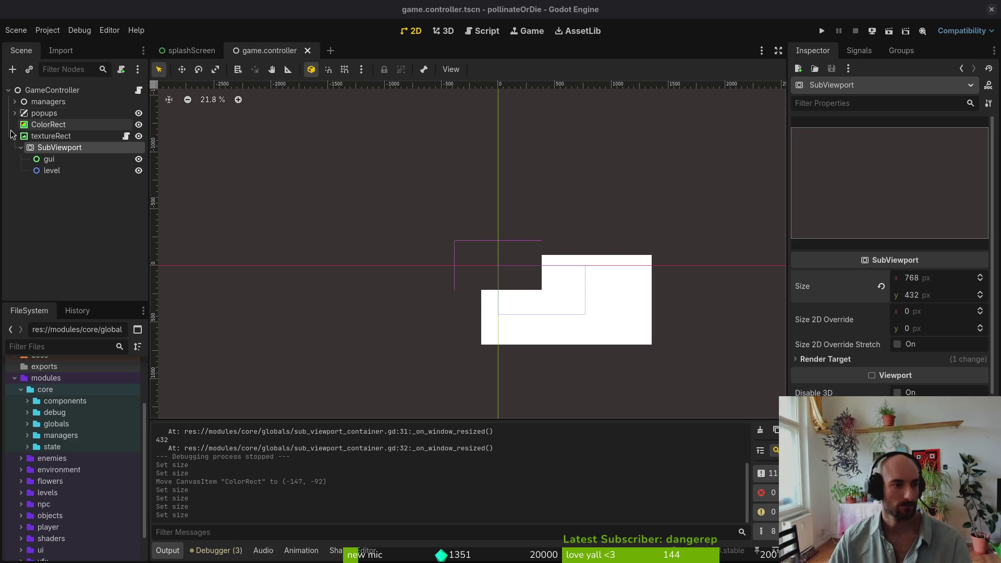
Add a CanvasLayer node under GameController
{"action": "left_click", "coordinate": [46, 91]}
{"action": "key", "text": "ctrl+a"}
{"action": "type", "text": "can"}
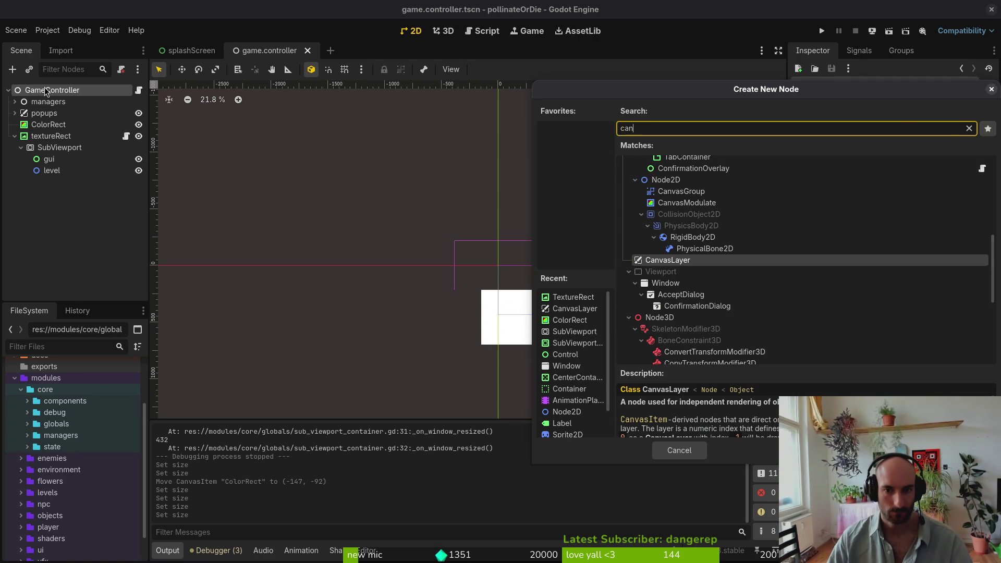
{"action": "type", "text": "vas"}
{"action": "key", "text": "Return"}
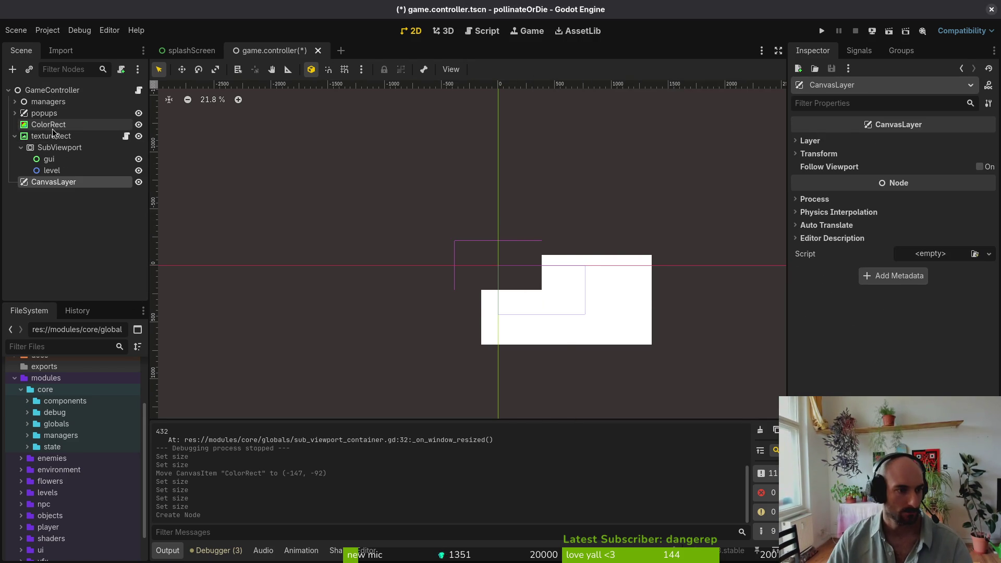
Move ColorRect, textureRect and SubViewport inside the CanvasLayer as siblings
{"action": "left_click", "coordinate": [48, 124]}
{"action": "left_click", "coordinate": [52, 170], "text": "shift"}
{"action": "left_click_drag", "start_coordinate": [52, 170], "coordinate": [47, 183]}
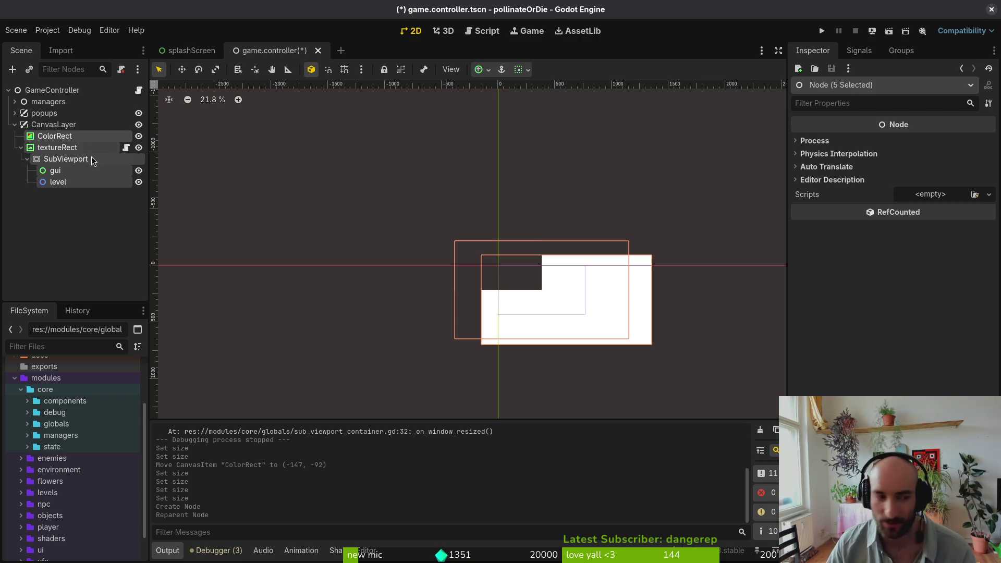
{"action": "left_click_drag", "start_coordinate": [51, 161], "coordinate": [76, 127]}
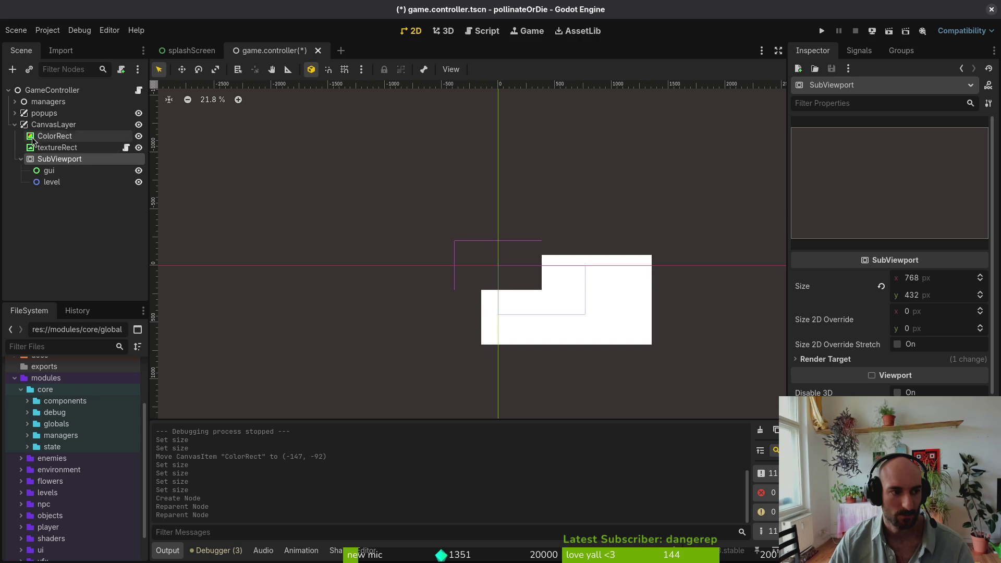
{"action": "left_click", "coordinate": [47, 125]}
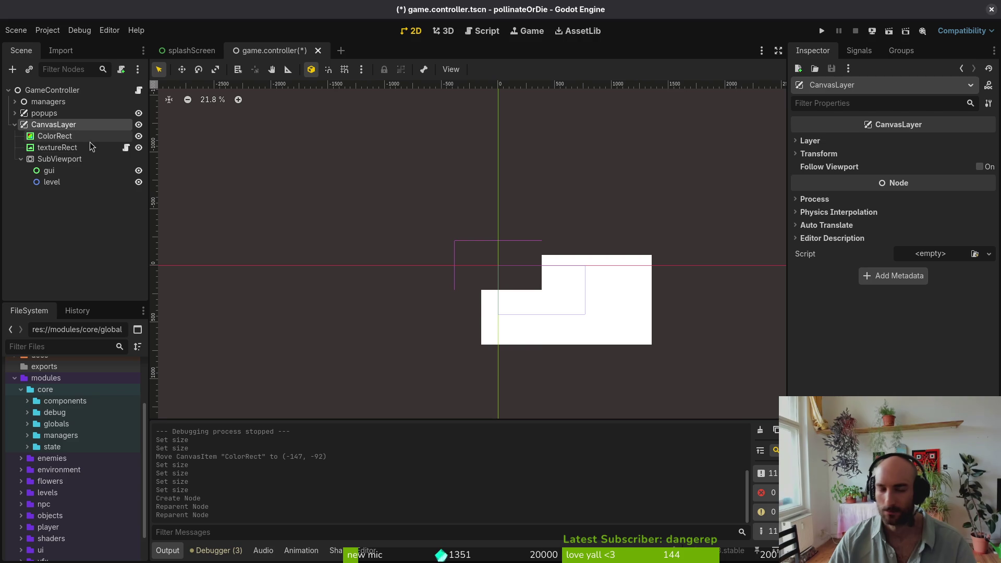
{"action": "left_click", "coordinate": [57, 148]}
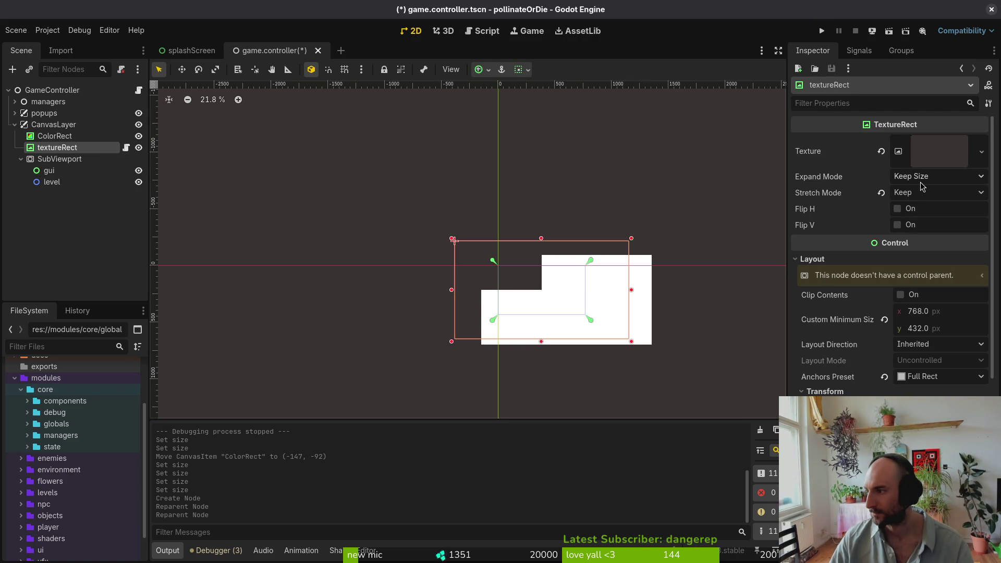
Set textureRect's Stretch Mode to Scale and save the scene
{"action": "left_click", "coordinate": [904, 192]}
{"action": "left_click", "coordinate": [905, 206]}
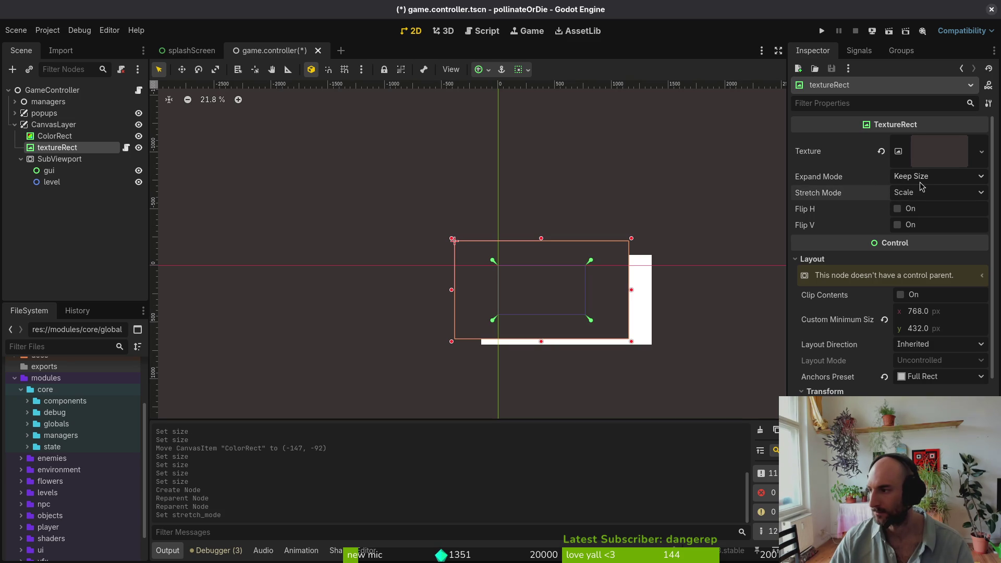
{"action": "key", "text": "ctrl+s"}
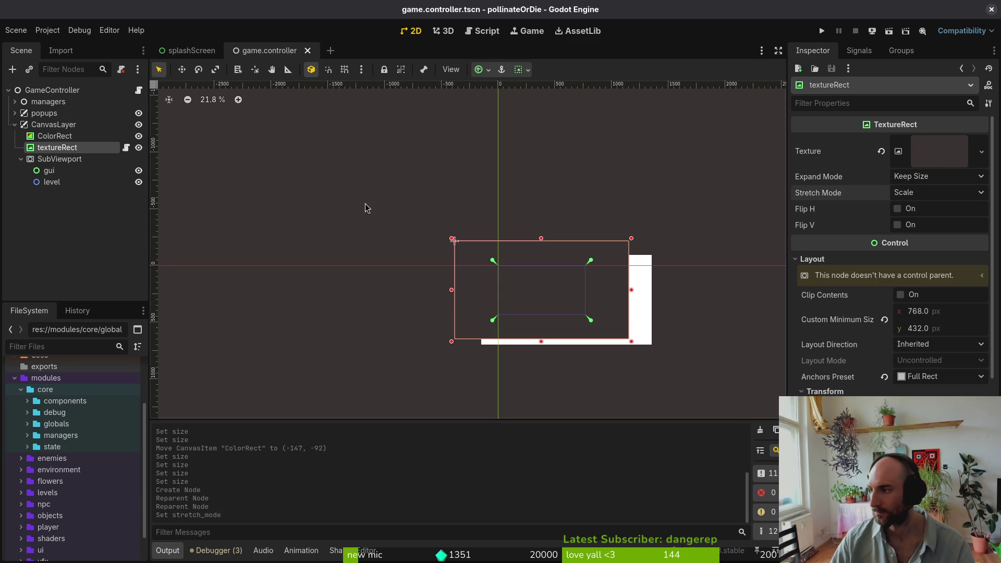
{"action": "key", "text": "Up"}
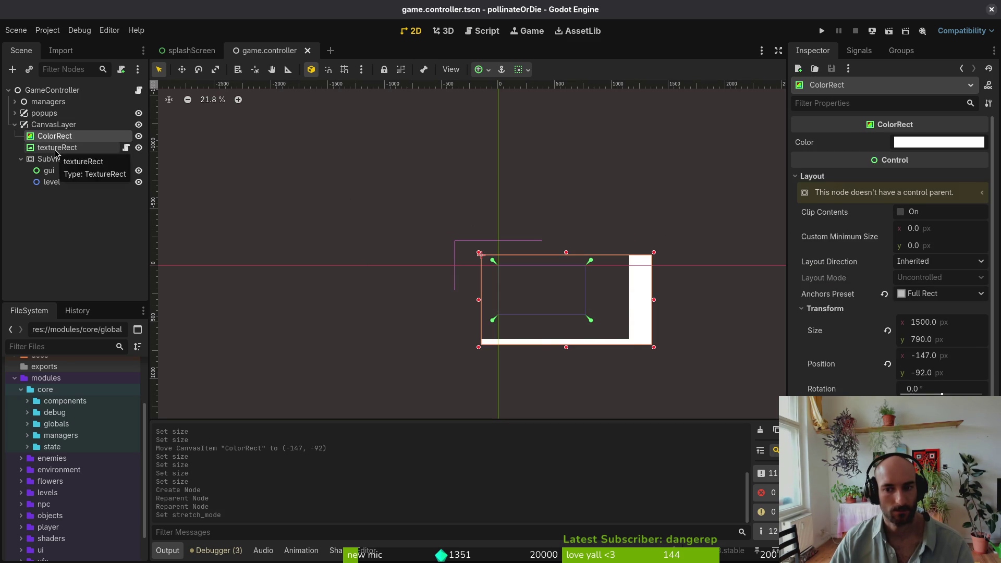
{"action": "key", "text": "Down"}
{"action": "key", "text": "Down"}
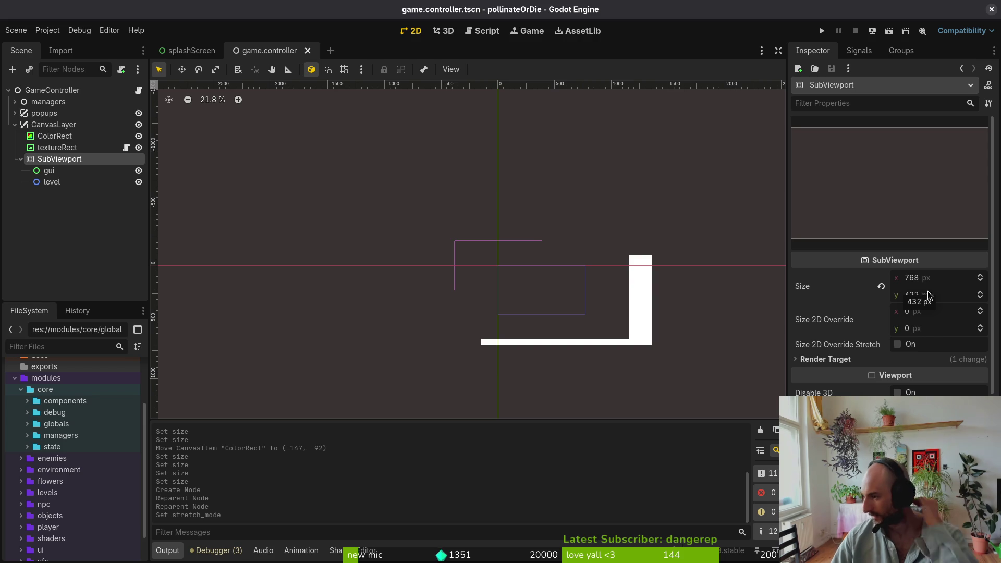
Drag the white ColorRect to position (-372, -129) on the canvas
{"action": "left_click", "coordinate": [55, 136]}
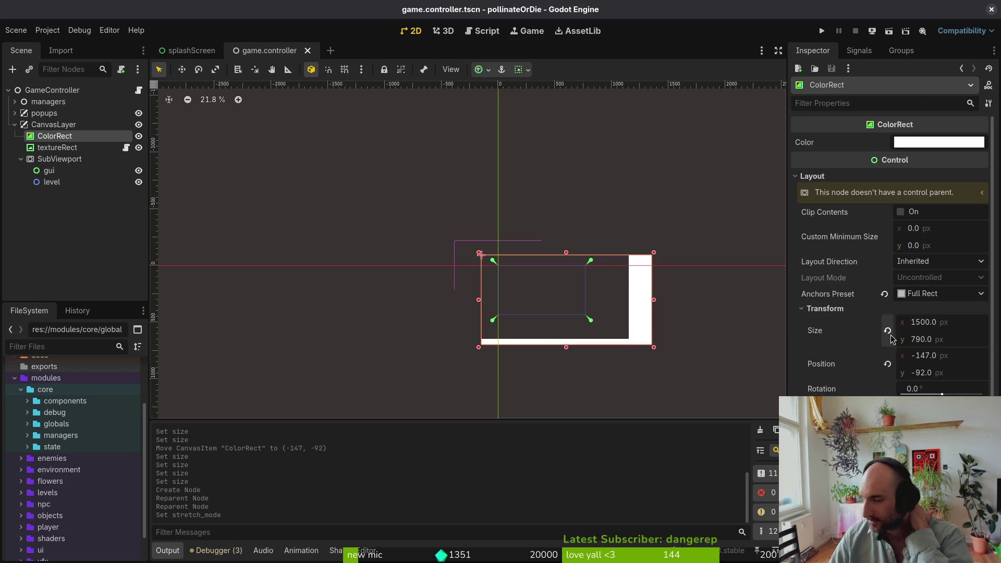
{"action": "left_click_drag", "start_coordinate": [646, 327], "coordinate": [612, 321]}
{"action": "left_click", "coordinate": [59, 160]}
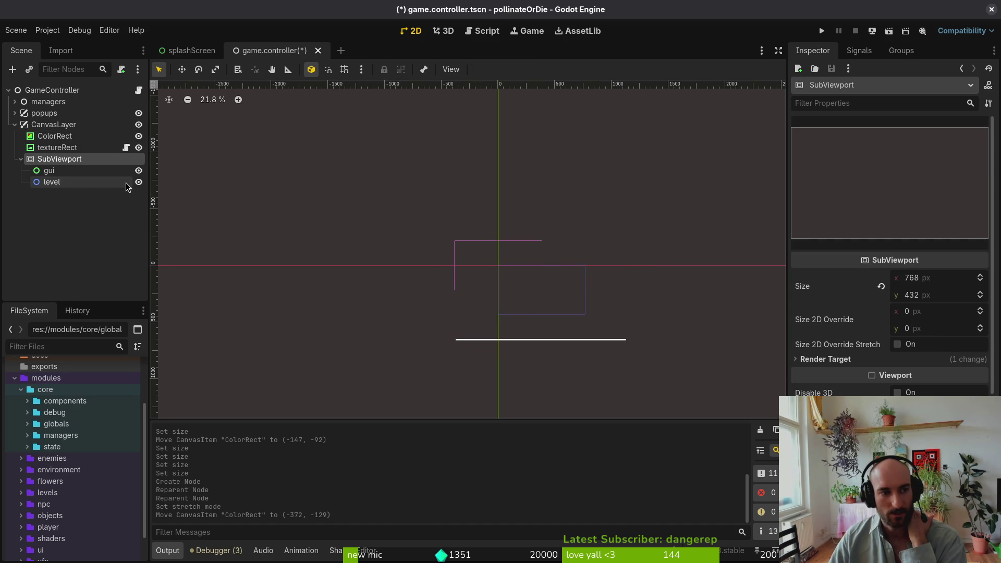
Set textureRect's Anchors Preset to Center
{"action": "left_click", "coordinate": [62, 148]}
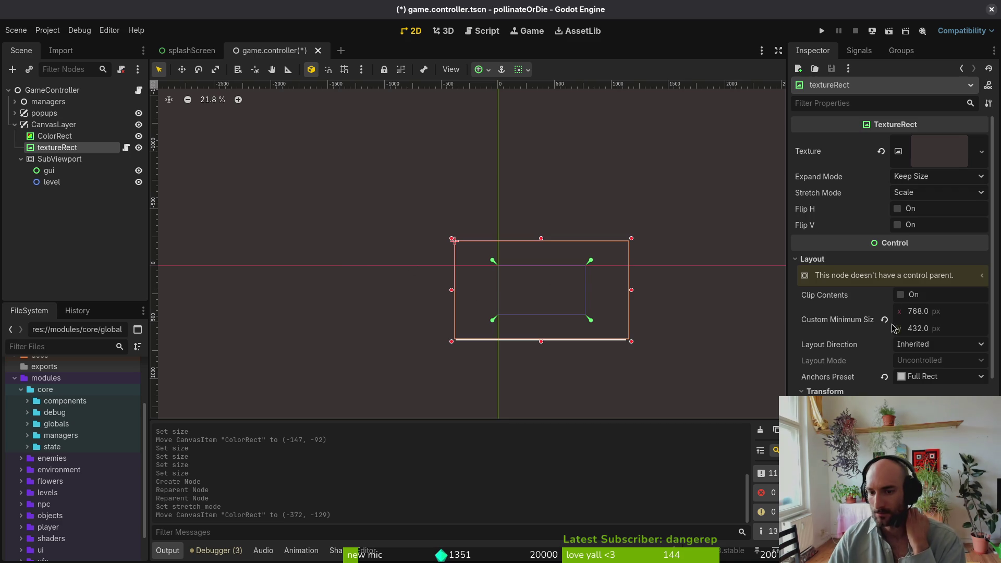
{"action": "left_click", "coordinate": [885, 377]}
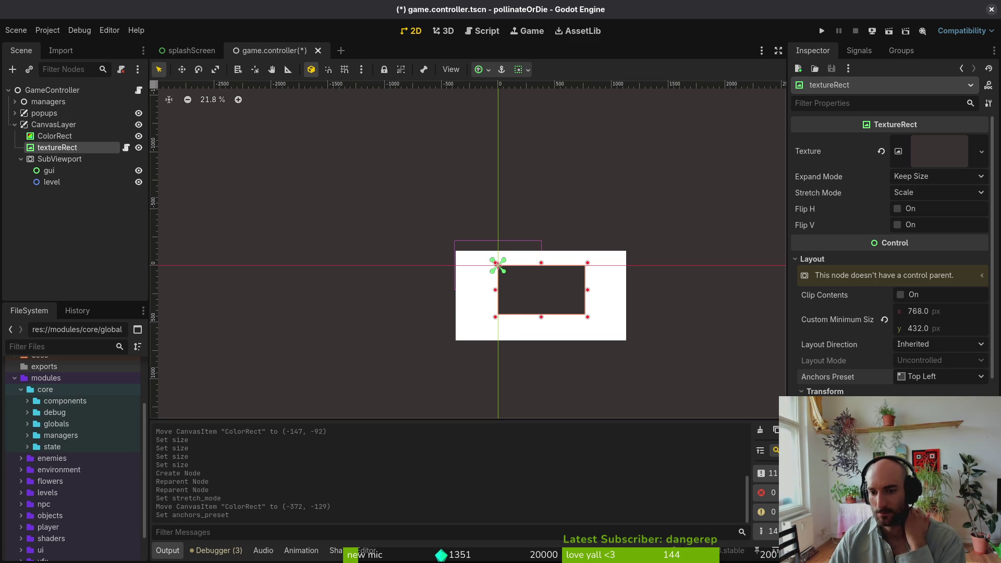
{"action": "left_click", "coordinate": [921, 376]}
{"action": "left_click", "coordinate": [939, 392]}
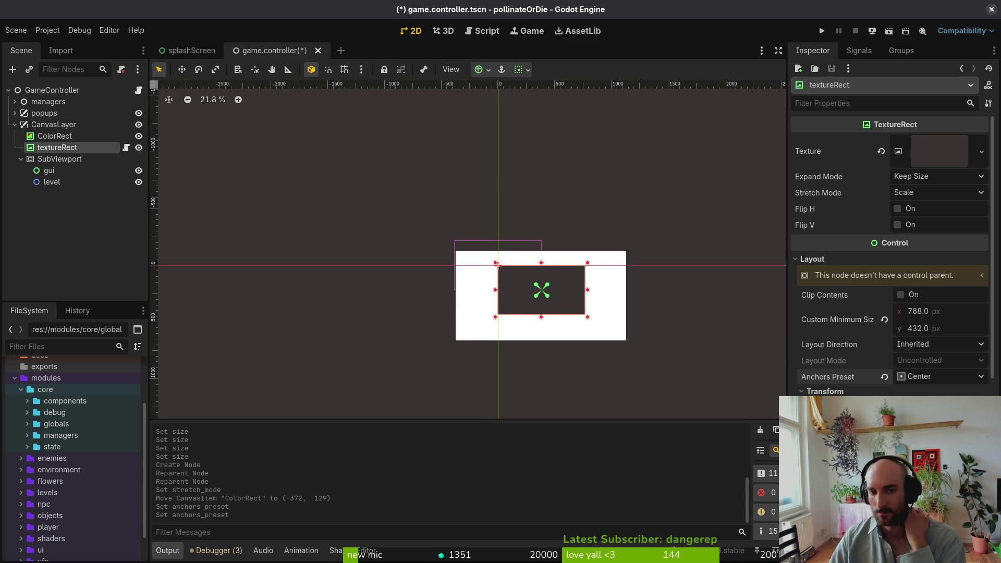
Run the project and resize, move and maximize the debug window to check the main menu's scaling
{"action": "left_click", "coordinate": [823, 31]}
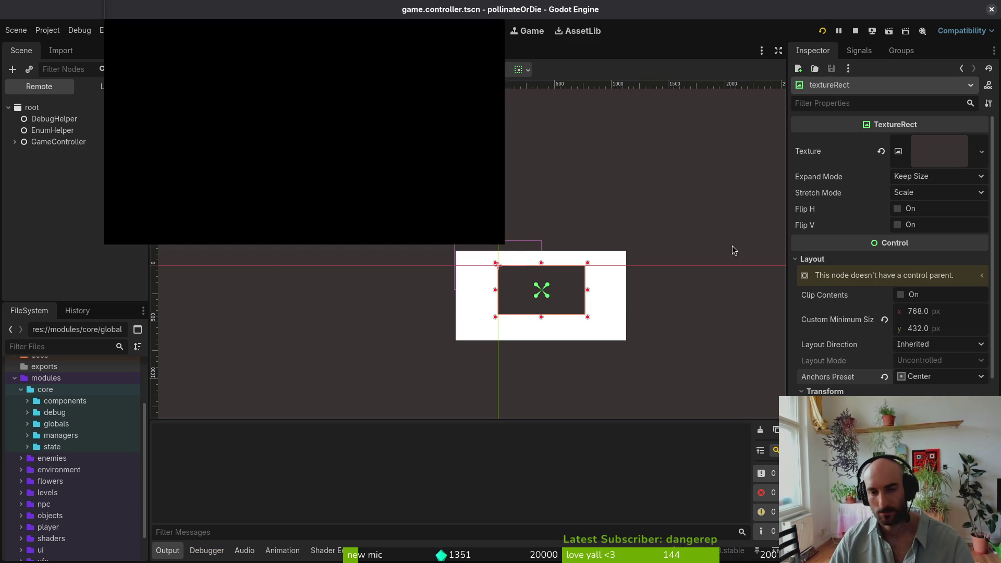
{"action": "mouse_move", "coordinate": [505, 244]}
{"action": "left_mouse_down"}
{"action": "mouse_move", "coordinate": [645, 354]}
{"action": "mouse_move", "coordinate": [869, 441]}
{"action": "mouse_move", "coordinate": [883, 521]}
{"action": "mouse_move", "coordinate": [921, 548]}
{"action": "mouse_move", "coordinate": [984, 562]}
{"action": "mouse_move", "coordinate": [831, 537]}
{"action": "mouse_move", "coordinate": [1000, 561]}
{"action": "mouse_move", "coordinate": [916, 496]}
{"action": "mouse_move", "coordinate": [963, 548]}
{"action": "mouse_move", "coordinate": [973, 539]}
{"action": "left_mouse_up"}
{"action": "left_click_drag", "start_coordinate": [487, 9], "coordinate": [412, 10]}
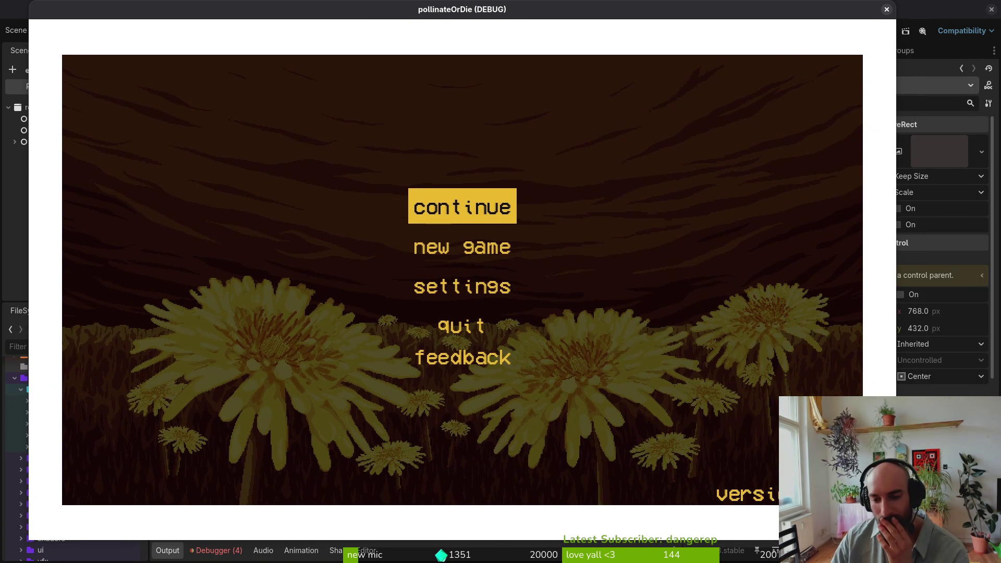
{"action": "double_click", "coordinate": [790, 6]}
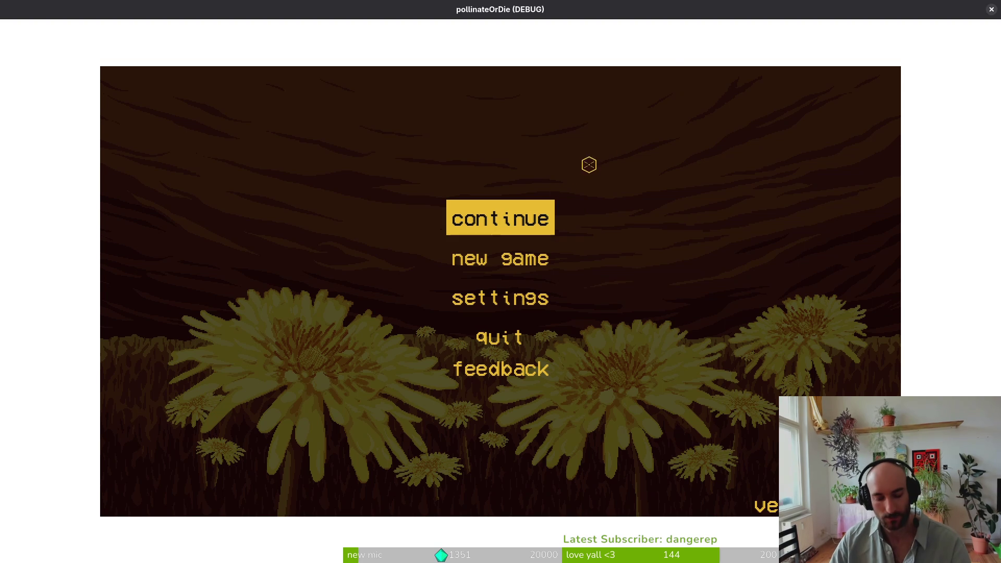
{"action": "mouse_move", "coordinate": [587, 8]}
{"action": "left_mouse_down"}
{"action": "mouse_move", "coordinate": [664, 174]}
{"action": "mouse_move", "coordinate": [799, 32]}
{"action": "mouse_move", "coordinate": [662, 11]}
{"action": "left_mouse_up"}
{"action": "left_click", "coordinate": [106, 89]}
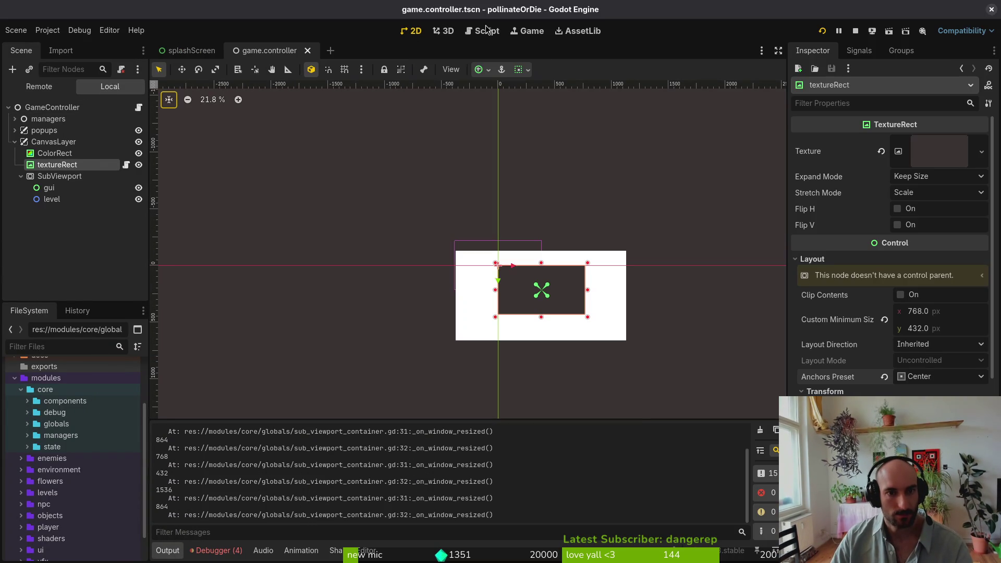
{"action": "left_click", "coordinate": [525, 33]}
{"action": "mouse_move", "coordinate": [525, 33]}
{"action": "left_mouse_down"}
{"action": "mouse_move", "coordinate": [453, 92]}
{"action": "mouse_move", "coordinate": [472, 17]}
{"action": "mouse_move", "coordinate": [491, 22]}
{"action": "left_mouse_up"}
{"action": "left_click", "coordinate": [41, 143]}
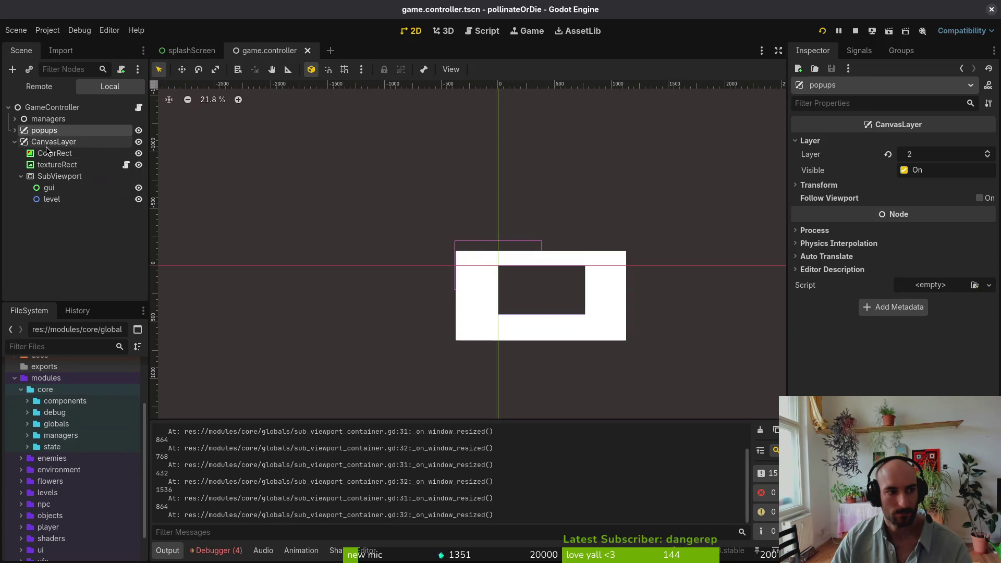
Collapse CanvasLayer and drag it above popups in the Scene tree
{"action": "left_click_drag", "start_coordinate": [41, 142], "coordinate": [45, 142]}
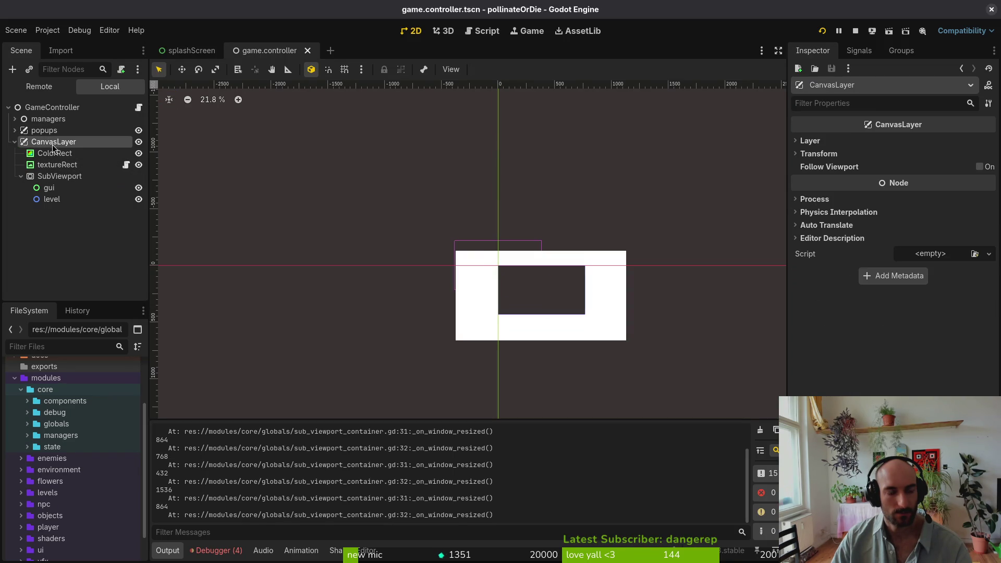
{"action": "left_click", "coordinate": [15, 143]}
{"action": "left_click", "coordinate": [40, 143]}
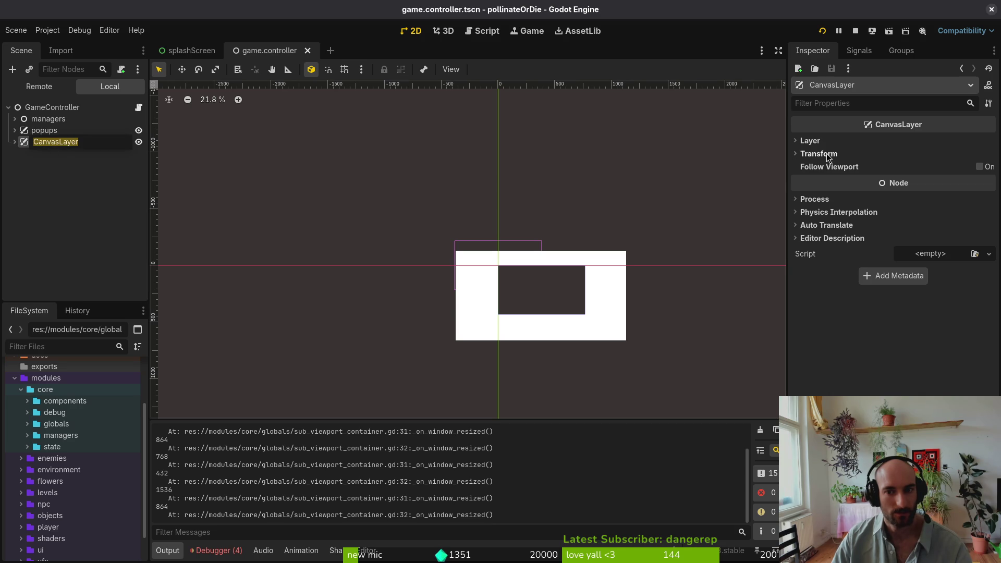
{"action": "key", "text": "Escape"}
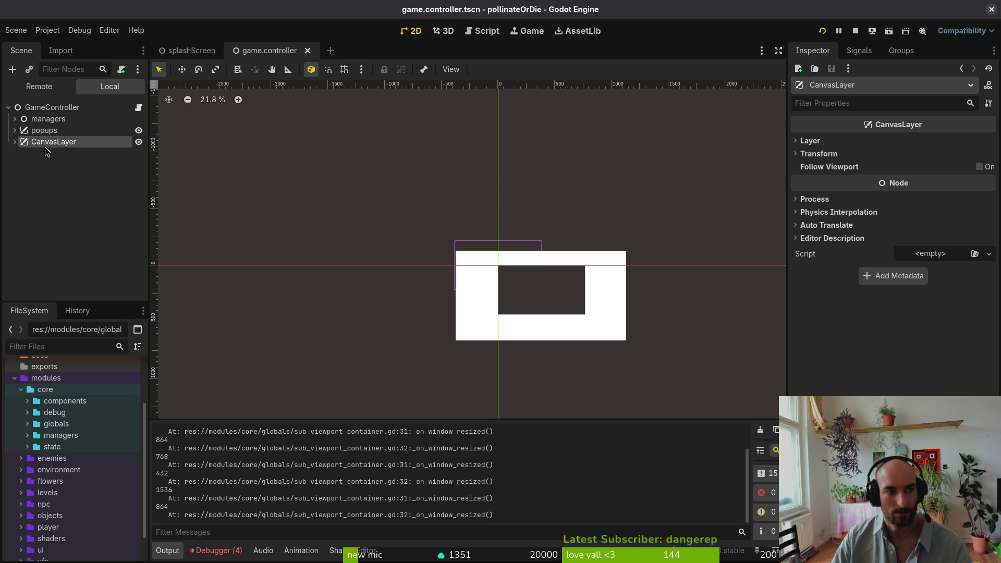
{"action": "left_click_drag", "start_coordinate": [36, 149], "coordinate": [45, 126]}
Run the project, enlarge the game window, then close it
{"action": "left_click", "coordinate": [823, 31]}
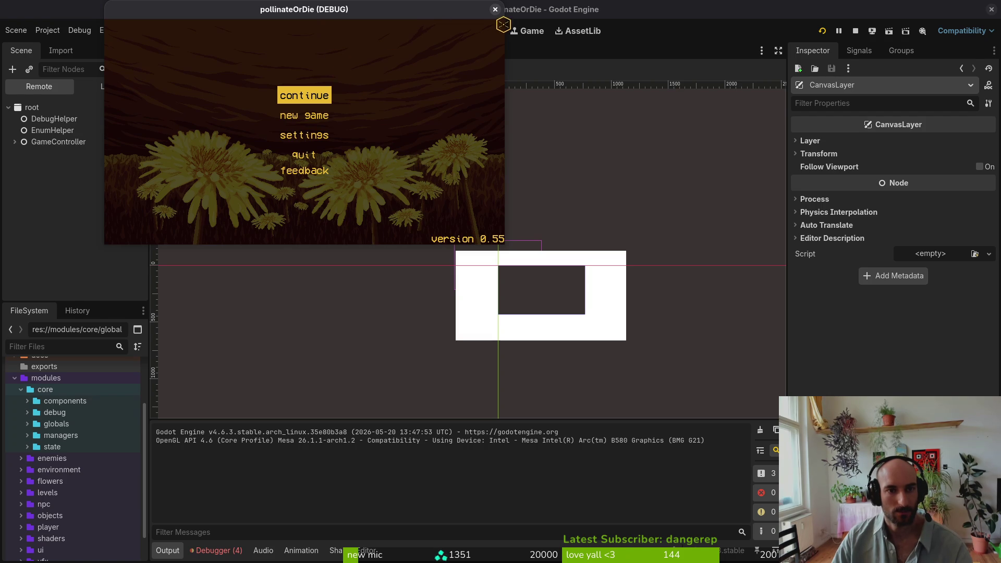
{"action": "left_click_drag", "start_coordinate": [505, 244], "coordinate": [682, 376]}
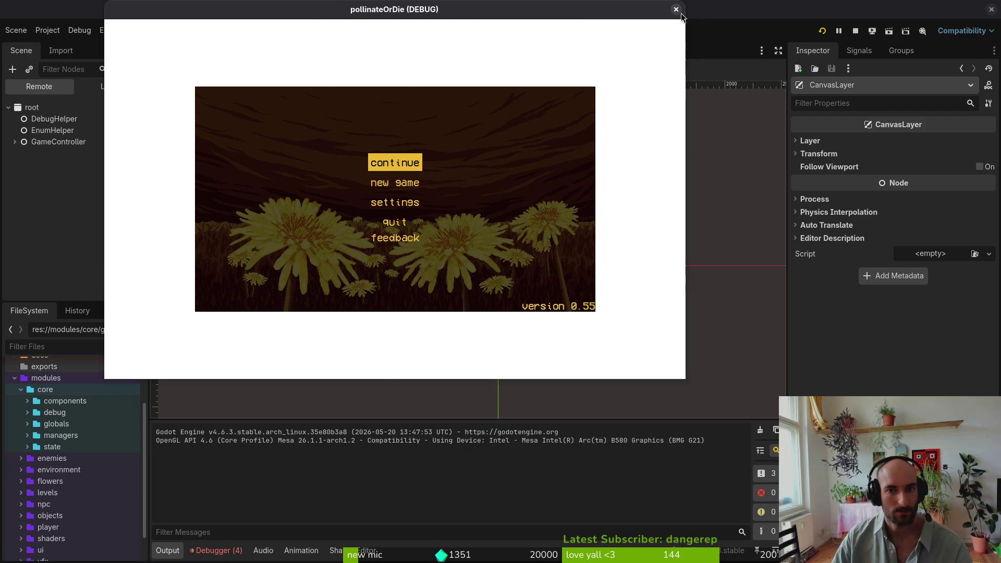
{"action": "left_click", "coordinate": [680, 9]}
Move popups back above CanvasLayer and save the game.controller scene
{"action": "left_click", "coordinate": [15, 113]}
{"action": "mouse_move", "coordinate": [53, 113]}
{"action": "left_mouse_down"}
{"action": "mouse_move", "coordinate": [89, 204]}
{"action": "mouse_move", "coordinate": [61, 177]}
{"action": "mouse_move", "coordinate": [56, 193]}
{"action": "mouse_move", "coordinate": [47, 102]}
{"action": "mouse_move", "coordinate": [52, 109]}
{"action": "left_mouse_up"}
{"action": "key", "text": "ctrl+s"}
Move ColorRect, textureRect and SubViewport out of CanvasLayer directly under GameController
{"action": "left_click", "coordinate": [104, 159]}
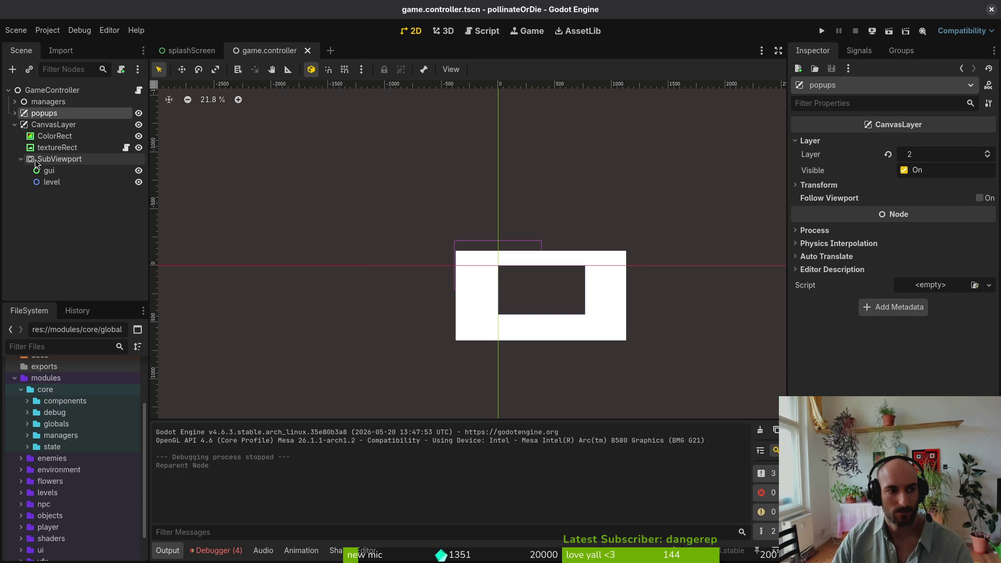
{"action": "scroll", "coordinate": [910, 370], "scroll_direction": "down", "scroll_amount": 5}
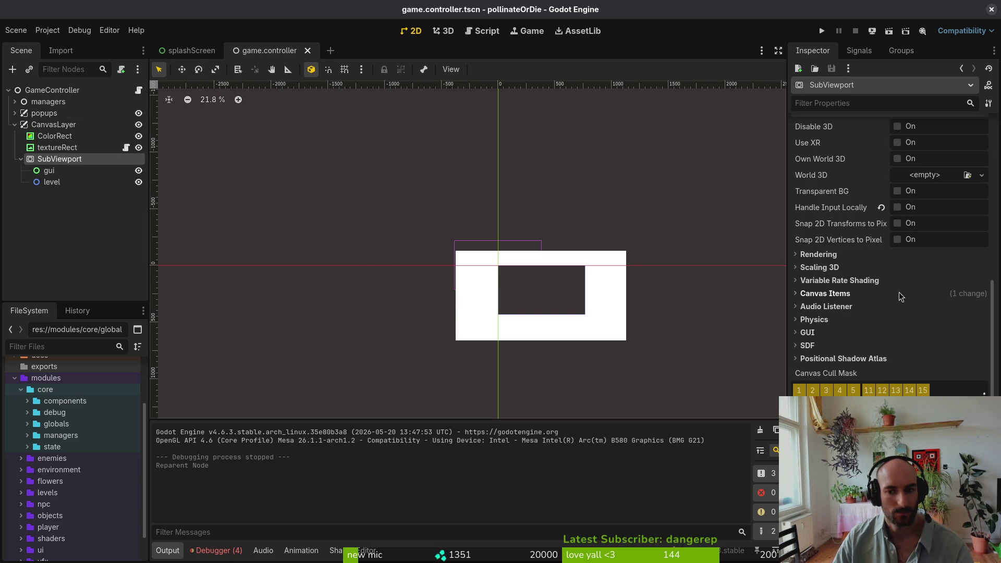
{"action": "left_click", "coordinate": [47, 136]}
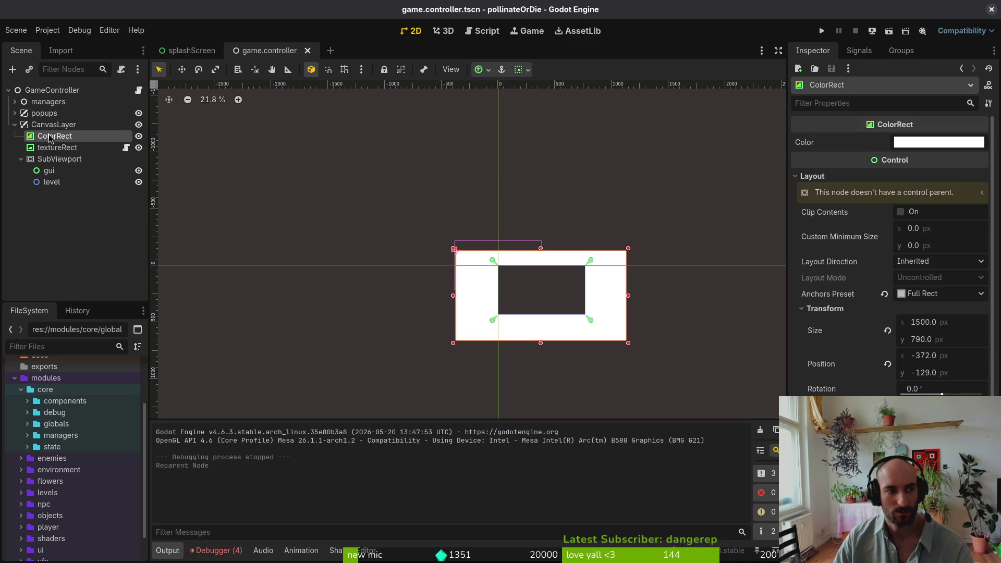
{"action": "left_click_drag", "start_coordinate": [53, 124], "coordinate": [47, 183]}
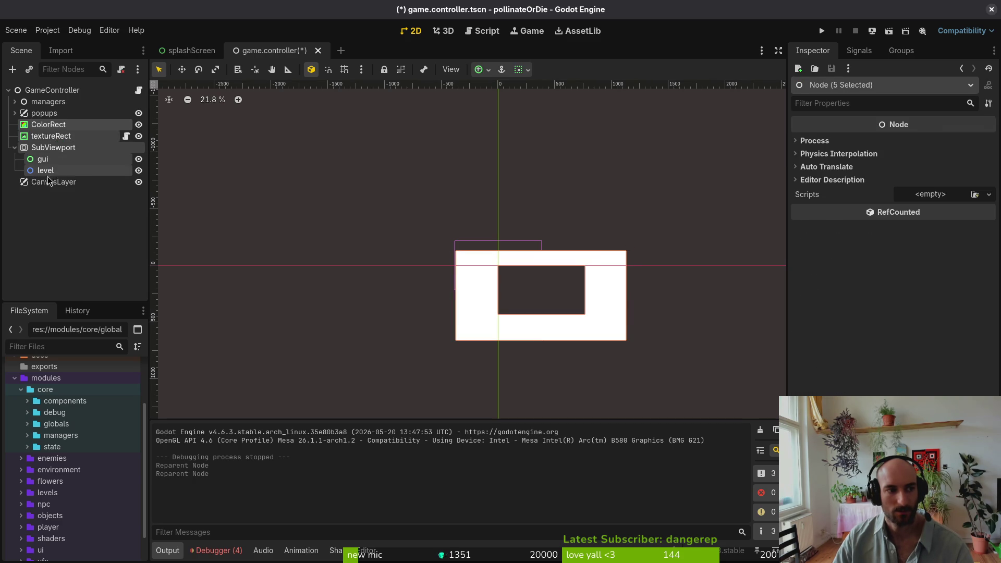
Delete the emptied CanvasLayer and run the game again
{"action": "key", "text": "Delete"}
{"action": "key", "text": "Return"}
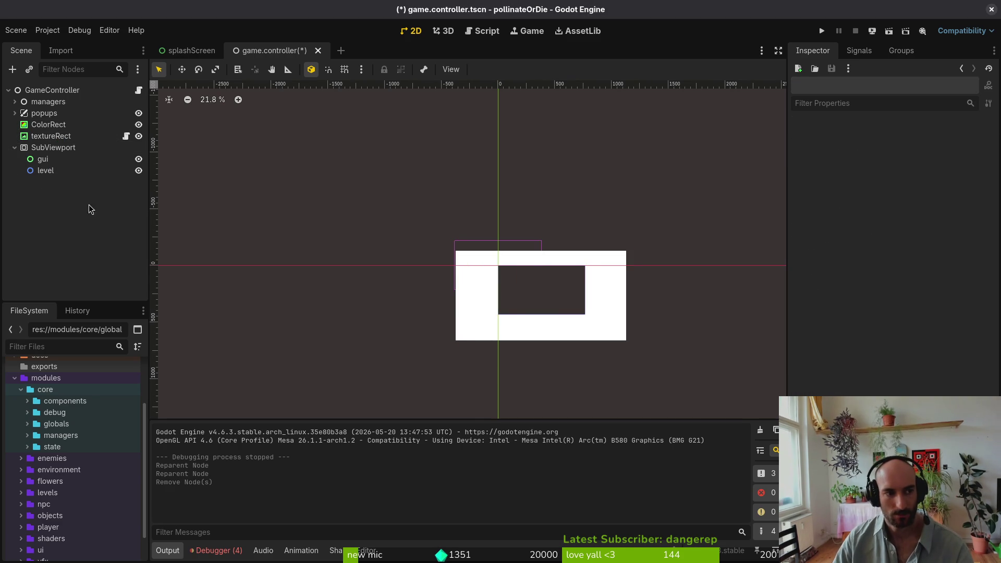
{"action": "left_click", "coordinate": [822, 31]}
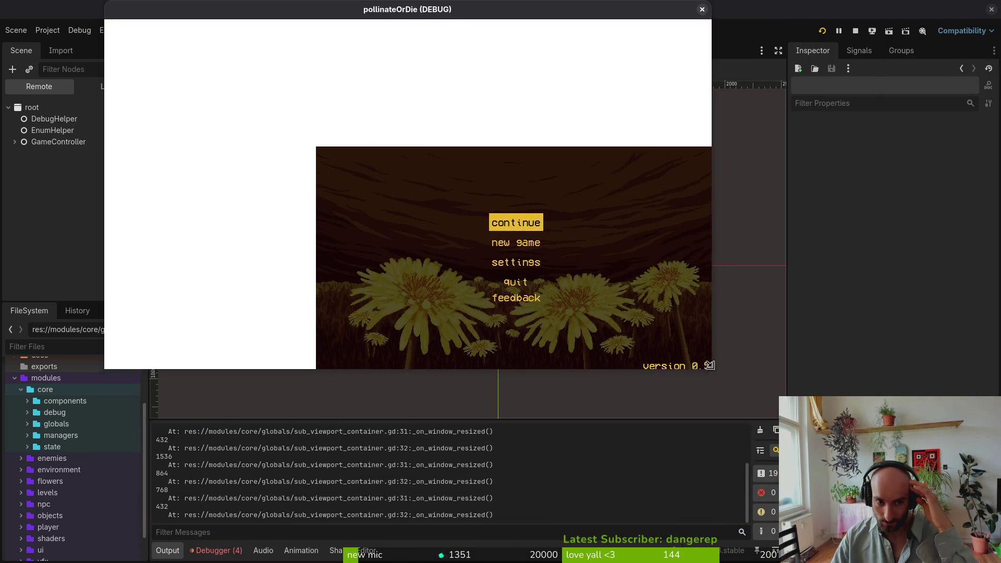
Resize the debug window to see the menu drift toward the lower right, then close the game
{"action": "mouse_move", "coordinate": [710, 365]}
{"action": "left_mouse_down"}
{"action": "mouse_move", "coordinate": [965, 529]}
{"action": "mouse_move", "coordinate": [720, 382]}
{"action": "mouse_move", "coordinate": [941, 545]}
{"action": "mouse_move", "coordinate": [977, 553]}
{"action": "mouse_move", "coordinate": [965, 548]}
{"action": "mouse_move", "coordinate": [974, 541]}
{"action": "mouse_move", "coordinate": [913, 543]}
{"action": "mouse_move", "coordinate": [989, 556]}
{"action": "mouse_move", "coordinate": [718, 373]}
{"action": "left_mouse_up"}
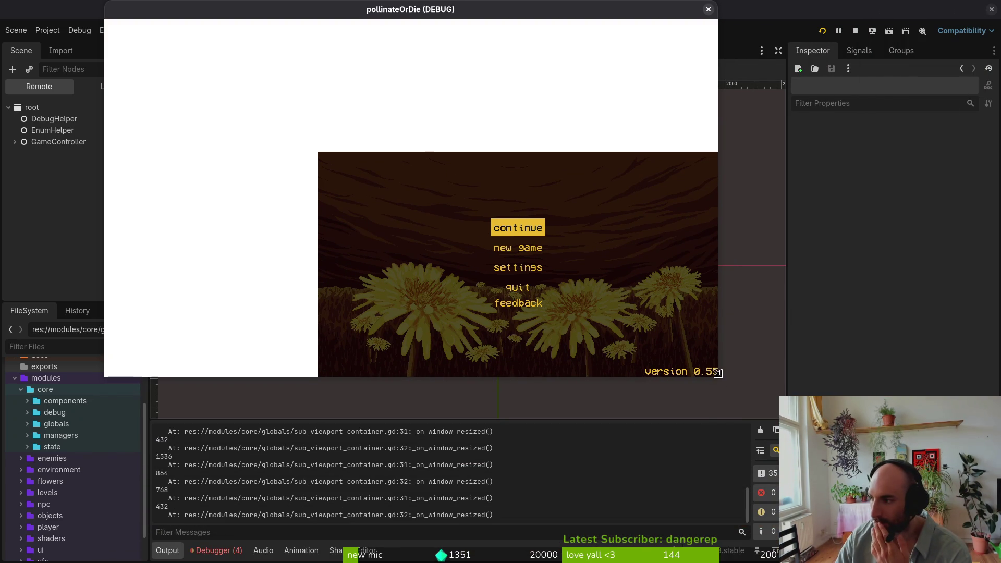
{"action": "left_click", "coordinate": [709, 10]}
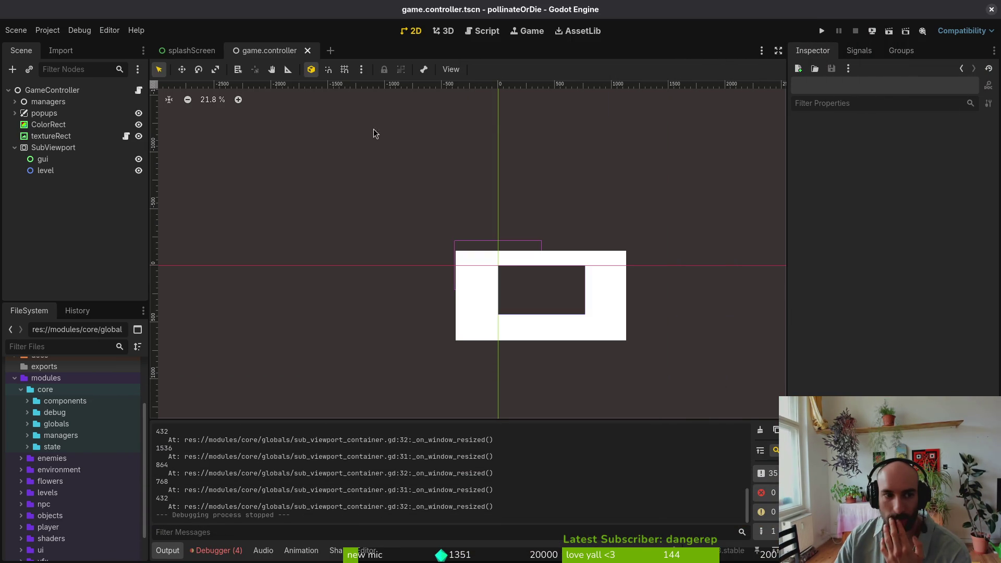
Inspect the SubViewport, textureRect, ColorRect and GameController node properties
{"action": "left_click", "coordinate": [58, 148]}
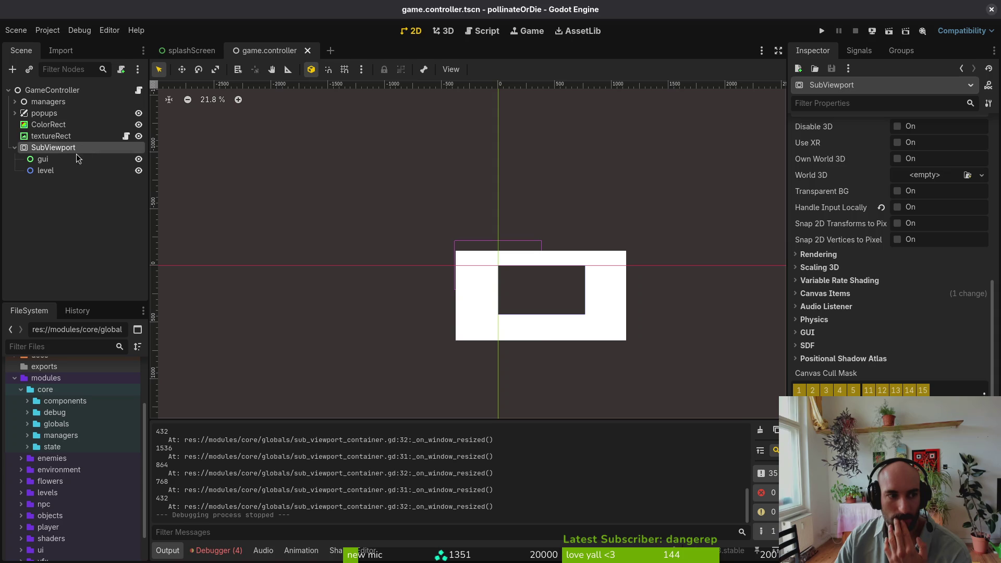
{"action": "left_click", "coordinate": [79, 125]}
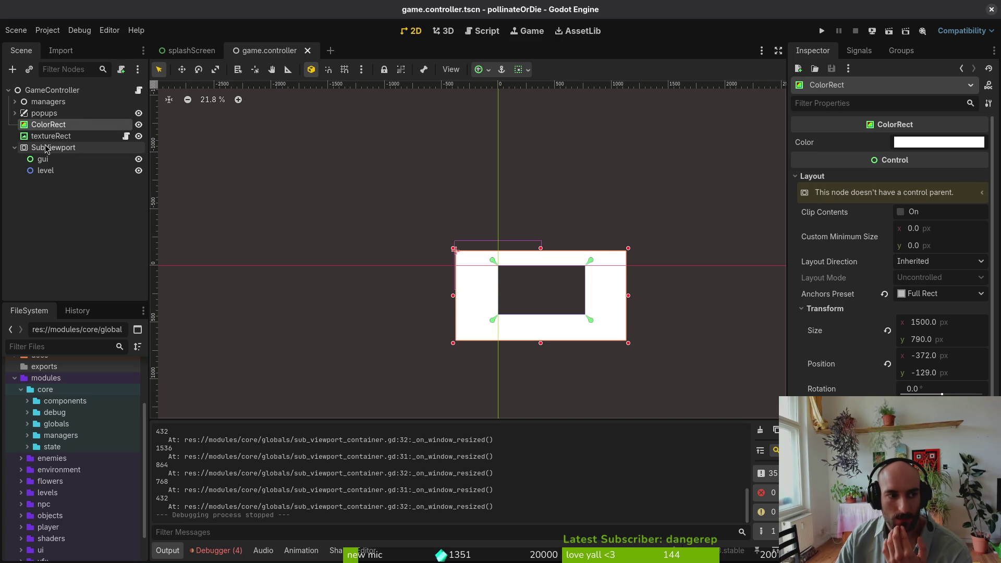
{"action": "left_click", "coordinate": [46, 149]}
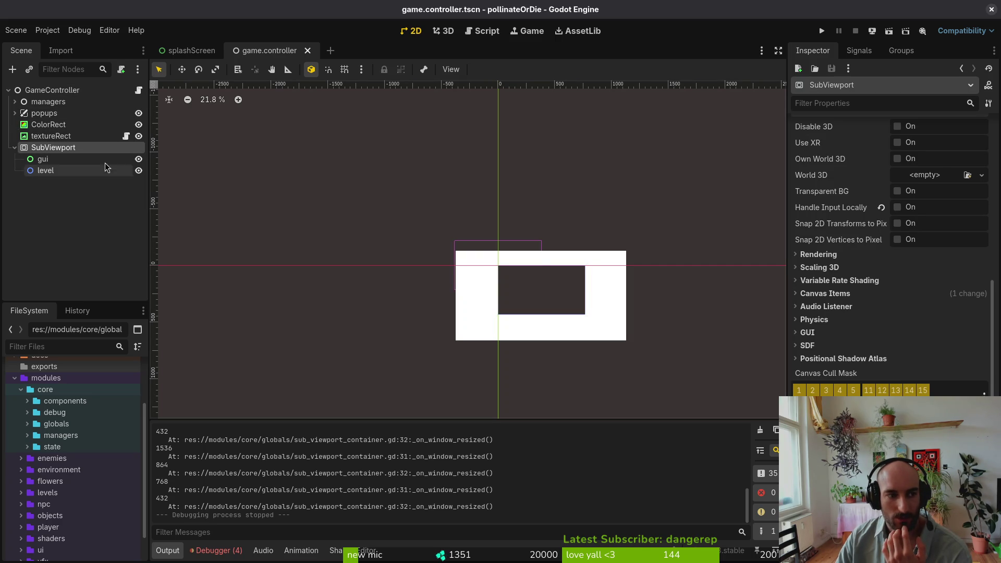
{"action": "left_click", "coordinate": [49, 136]}
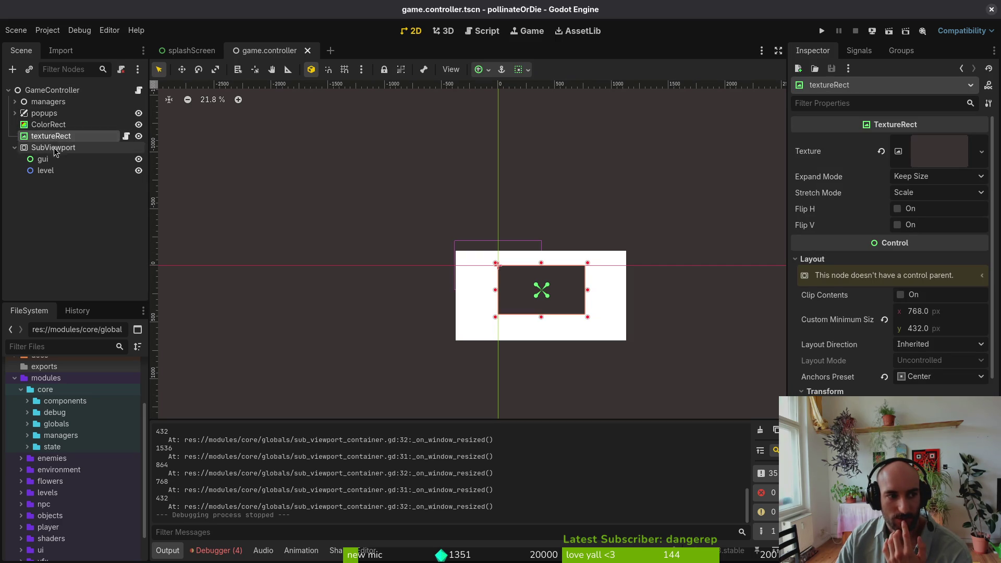
{"action": "left_click", "coordinate": [42, 159]}
{"action": "left_click", "coordinate": [52, 148]}
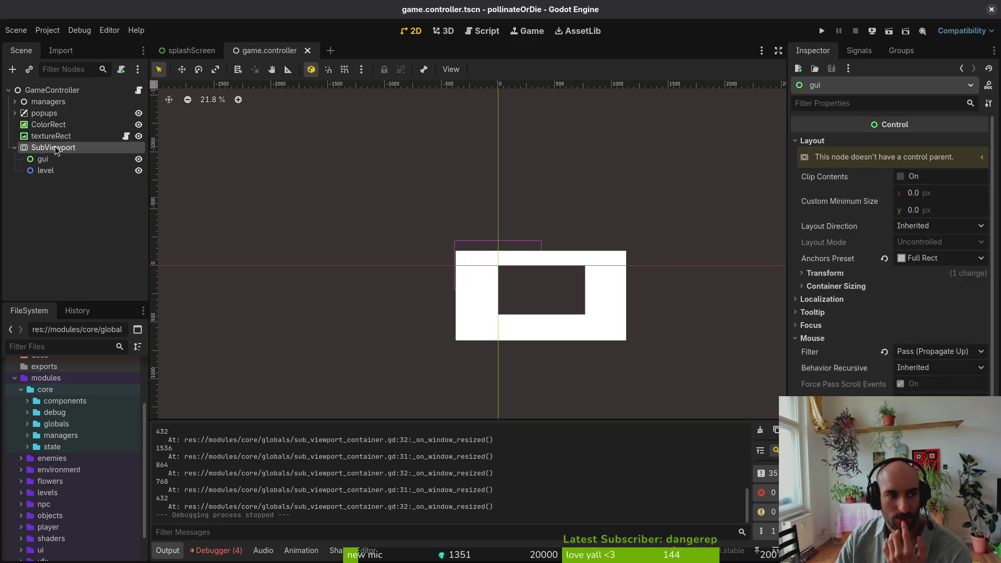
{"action": "left_click", "coordinate": [39, 91]}
{"action": "scroll", "coordinate": [855, 395], "scroll_direction": "down", "scroll_amount": 2}
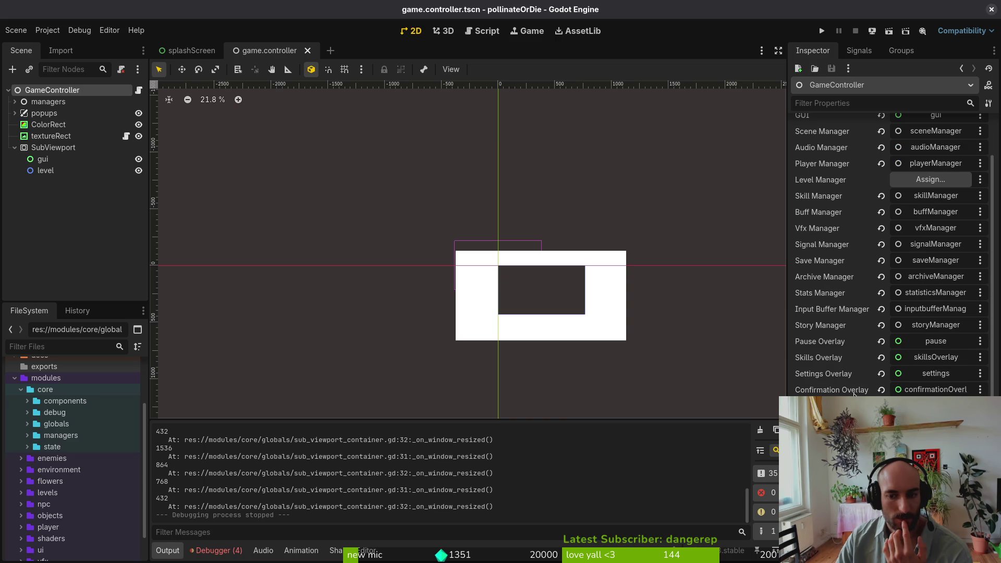
{"action": "left_click", "coordinate": [52, 148]}
{"action": "scroll", "coordinate": [843, 302], "scroll_direction": "up", "scroll_amount": 10}
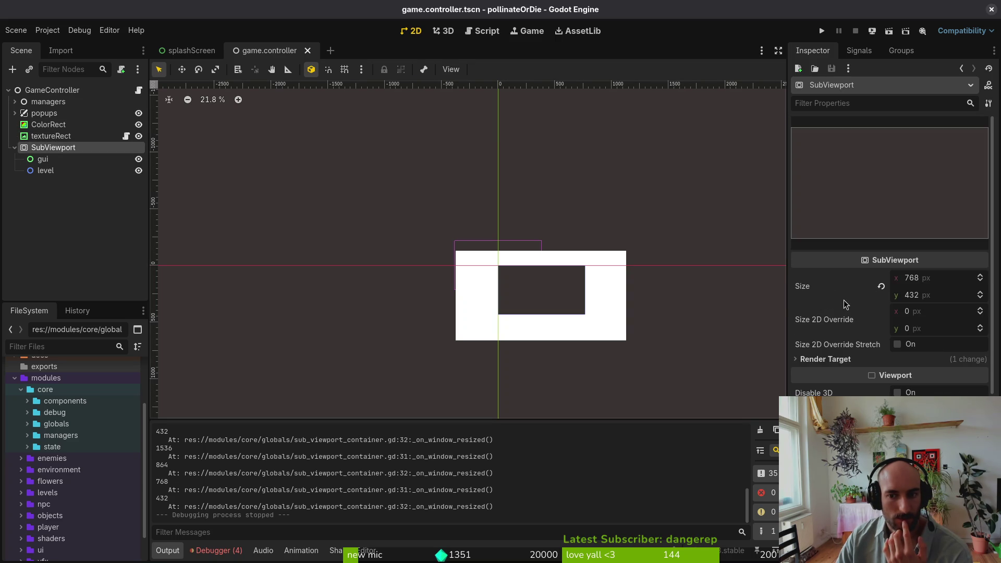
Reset the white ColorRect's position to 0, 0 and save game.controller
{"action": "left_click", "coordinate": [49, 124]}
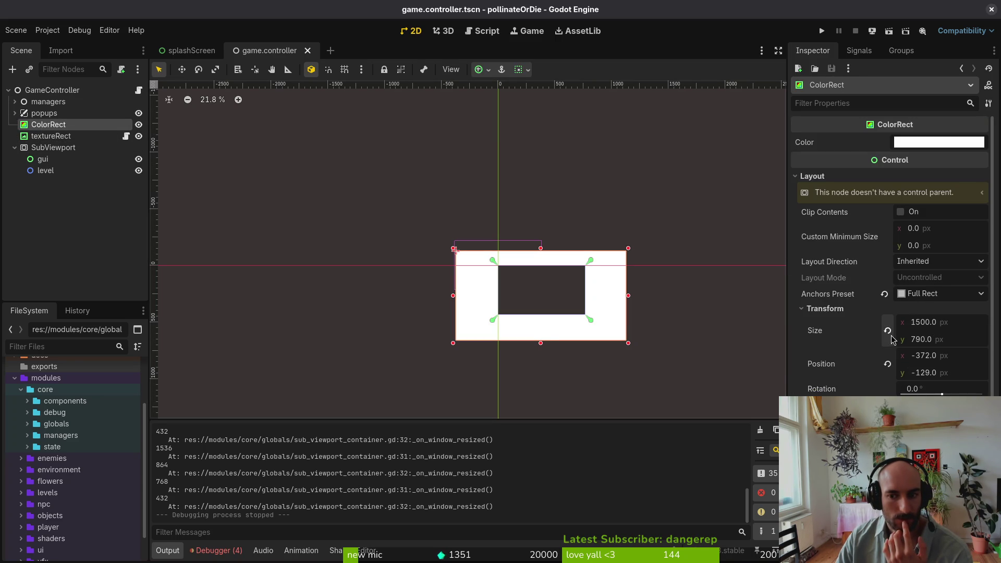
{"action": "left_click", "coordinate": [888, 364]}
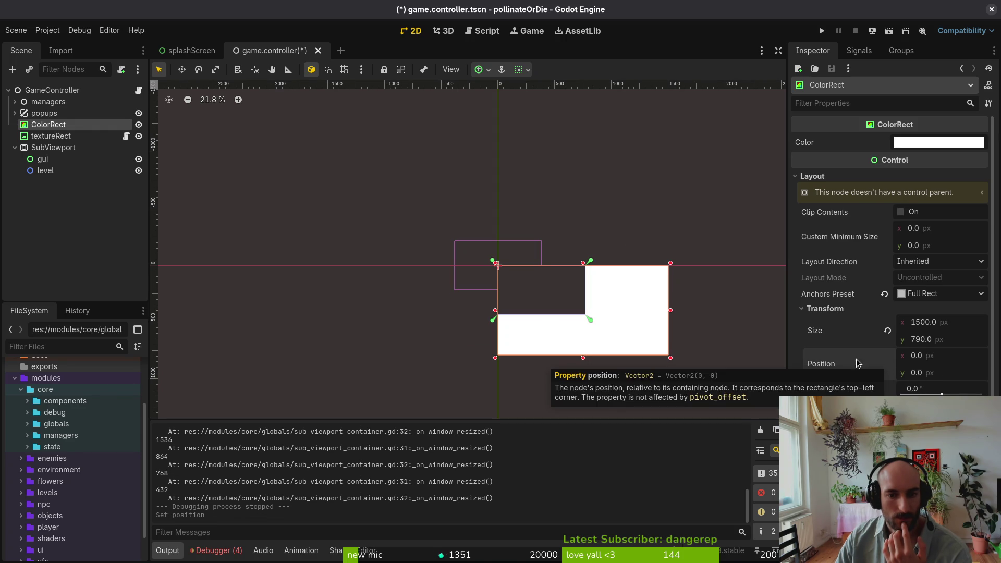
{"action": "key", "text": "ctrl+s"}
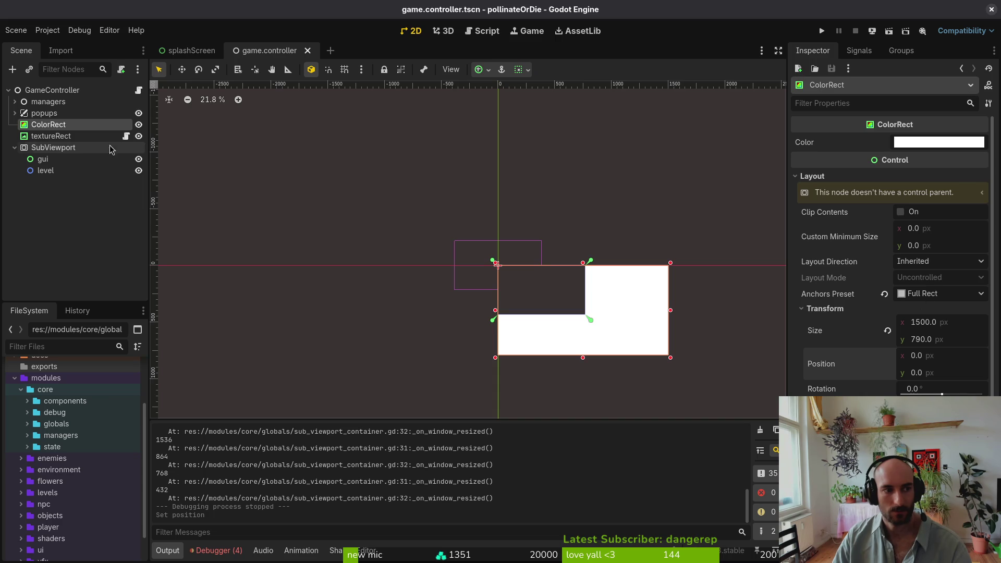
Check textureRect's anchor preset choices without changing them
{"action": "left_click", "coordinate": [51, 136]}
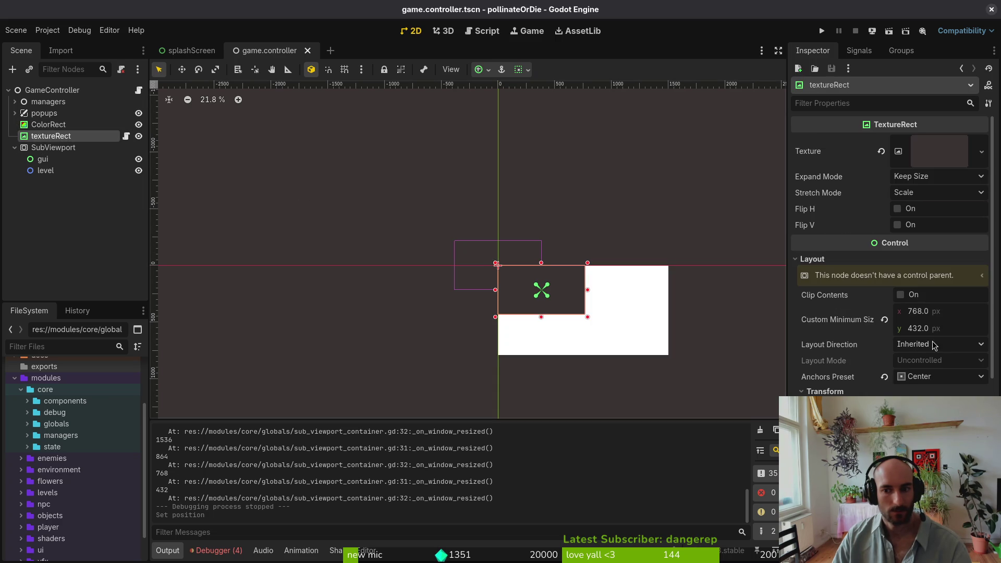
{"action": "left_click", "coordinate": [932, 377]}
{"action": "key", "text": "Escape"}
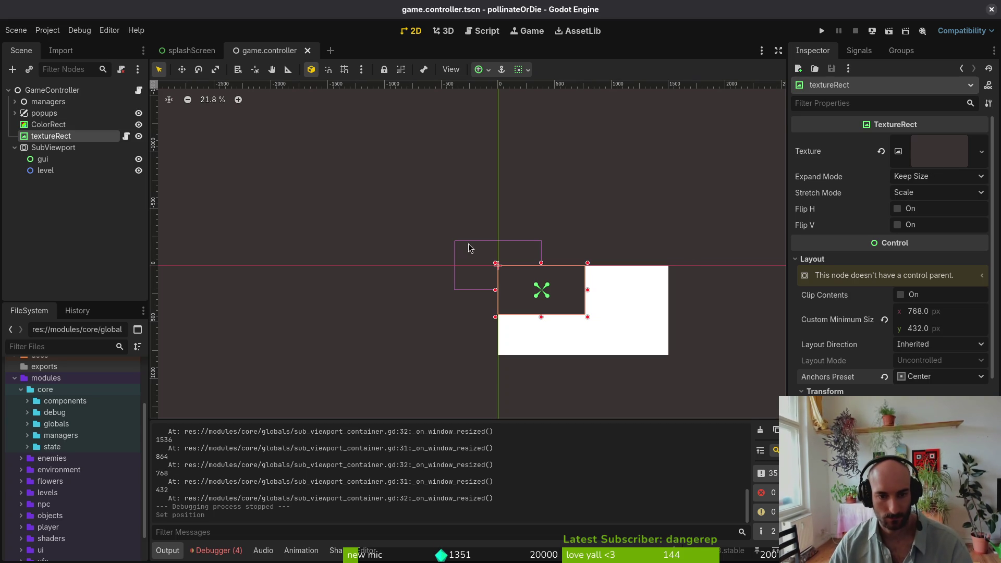
Review the four logged errors in the Debugger's Errors list
{"action": "left_click", "coordinate": [216, 550]}
{"action": "left_click", "coordinate": [236, 421]}
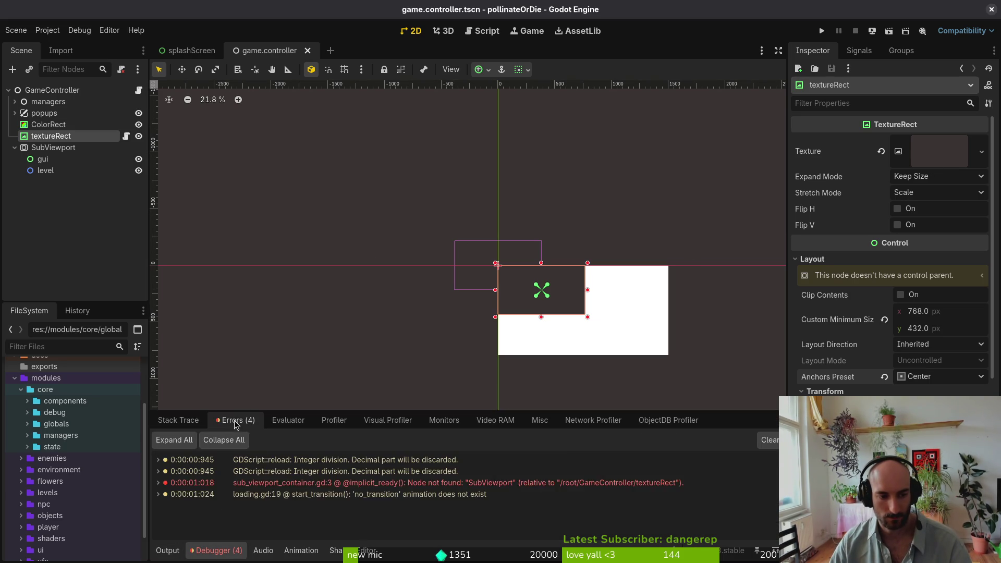
{"action": "mouse_move", "coordinate": [369, 490]}
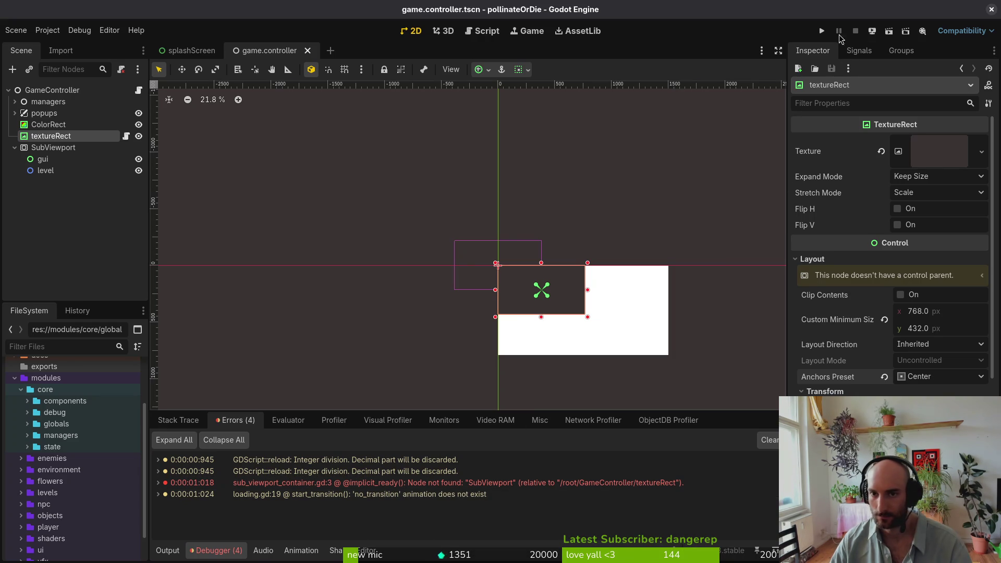
Run the game, stretch its window to nearly full screen, then close it
{"action": "left_click", "coordinate": [822, 31]}
{"action": "mouse_move", "coordinate": [504, 244]}
{"action": "left_mouse_down"}
{"action": "mouse_move", "coordinate": [793, 415]}
{"action": "mouse_move", "coordinate": [965, 545]}
{"action": "mouse_move", "coordinate": [910, 538]}
{"action": "mouse_move", "coordinate": [980, 553]}
{"action": "left_mouse_up"}
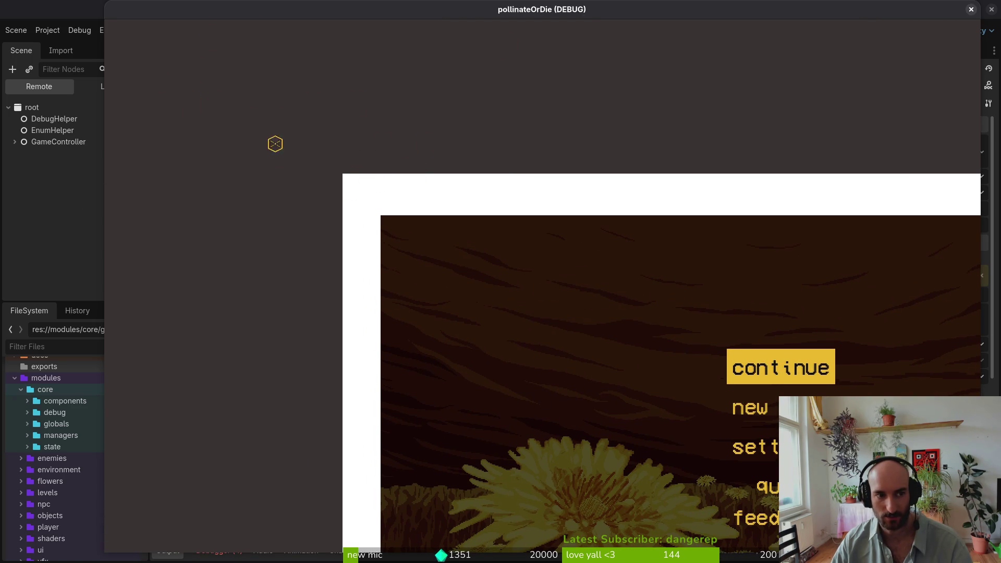
{"action": "left_click", "coordinate": [972, 10]}
{"action": "left_click", "coordinate": [48, 30]}
{"action": "left_click", "coordinate": [73, 51]}
{"action": "key", "text": "Escape"}
{"action": "left_click", "coordinate": [47, 30]}
{"action": "left_click", "coordinate": [58, 44]}
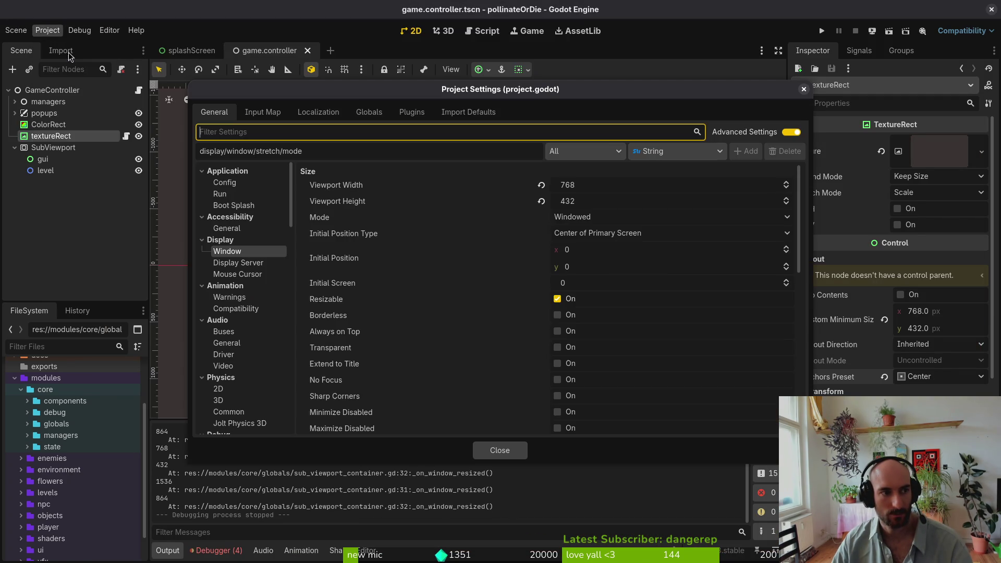
{"action": "scroll", "coordinate": [673, 264], "scroll_direction": "down", "scroll_amount": 8}
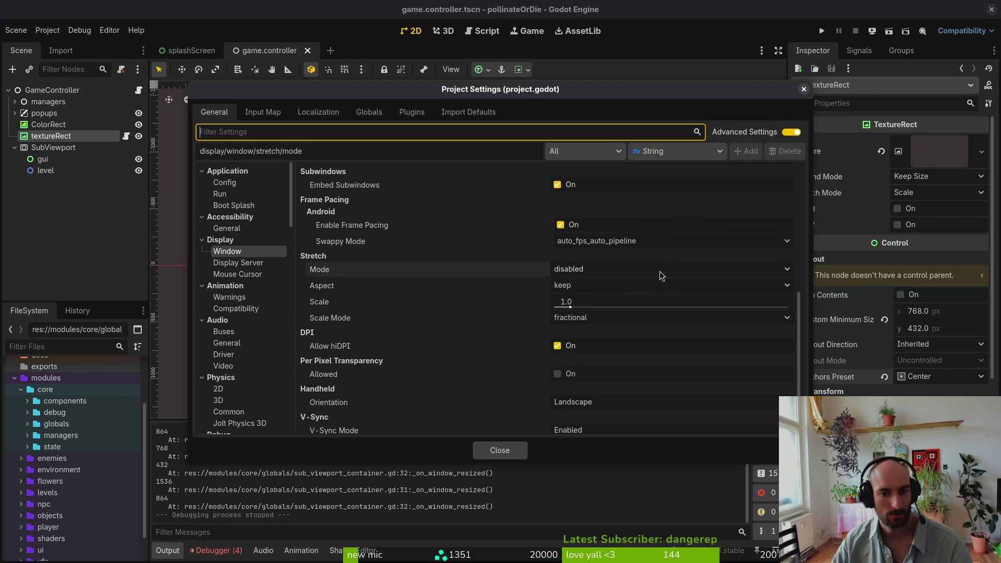
{"action": "left_click", "coordinate": [582, 292]}
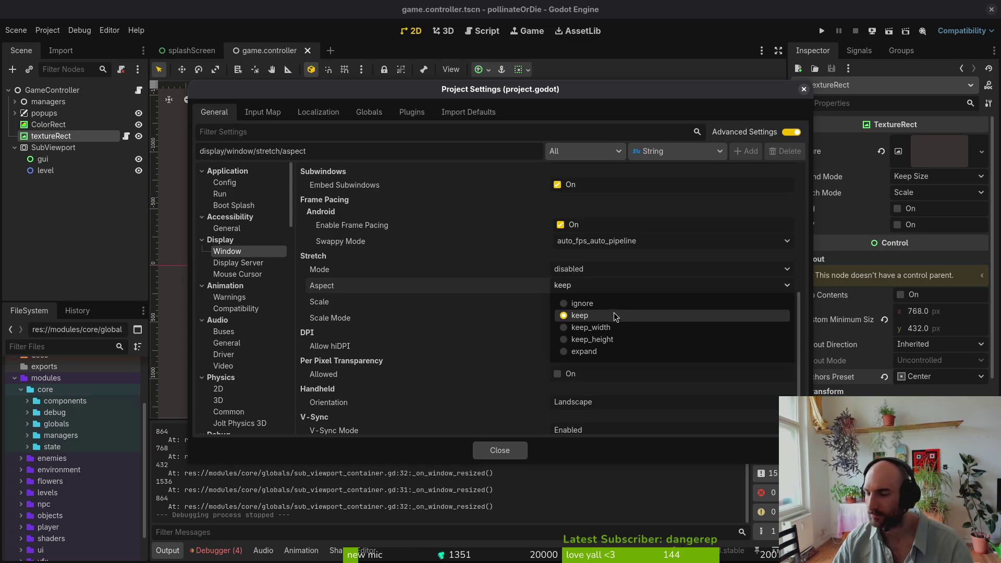
{"action": "left_click", "coordinate": [650, 315]}
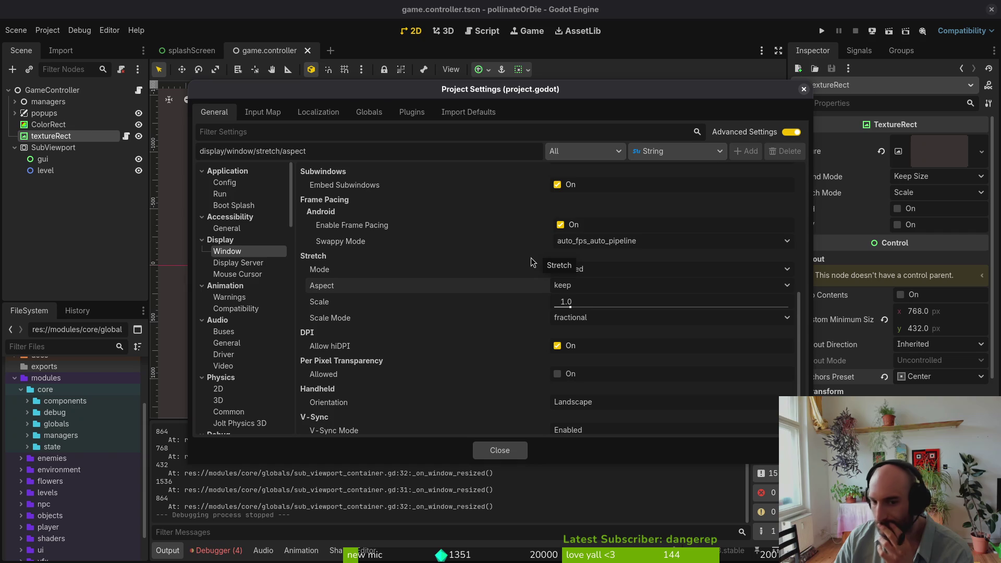
{"action": "left_click", "coordinate": [515, 452]}
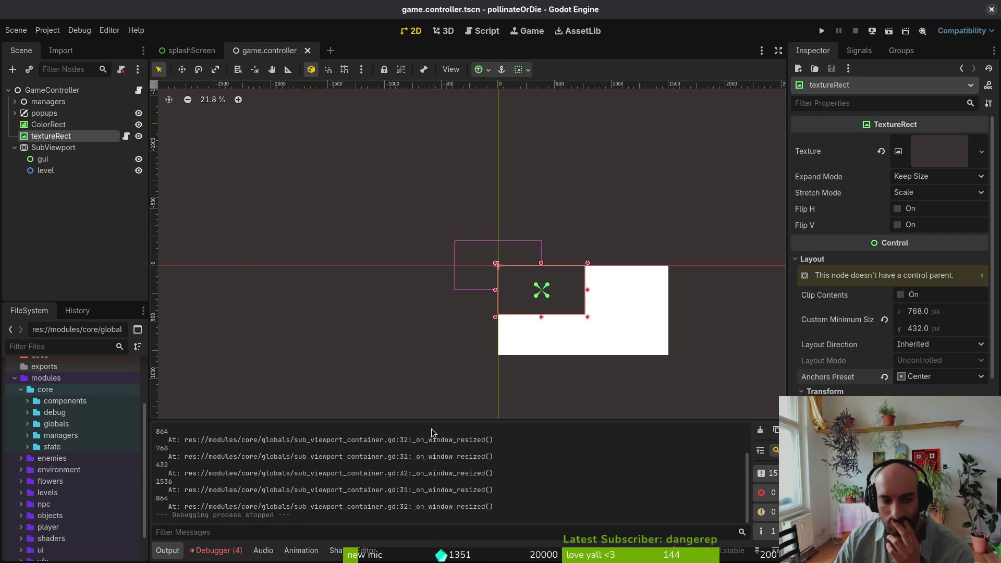
Reset the ColorRect's size to zero
{"action": "left_click", "coordinate": [58, 148]}
{"action": "left_click", "coordinate": [66, 138]}
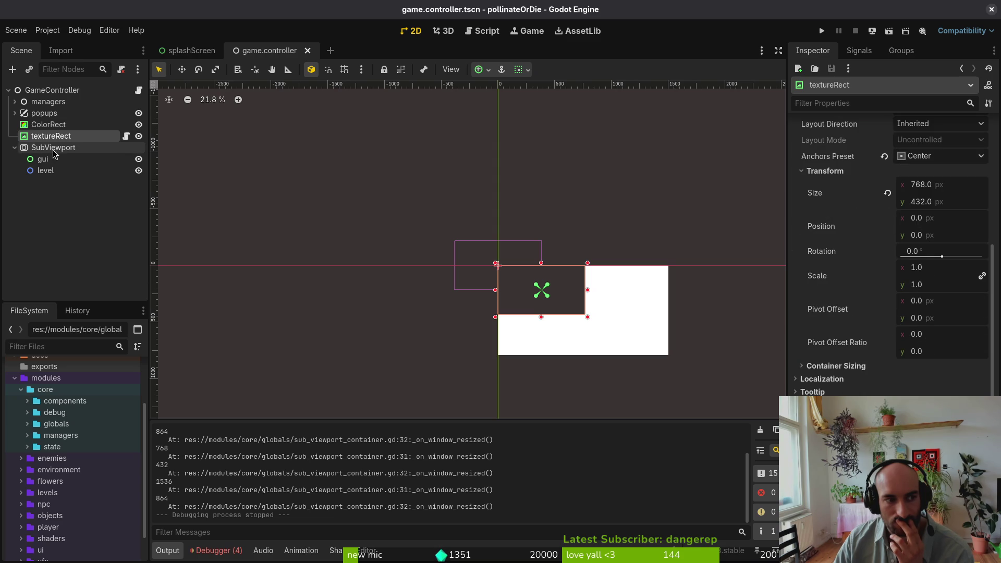
{"action": "left_click", "coordinate": [48, 125]}
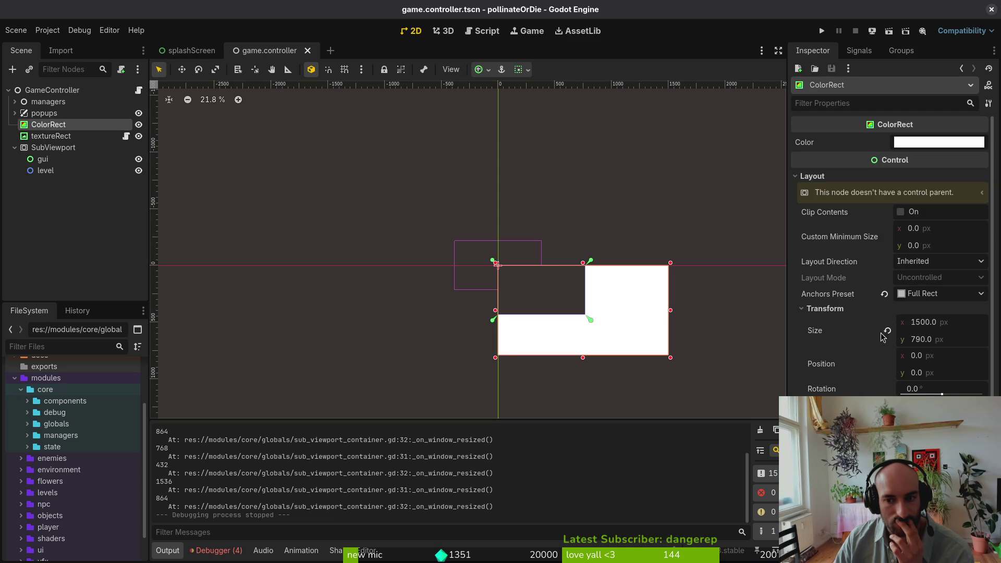
{"action": "left_click", "coordinate": [888, 331]}
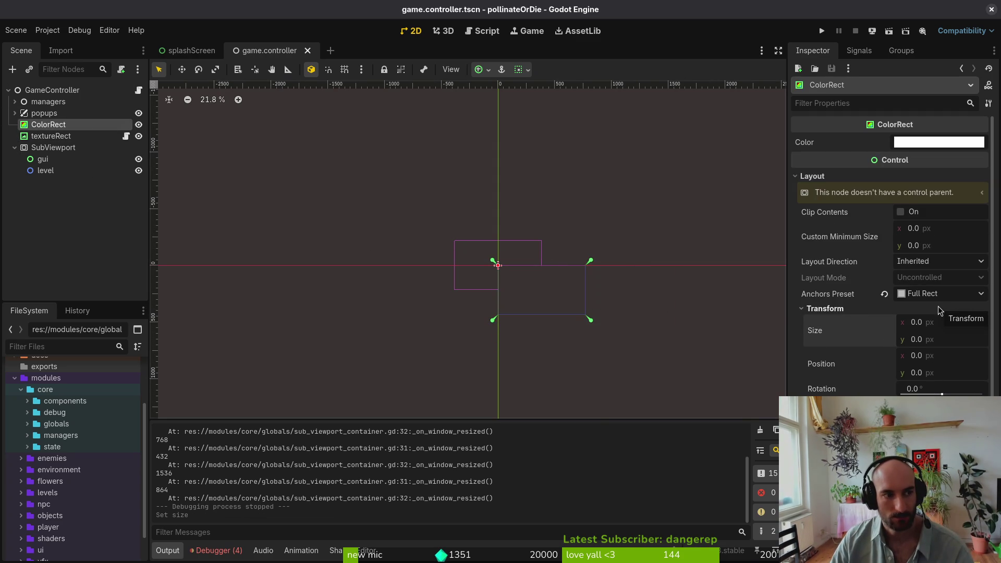
Select textureRect and save the game.controller scene
{"action": "left_click", "coordinate": [52, 137]}
{"action": "scroll", "coordinate": [517, 297], "scroll_direction": "up", "scroll_amount": 3}
{"action": "scroll", "coordinate": [599, 324], "scroll_direction": "up", "scroll_amount": 3}
{"action": "scroll", "coordinate": [599, 334], "scroll_direction": "right", "scroll_amount": 2}
{"action": "key", "text": "ctrl+s"}
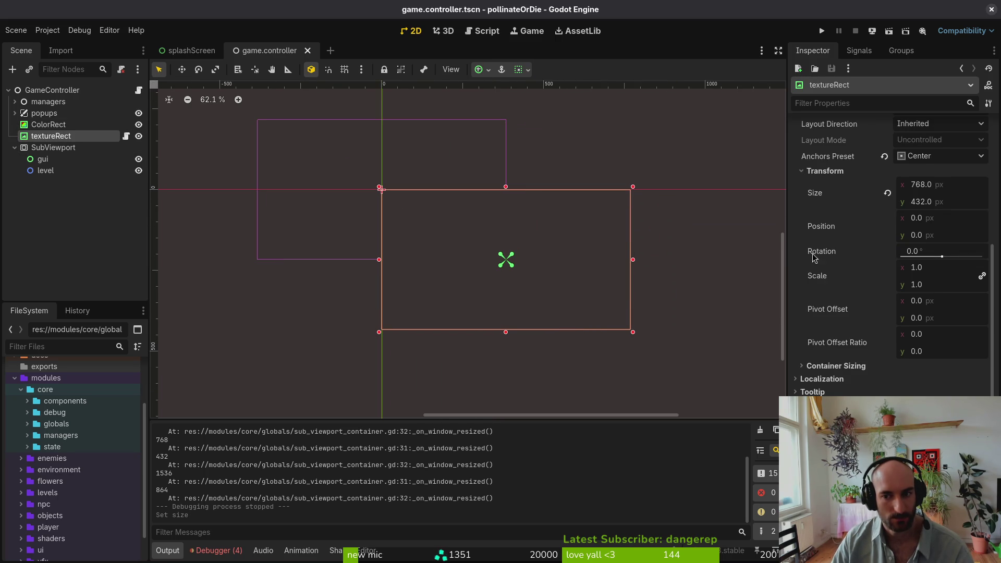
Anchor textureRect to Top Left, briefly trying Center, and save the scene
{"action": "left_click", "coordinate": [928, 158]}
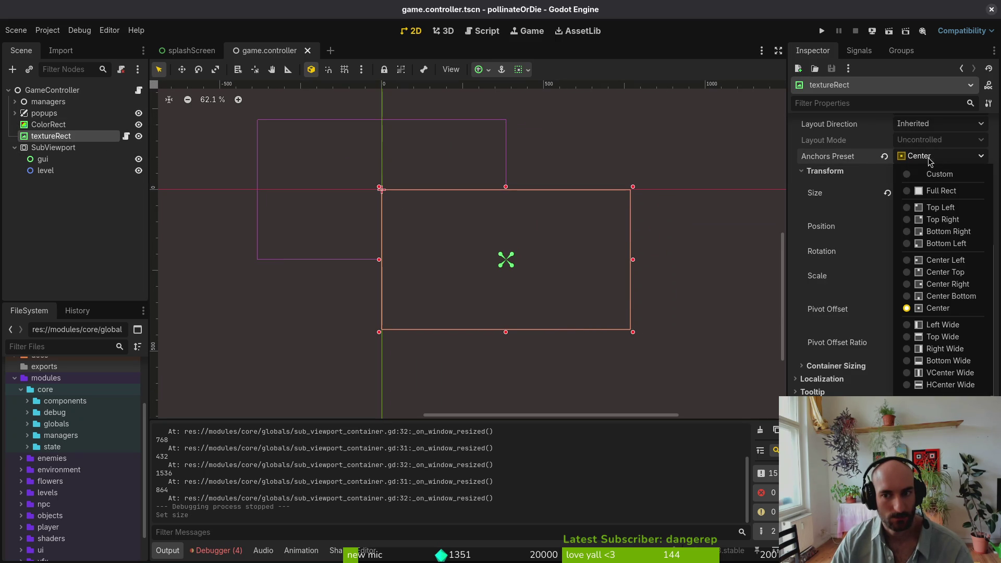
{"action": "left_click", "coordinate": [940, 208]}
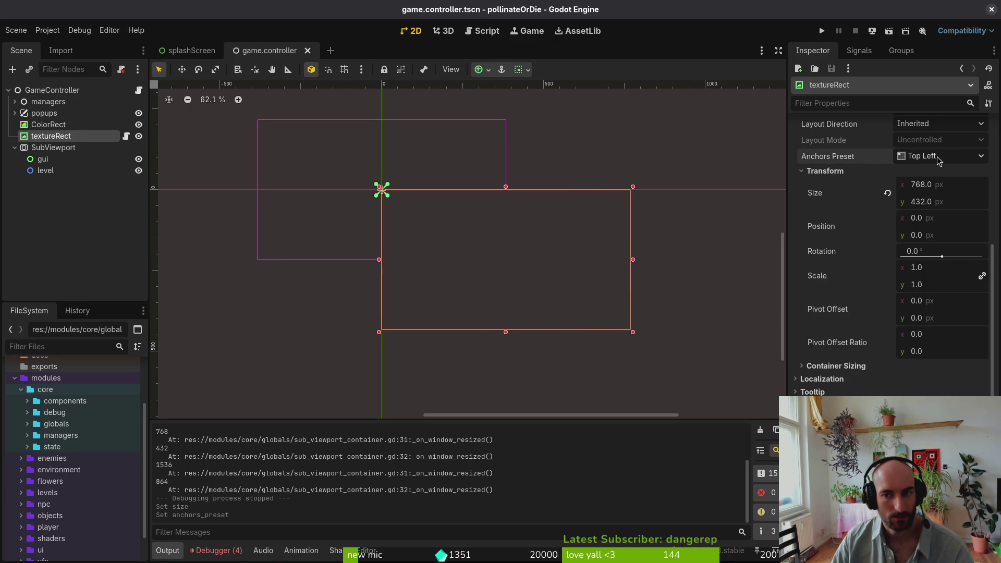
{"action": "scroll", "coordinate": [487, 235], "scroll_direction": "up", "scroll_amount": 2}
{"action": "scroll", "coordinate": [445, 205], "scroll_direction": "down", "scroll_amount": 3}
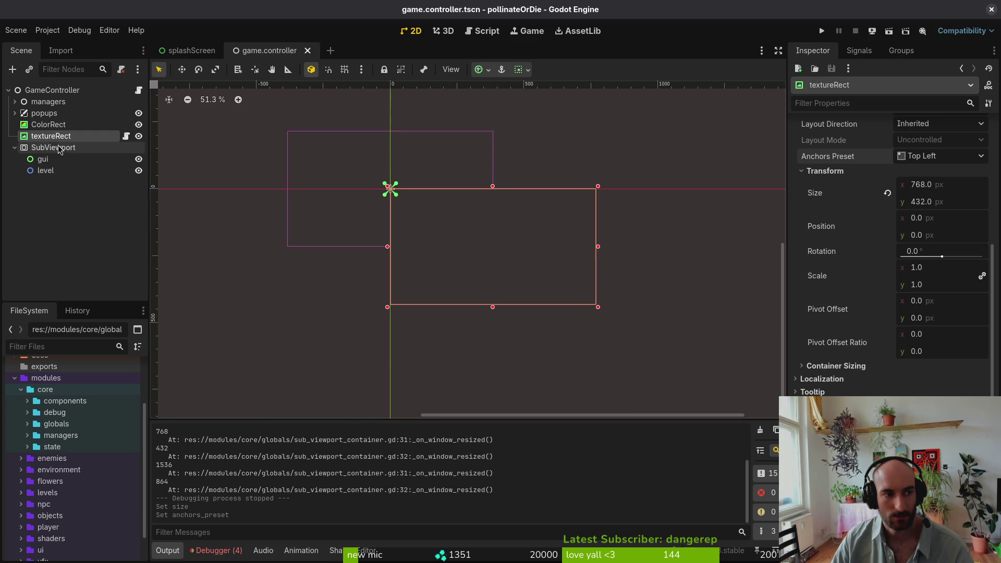
{"action": "scroll", "coordinate": [933, 188], "scroll_direction": "up", "scroll_amount": 5}
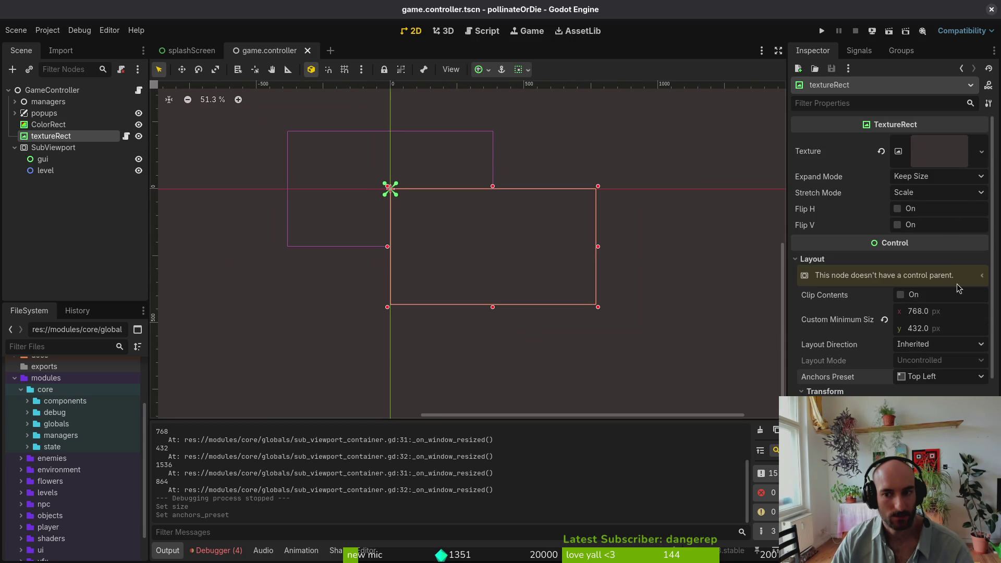
{"action": "left_click", "coordinate": [944, 380]}
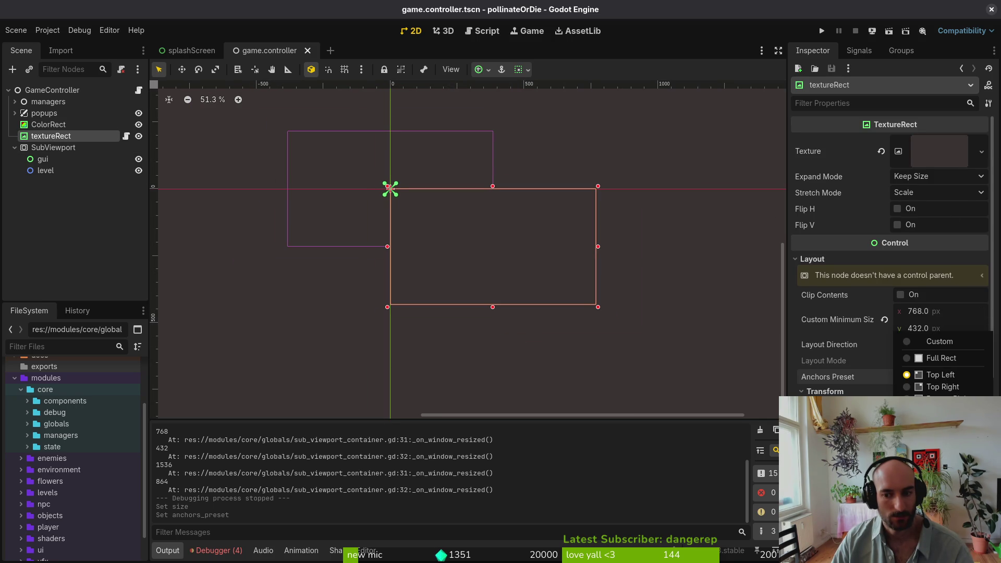
{"action": "left_click", "coordinate": [938, 470]}
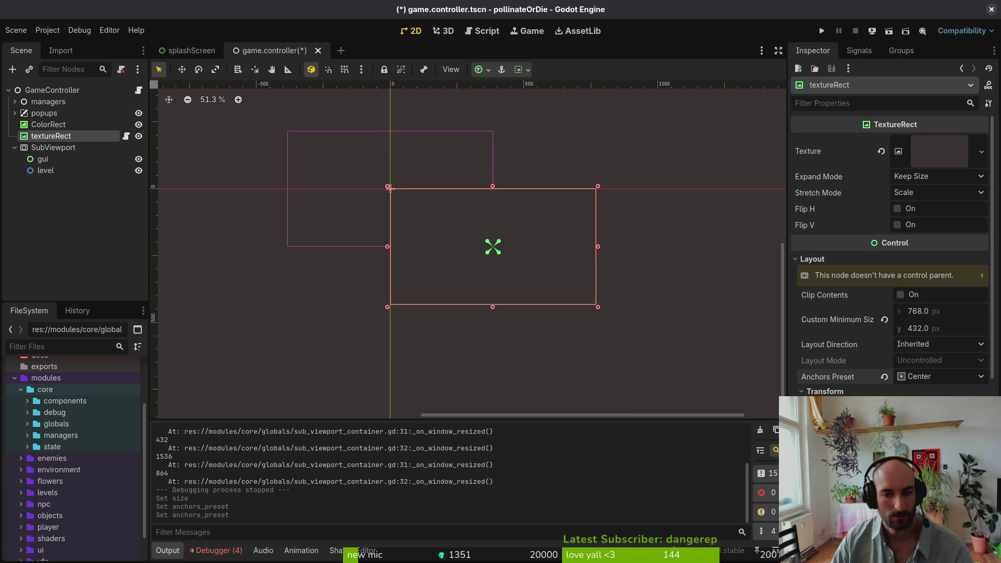
{"action": "left_click", "coordinate": [944, 380]}
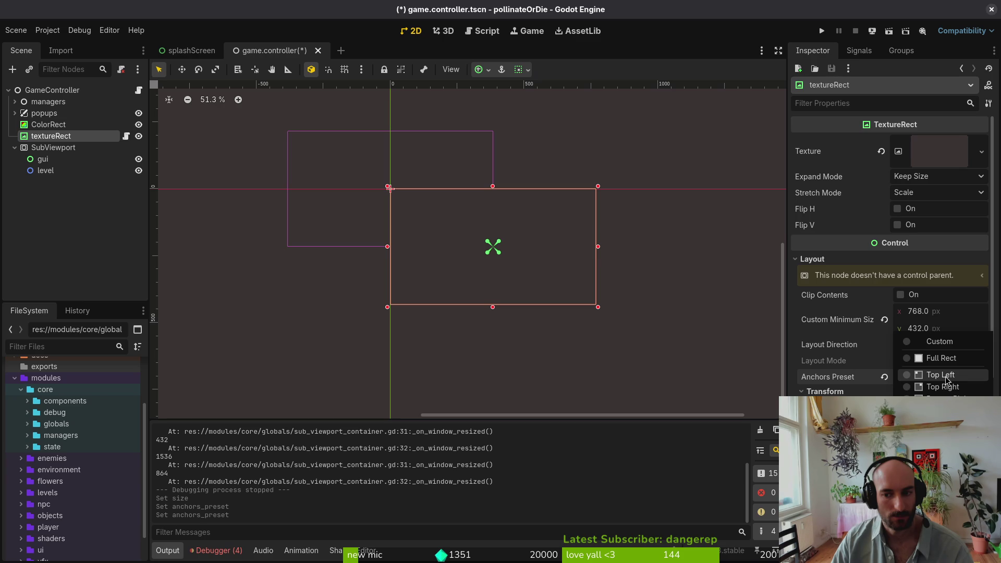
{"action": "left_click", "coordinate": [941, 375]}
{"action": "key", "text": "ctrl+s"}
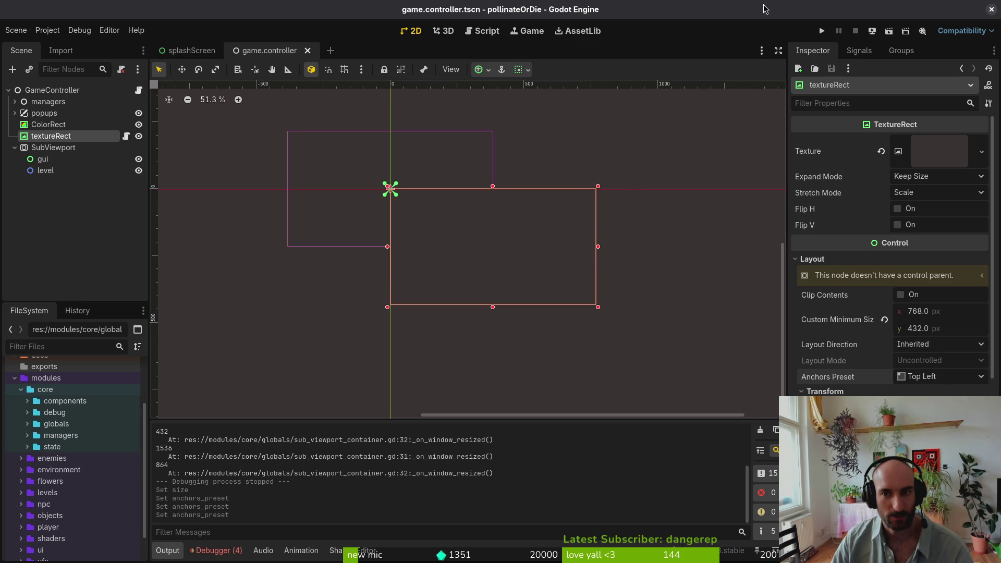
Run the game, enlarge its window to test menu scaling, then close it
{"action": "left_click", "coordinate": [820, 32]}
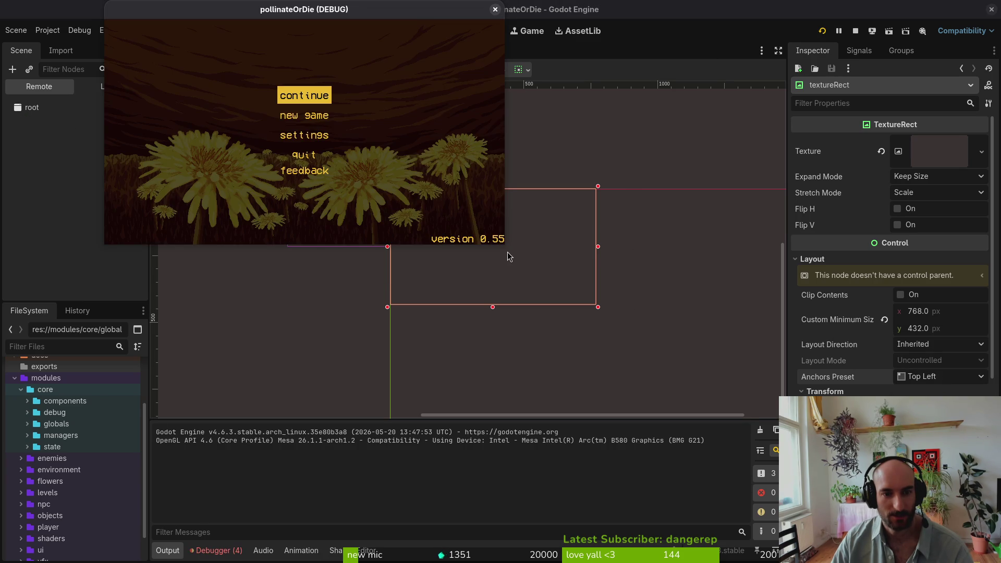
{"action": "mouse_move", "coordinate": [619, 335]}
{"action": "left_mouse_down"}
{"action": "mouse_move", "coordinate": [939, 522]}
{"action": "mouse_move", "coordinate": [965, 553]}
{"action": "left_mouse_up"}
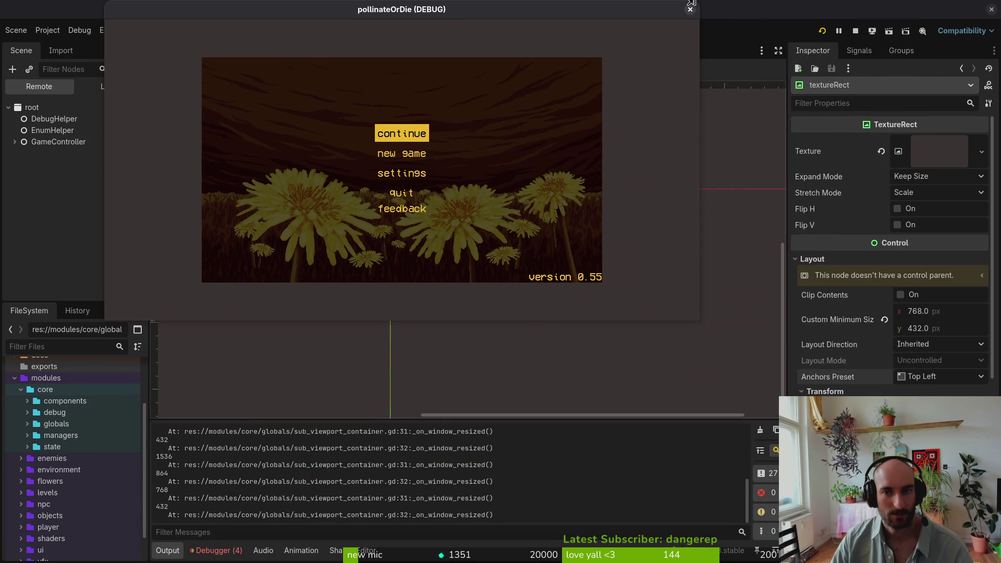
{"action": "left_click", "coordinate": [690, 10]}
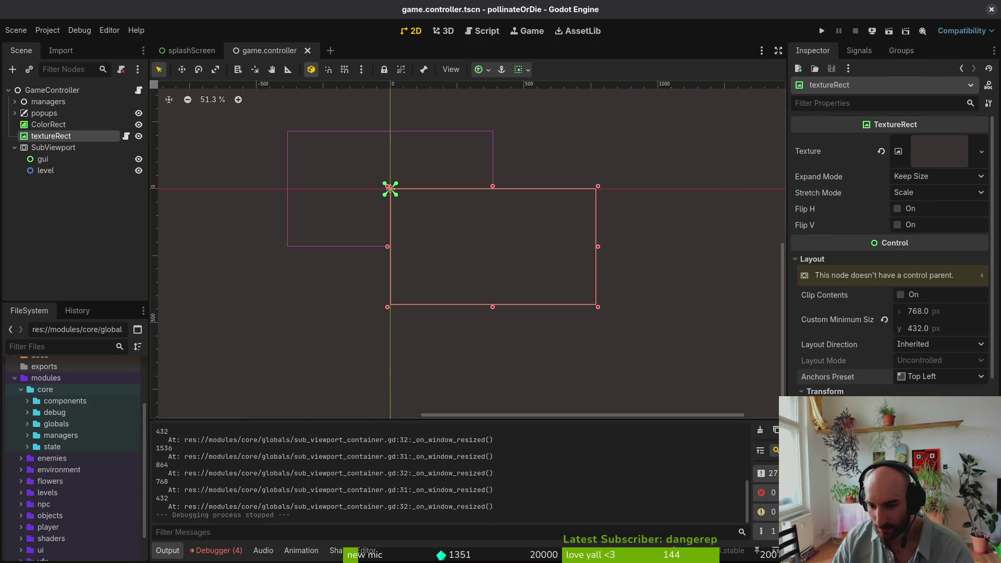
{"action": "left_click", "coordinate": [822, 31]}
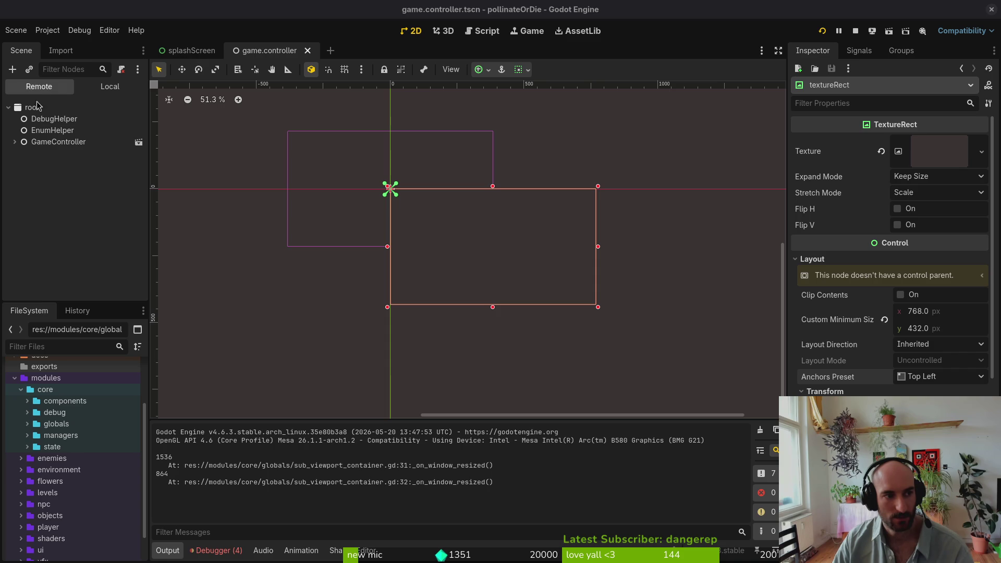
{"action": "left_click", "coordinate": [15, 141]}
{"action": "left_click", "coordinate": [48, 177]}
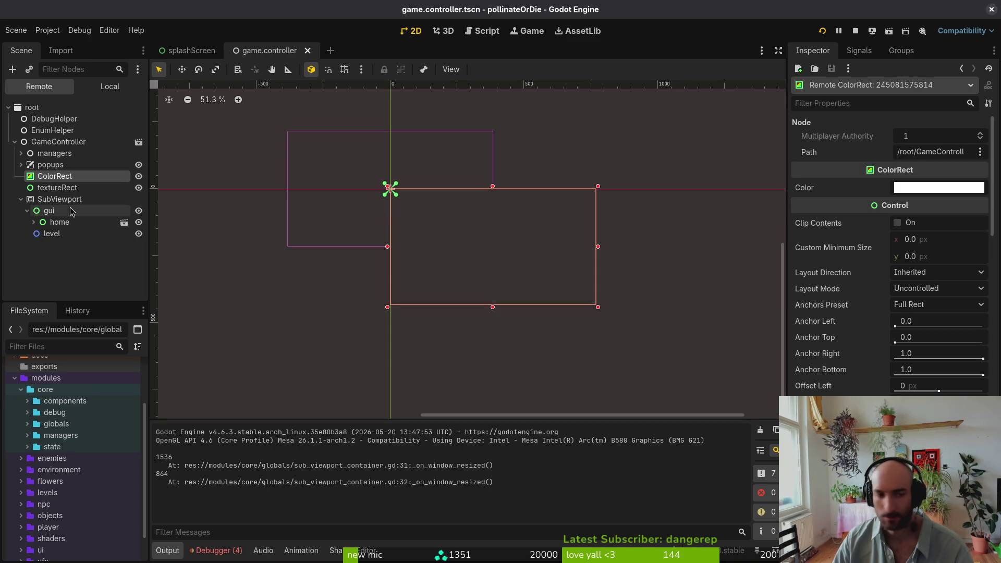
{"action": "left_click", "coordinate": [61, 189]}
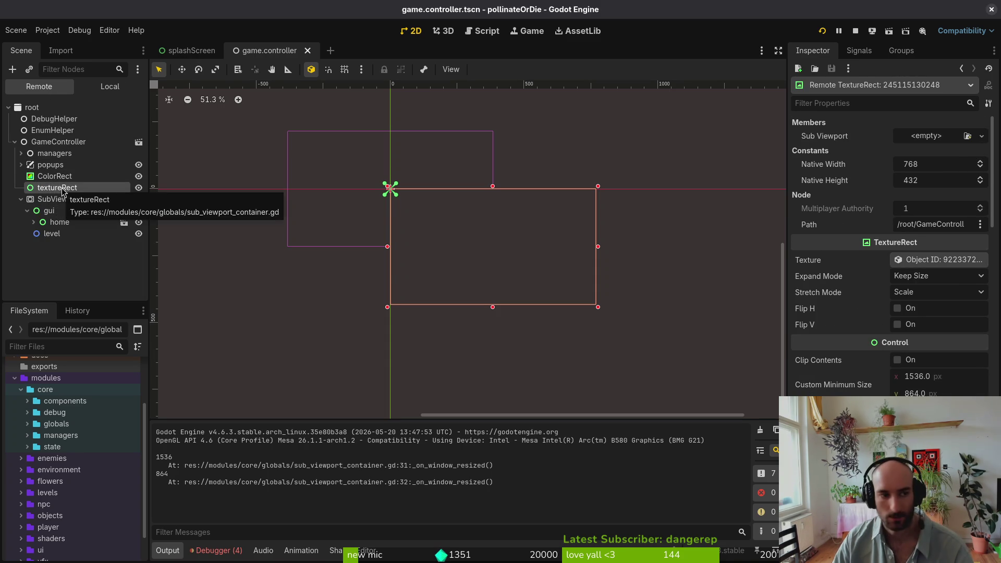
{"action": "left_click", "coordinate": [58, 177]}
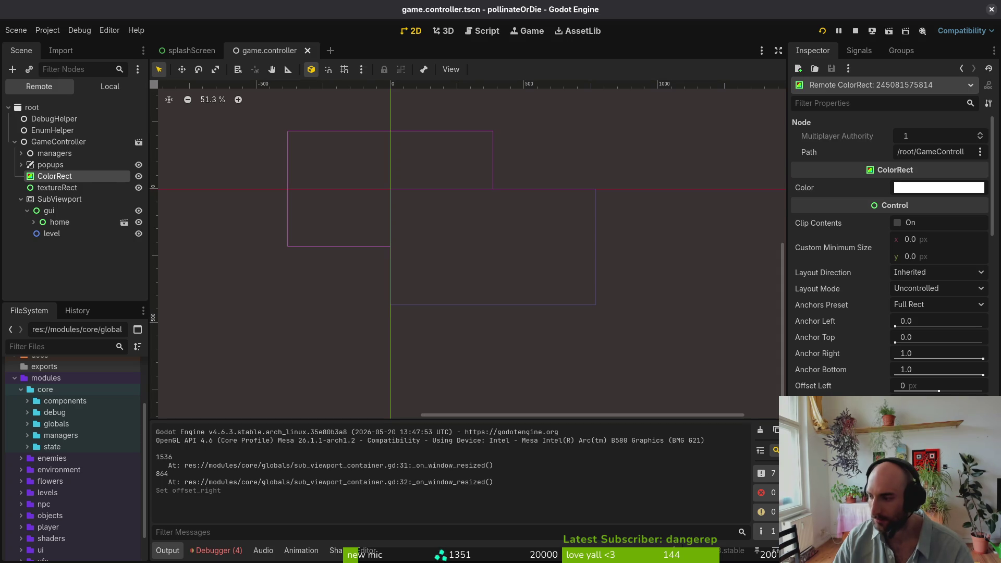
{"action": "scroll", "coordinate": [890, 260], "scroll_direction": "down", "scroll_amount": 5}
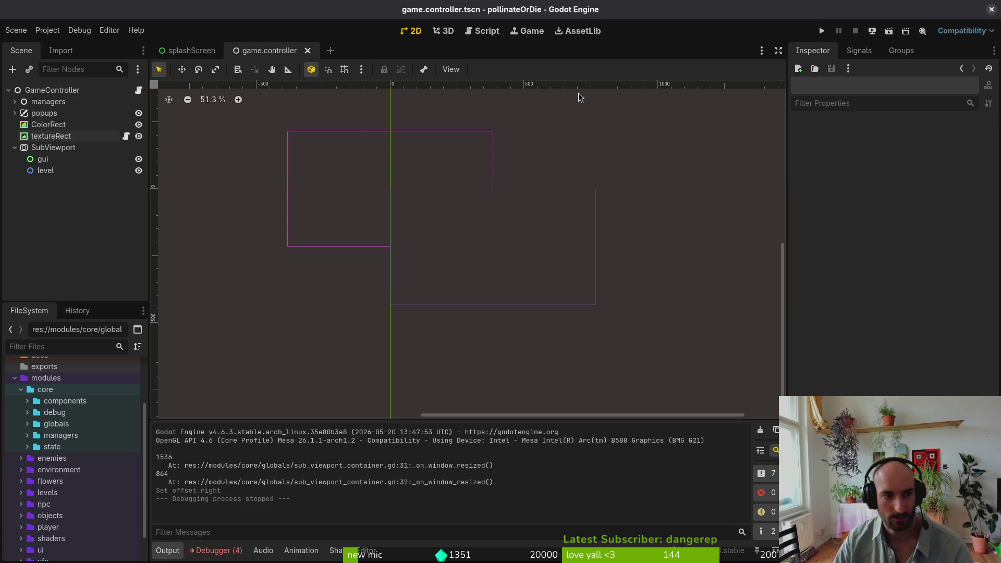
Compare textureRect's 768 × 432 minimum size with ColorRect, keeping ColorRect's width at 0
{"action": "left_click", "coordinate": [51, 136]}
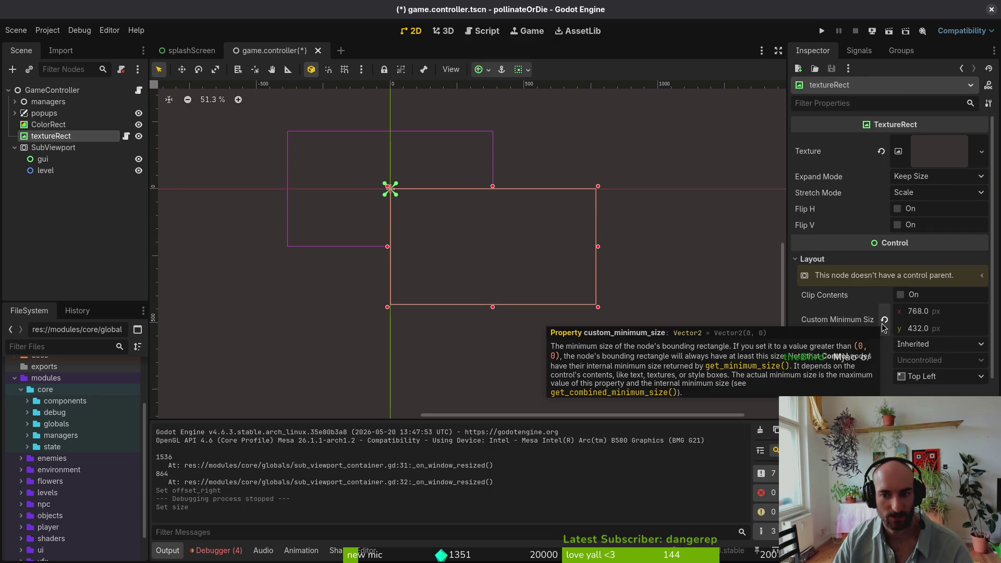
{"action": "left_click", "coordinate": [50, 124]}
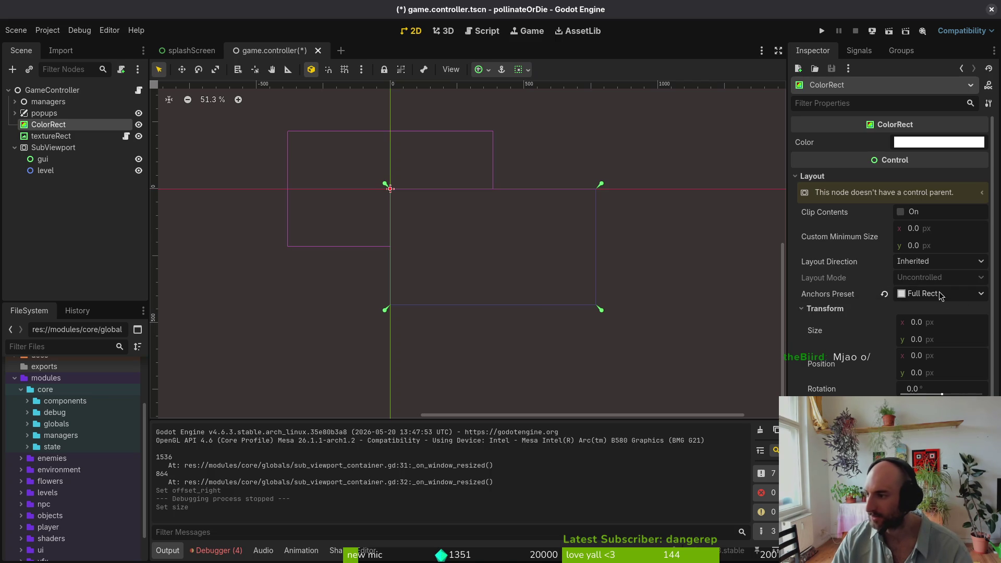
{"action": "left_click", "coordinate": [942, 322]}
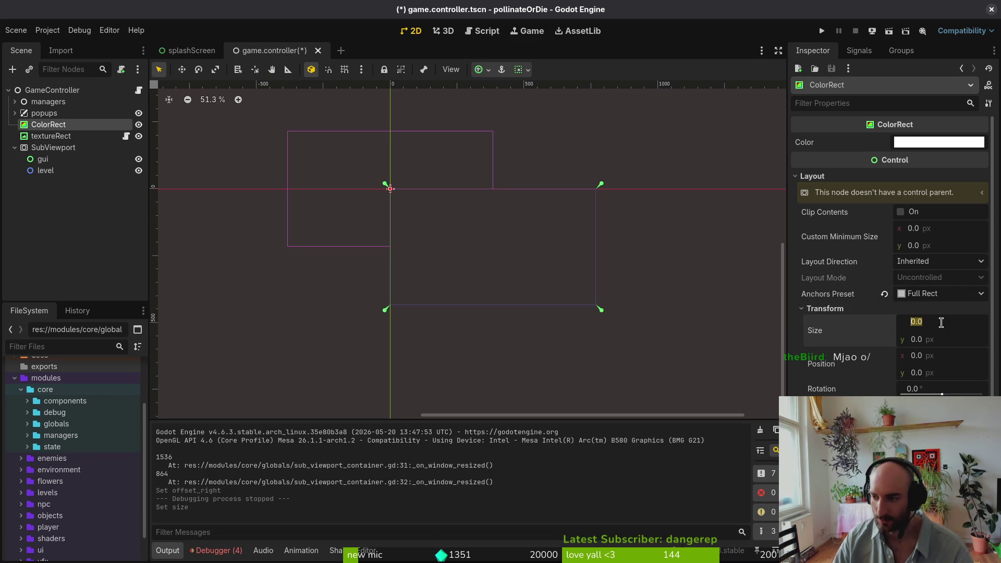
{"action": "key", "text": "Return"}
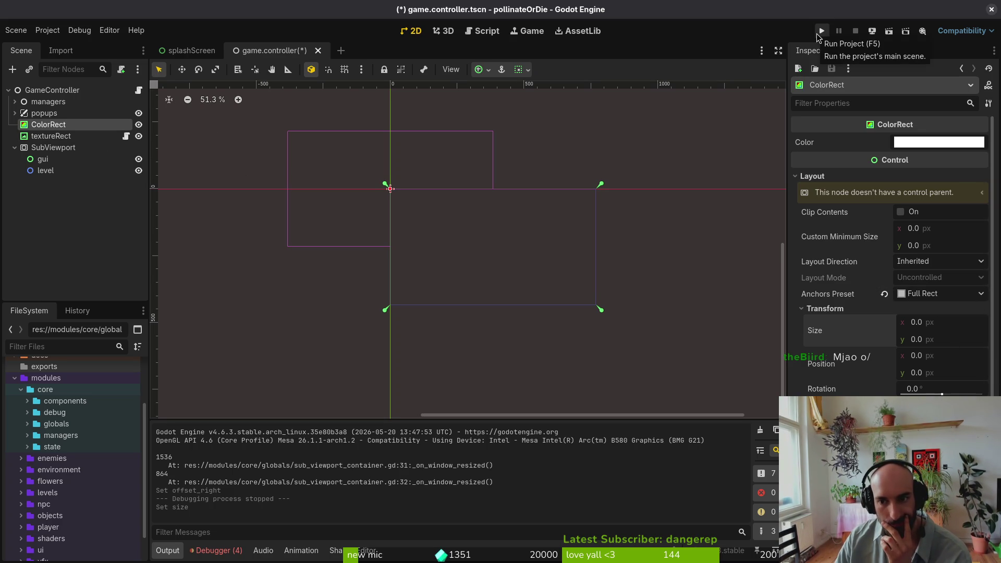
{"action": "left_click", "coordinate": [816, 38]}
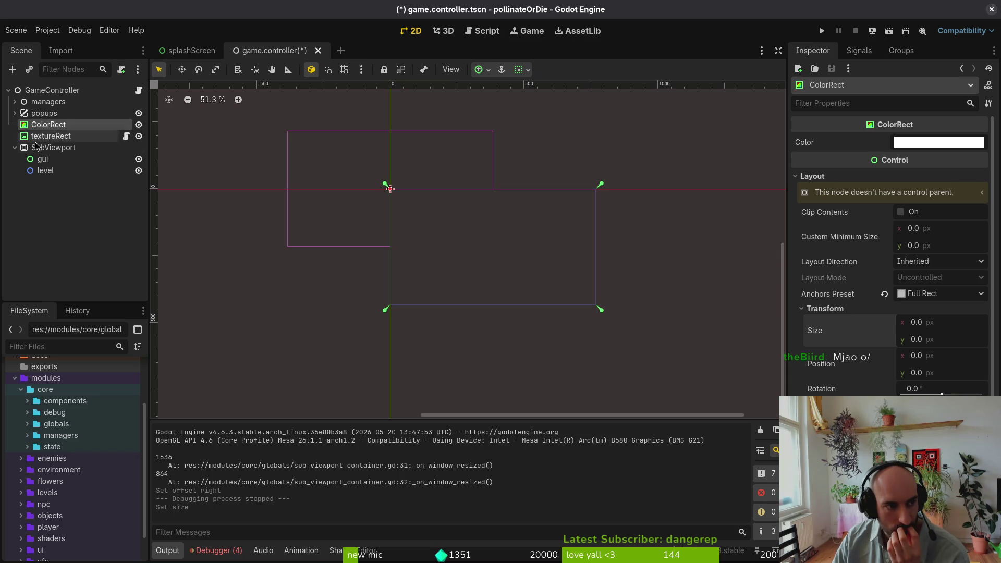
{"action": "left_click", "coordinate": [56, 151]}
{"action": "scroll", "coordinate": [925, 362], "scroll_direction": "down", "scroll_amount": 5}
Inspect the SubViewport's render target settings and the gui, level and textureRect nodes
{"action": "scroll", "coordinate": [924, 361], "scroll_direction": "up", "scroll_amount": 5}
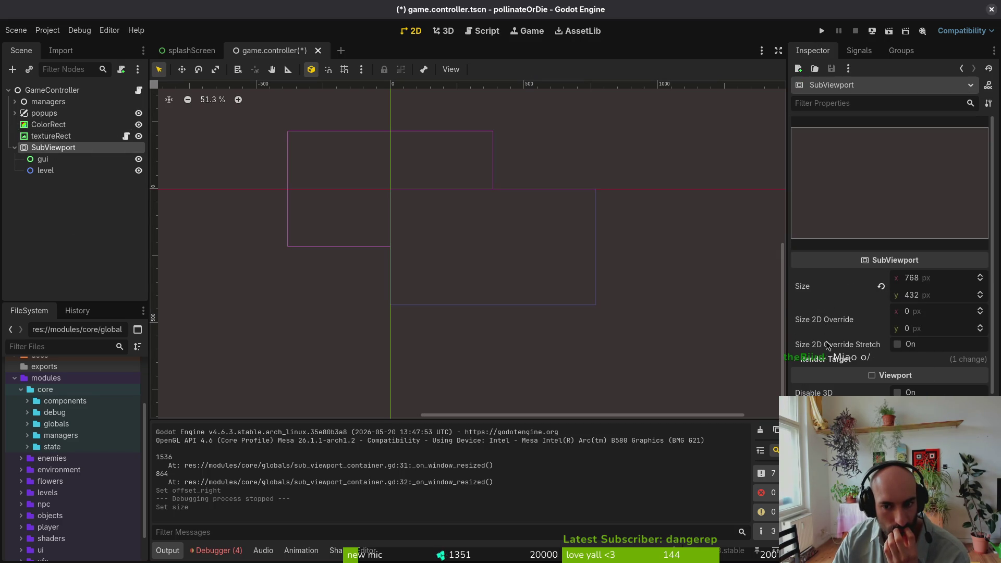
{"action": "left_click", "coordinate": [830, 364]}
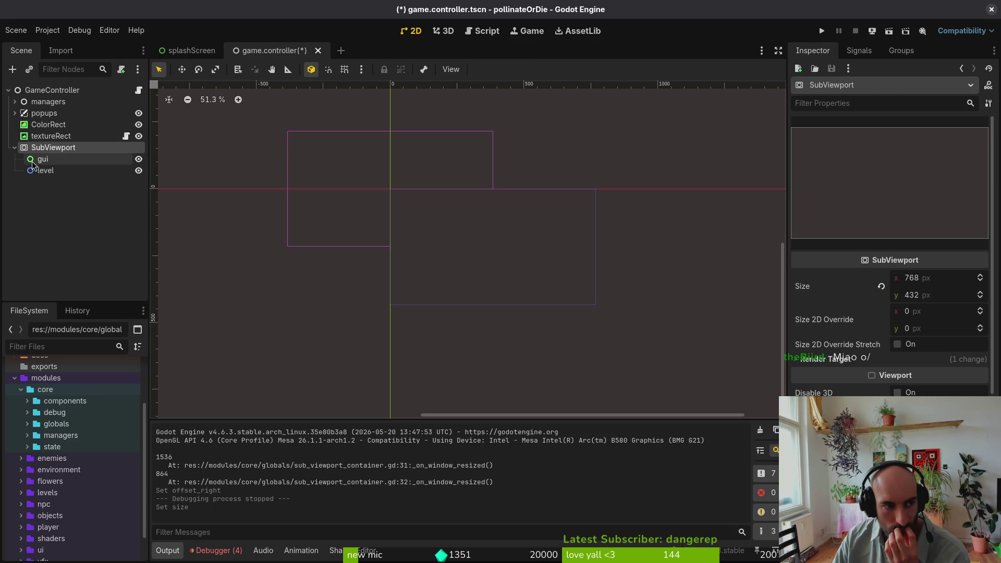
{"action": "left_click", "coordinate": [43, 159]}
{"action": "left_click", "coordinate": [46, 172]}
{"action": "key", "text": "Up"}
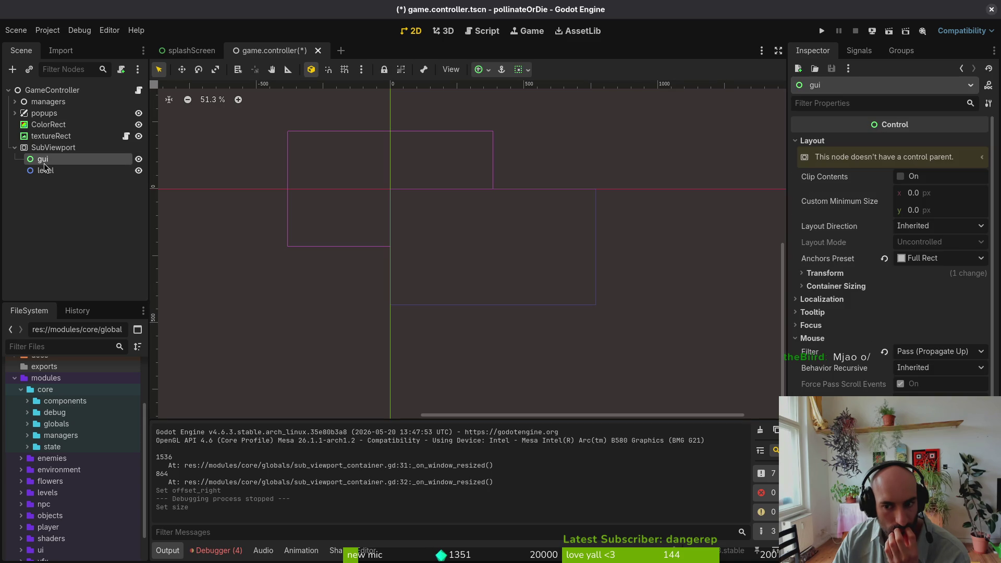
{"action": "left_click", "coordinate": [45, 171]}
{"action": "left_click", "coordinate": [50, 136]}
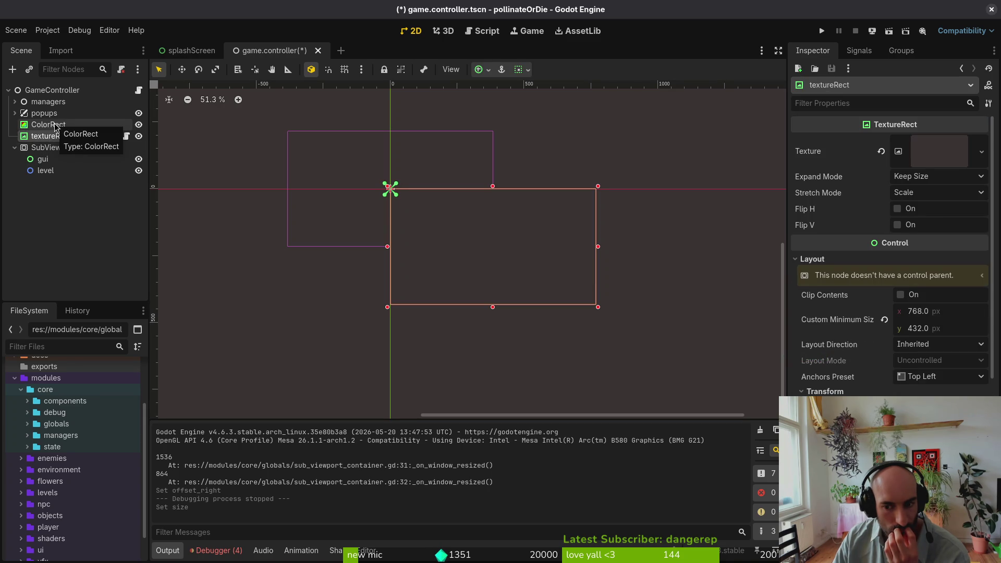
Set ColorRect's anchors preset to Full Rect, filling 768 × 432
{"action": "left_click", "coordinate": [55, 124]}
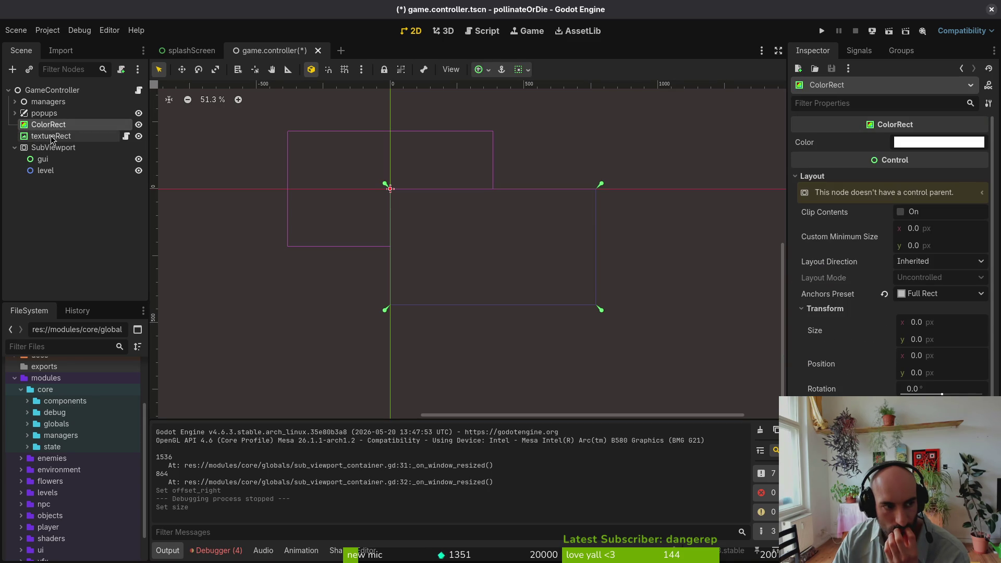
{"action": "left_click", "coordinate": [885, 295]}
{"action": "left_click", "coordinate": [919, 293]}
{"action": "left_click", "coordinate": [936, 328]}
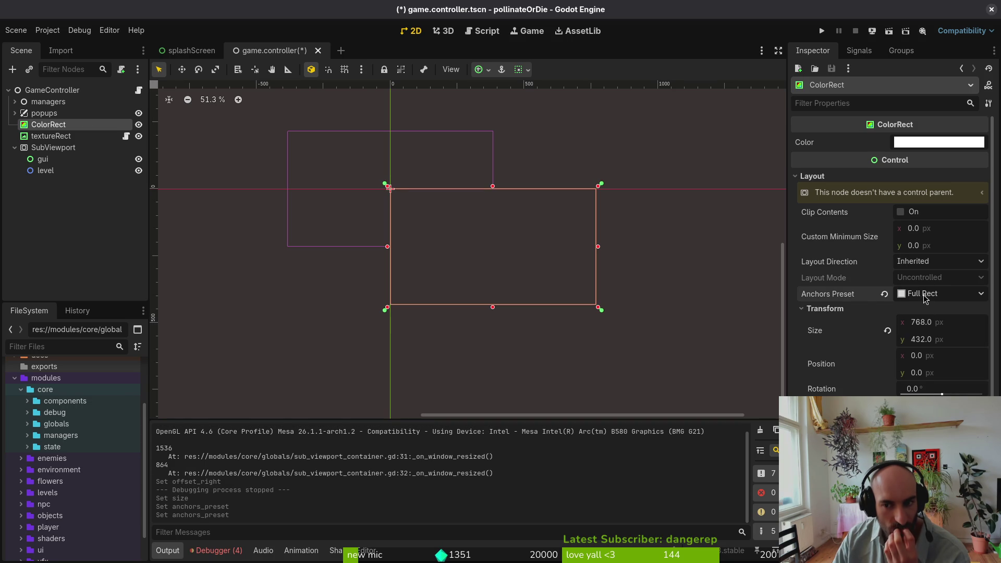
{"action": "left_click", "coordinate": [885, 294]}
{"action": "left_click", "coordinate": [939, 294]}
{"action": "left_click", "coordinate": [933, 525]}
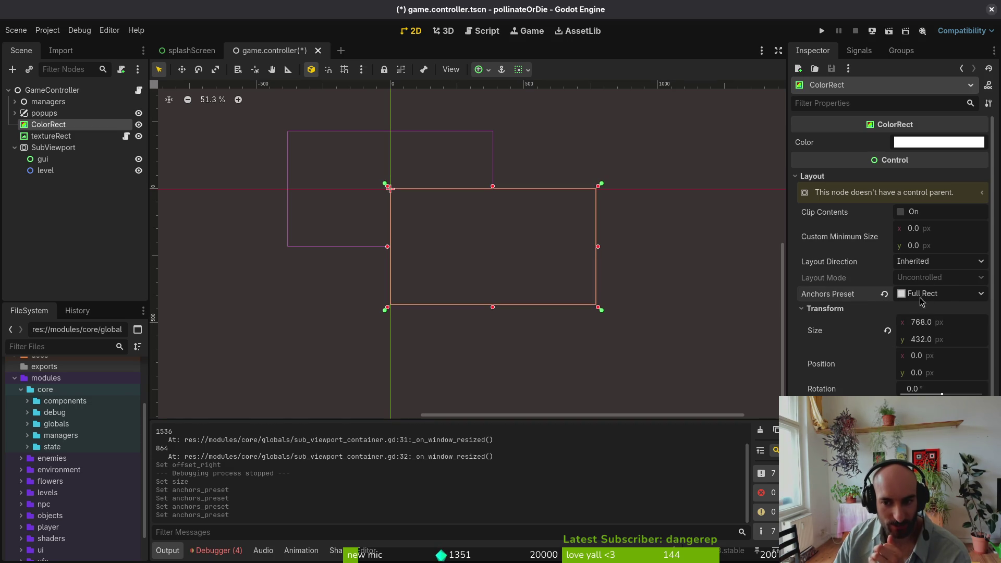
Reset ColorRect's size to 0 × 0, reapply Full Rect, and save the scene
{"action": "left_click", "coordinate": [919, 310]}
{"action": "left_click", "coordinate": [860, 310]}
{"action": "left_click", "coordinate": [889, 330]}
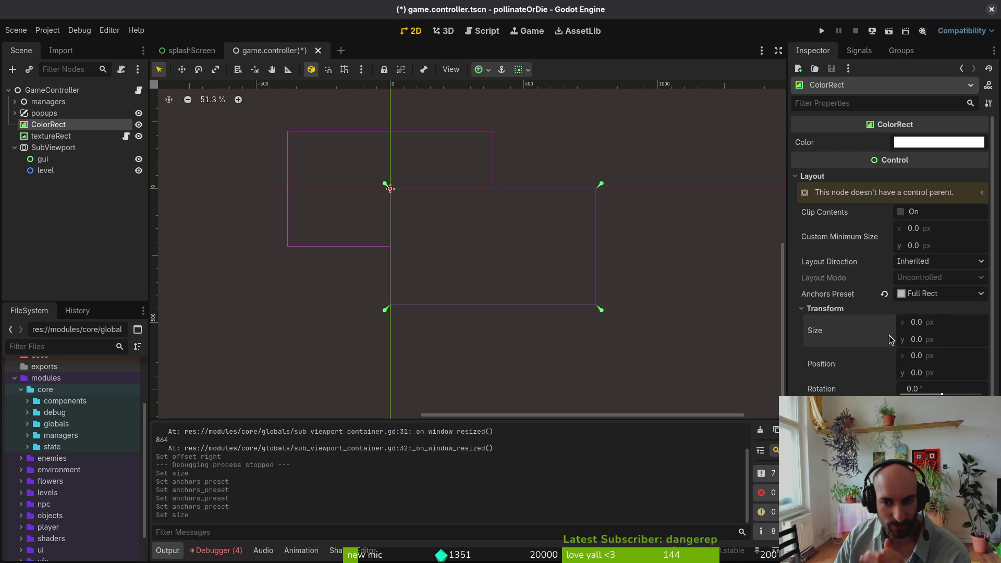
{"action": "left_click", "coordinate": [938, 294]}
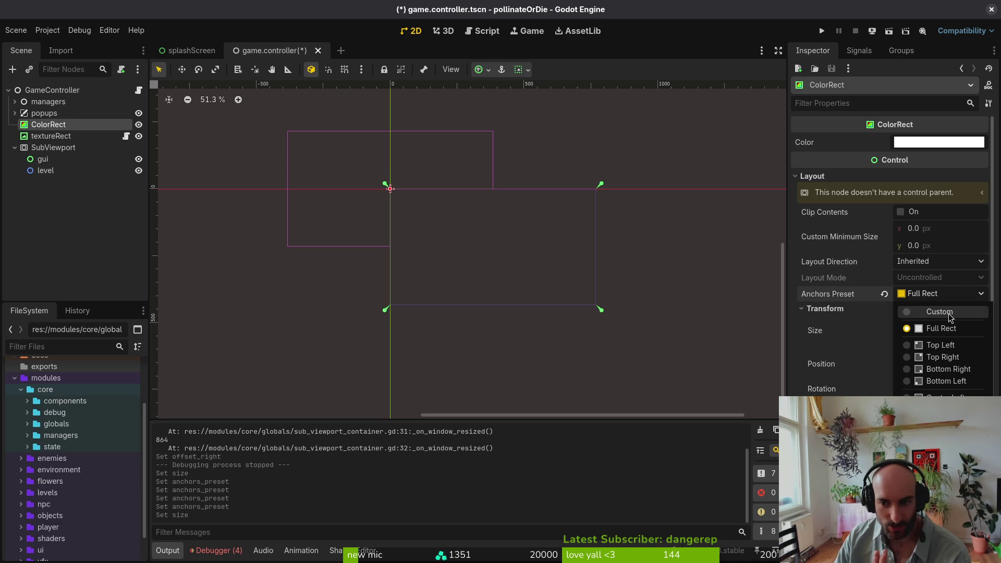
{"action": "left_click", "coordinate": [940, 312]}
{"action": "left_click", "coordinate": [930, 296]}
{"action": "left_click", "coordinate": [942, 329]}
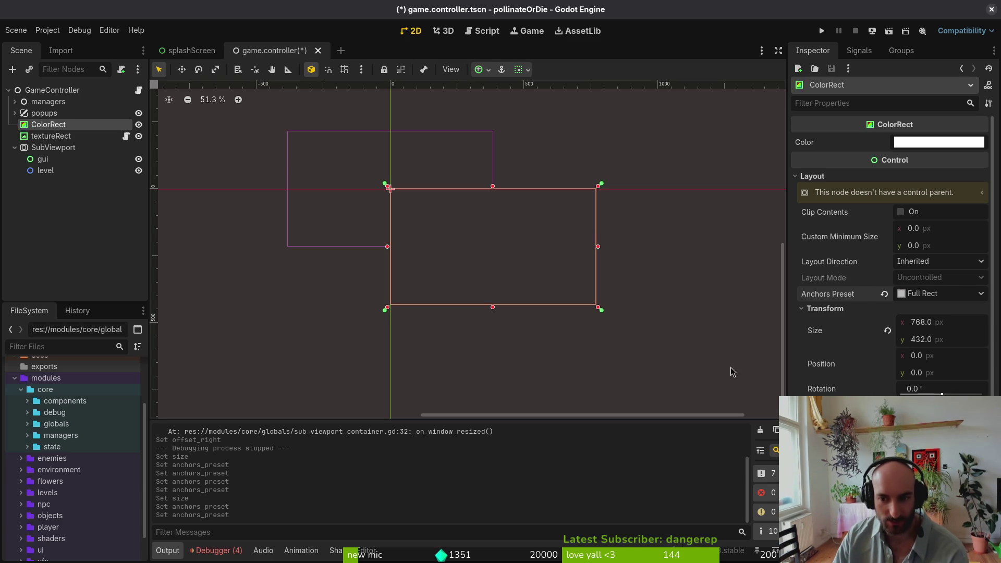
{"action": "key", "text": "ctrl+s"}
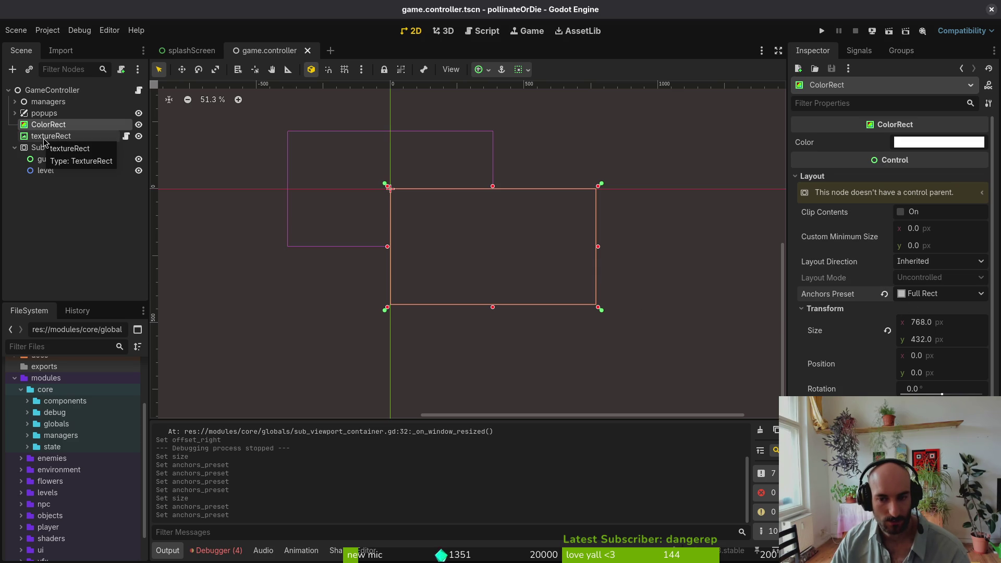
Anchor textureRect to Center after trying Full Rect and bottom-centre, then save
{"action": "left_click", "coordinate": [44, 138]}
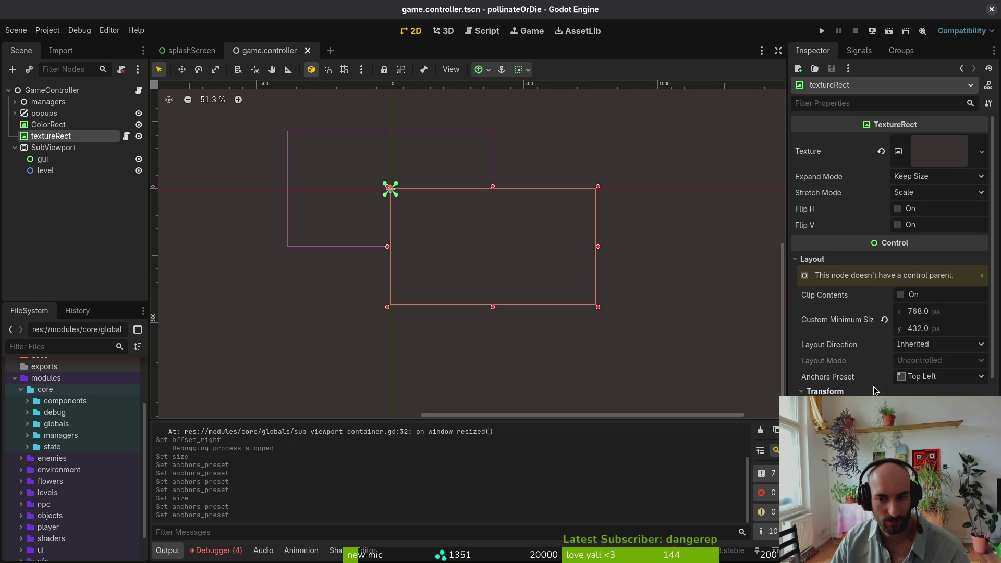
{"action": "left_click", "coordinate": [942, 377]}
{"action": "left_click", "coordinate": [949, 360]}
{"action": "left_click", "coordinate": [937, 380]}
{"action": "left_click", "coordinate": [944, 463]}
{"action": "left_click", "coordinate": [932, 379]}
{"action": "left_click", "coordinate": [939, 475]}
{"action": "key", "text": "ctrl+s"}
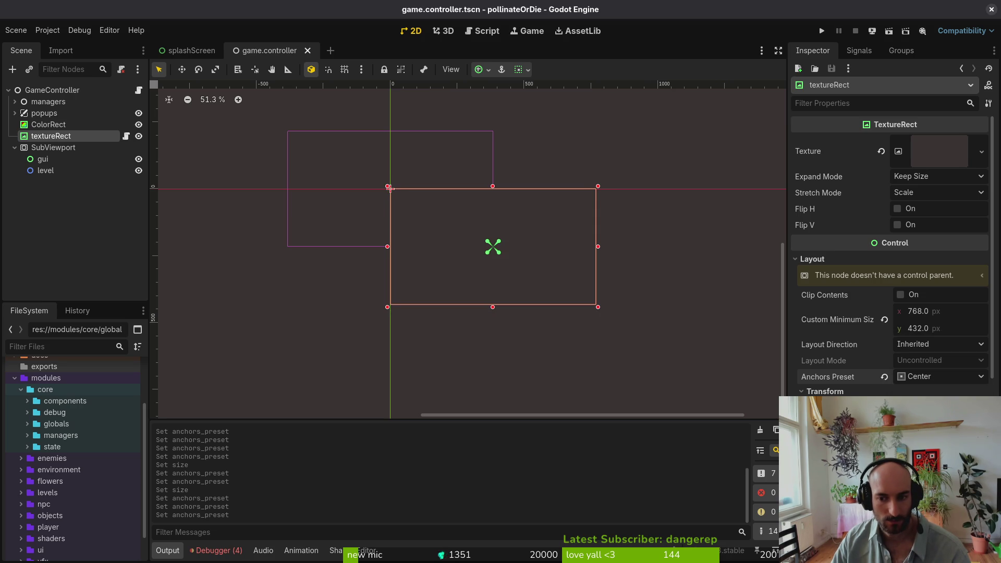
{"action": "left_click", "coordinate": [70, 153]}
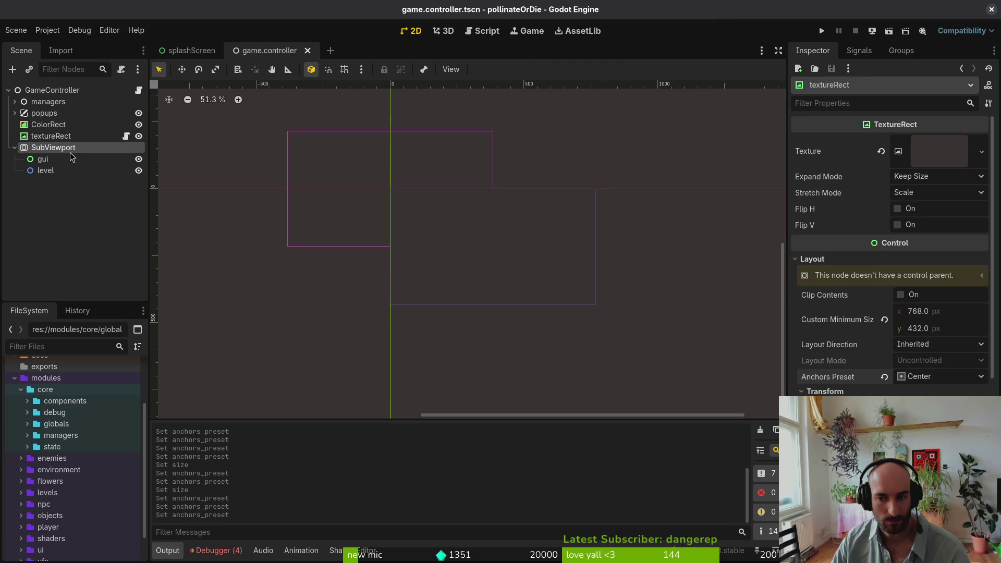
Run the game, enlarge its window to test the new layout, then close it
{"action": "left_click", "coordinate": [822, 32]}
{"action": "mouse_move", "coordinate": [504, 243]}
{"action": "left_mouse_down"}
{"action": "mouse_move", "coordinate": [749, 391]}
{"action": "mouse_move", "coordinate": [593, 319]}
{"action": "mouse_move", "coordinate": [993, 485]}
{"action": "mouse_move", "coordinate": [818, 465]}
{"action": "mouse_move", "coordinate": [671, 424]}
{"action": "mouse_move", "coordinate": [772, 434]}
{"action": "mouse_move", "coordinate": [925, 494]}
{"action": "left_mouse_up"}
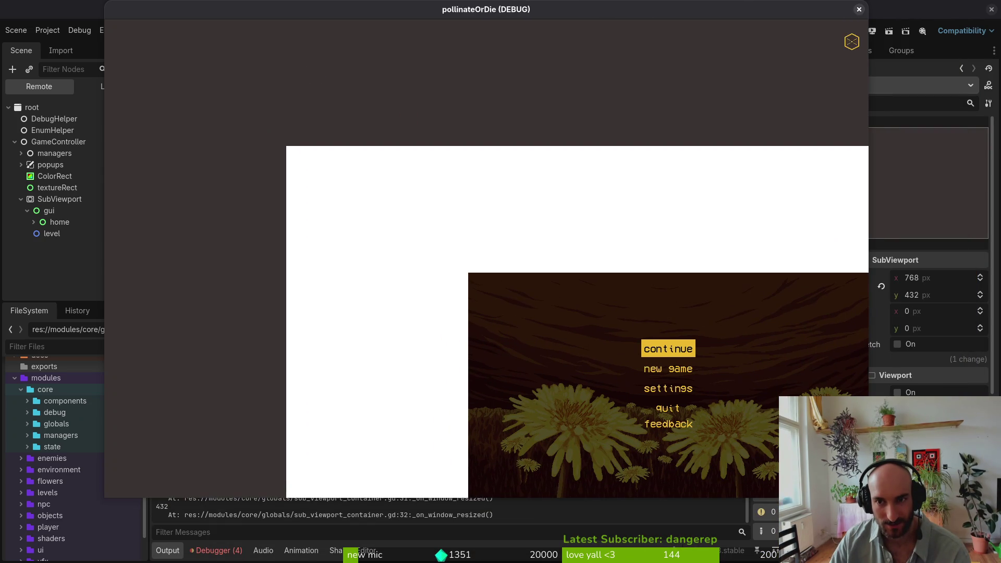
{"action": "left_click", "coordinate": [859, 10]}
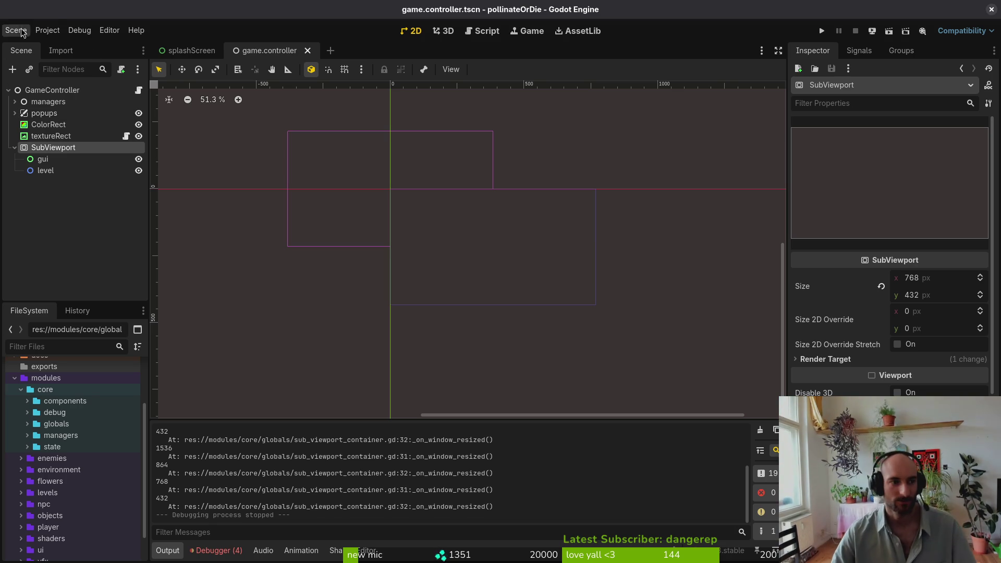
Reload the current project, shrink the running game's window, then close the game
{"action": "left_click", "coordinate": [47, 29]}
{"action": "left_click", "coordinate": [103, 161]}
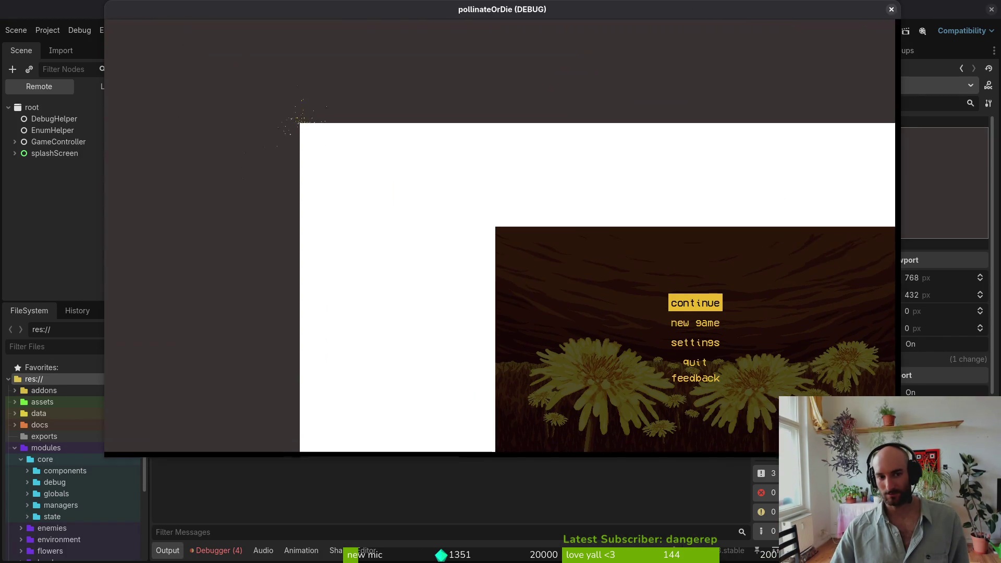
{"action": "mouse_move", "coordinate": [898, 454]}
{"action": "left_mouse_down"}
{"action": "mouse_move", "coordinate": [908, 456]}
{"action": "mouse_move", "coordinate": [565, 281]}
{"action": "mouse_move", "coordinate": [863, 478]}
{"action": "mouse_move", "coordinate": [632, 306]}
{"action": "left_mouse_up"}
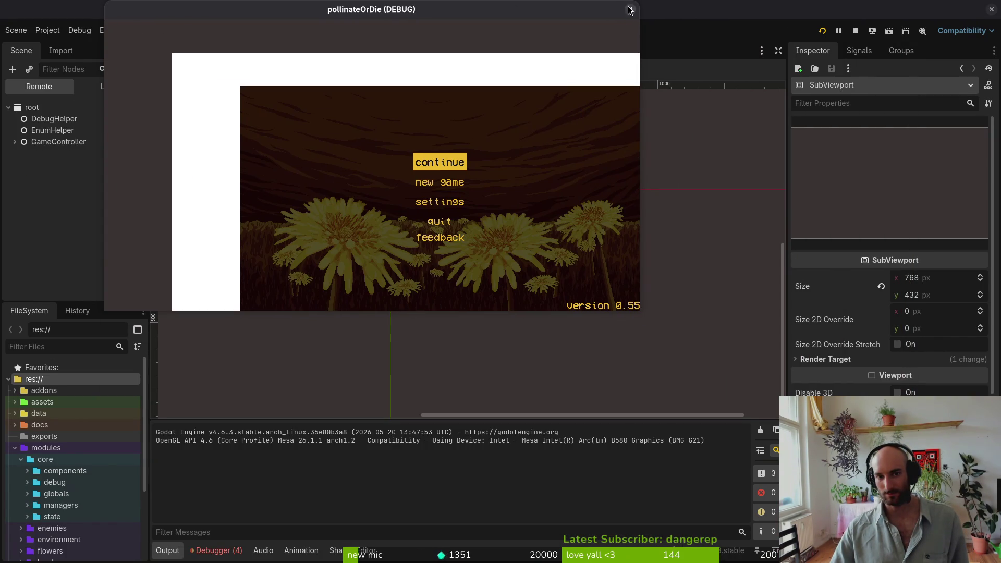
{"action": "left_click", "coordinate": [629, 10]}
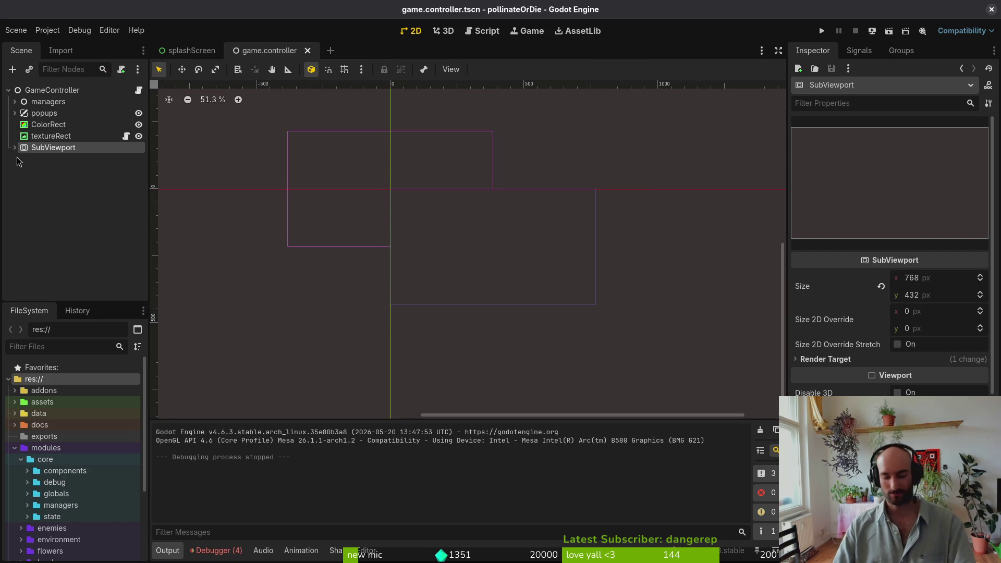
{"action": "key", "text": "alt+Tab"}
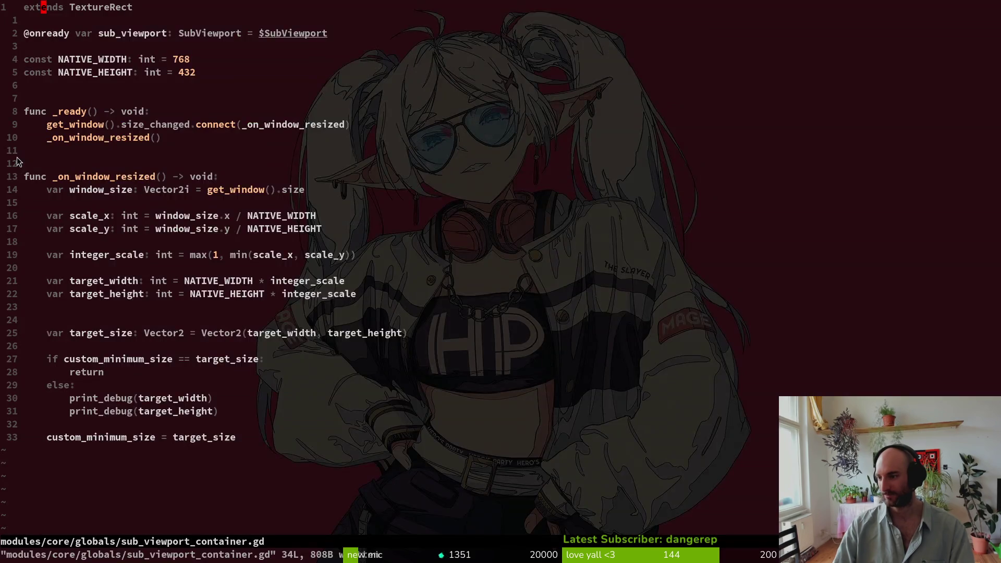
Search Neovim's file finder for 'vfxm', then dismiss it
{"action": "key", "text": "space"}
{"action": "key", "text": "f"}
{"action": "key", "text": "f"}
{"action": "type", "text": "vfxm"}
{"action": "key", "text": "Escape"}
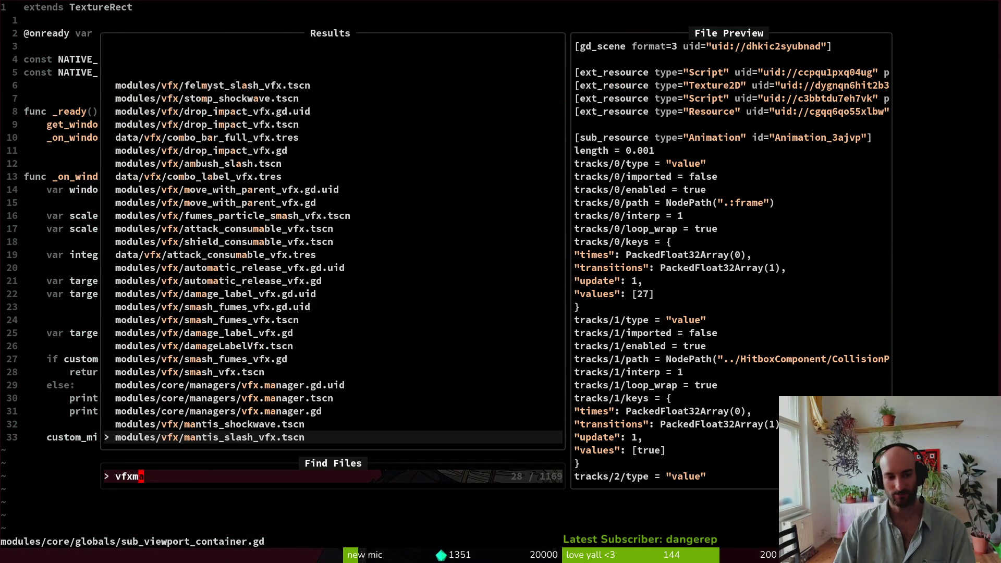
{"action": "key", "text": "Escape"}
{"action": "key", "text": "alt+Tab"}
Quick-open the vfx.manager scene with 'vfxman' and select its screenshake camera
{"action": "key", "text": "shift+alt+o"}
{"action": "type", "text": "vfxman"}
{"action": "key", "text": "Down"}
{"action": "key", "text": "Return"}
{"action": "left_click", "coordinate": [60, 101]}
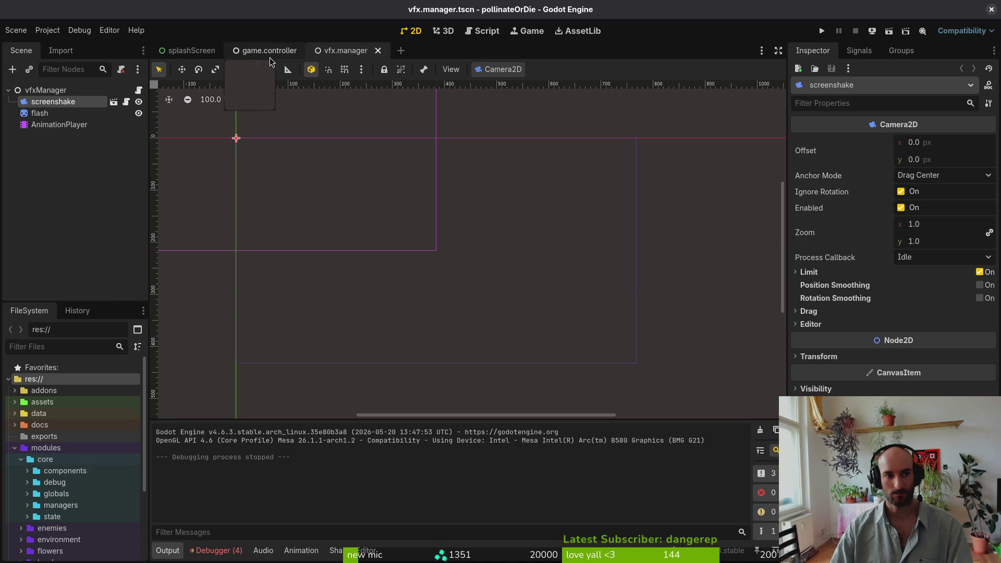
Switch to game.controller and select the GameController root to view its manager references
{"action": "left_click", "coordinate": [269, 50]}
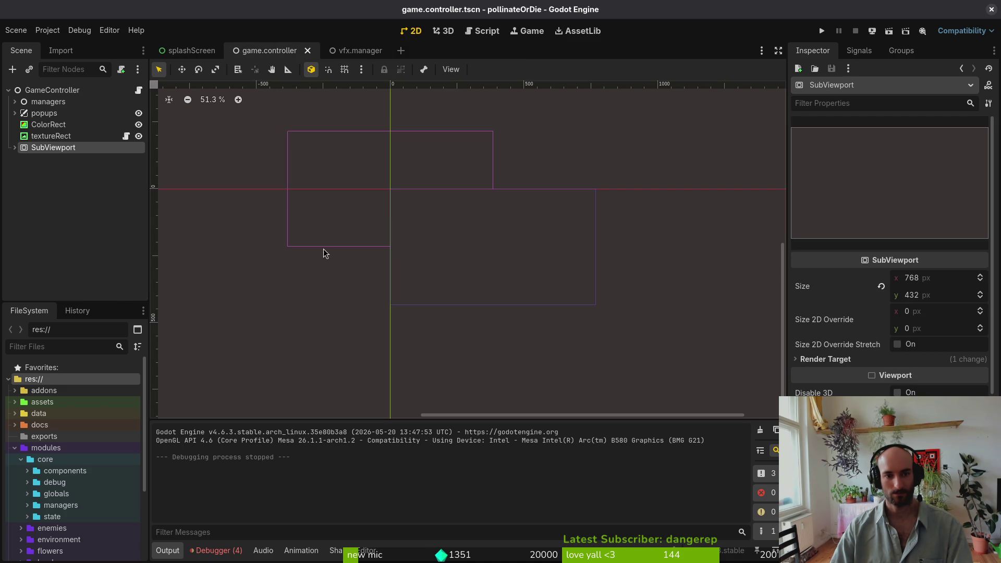
{"action": "left_click", "coordinate": [41, 90]}
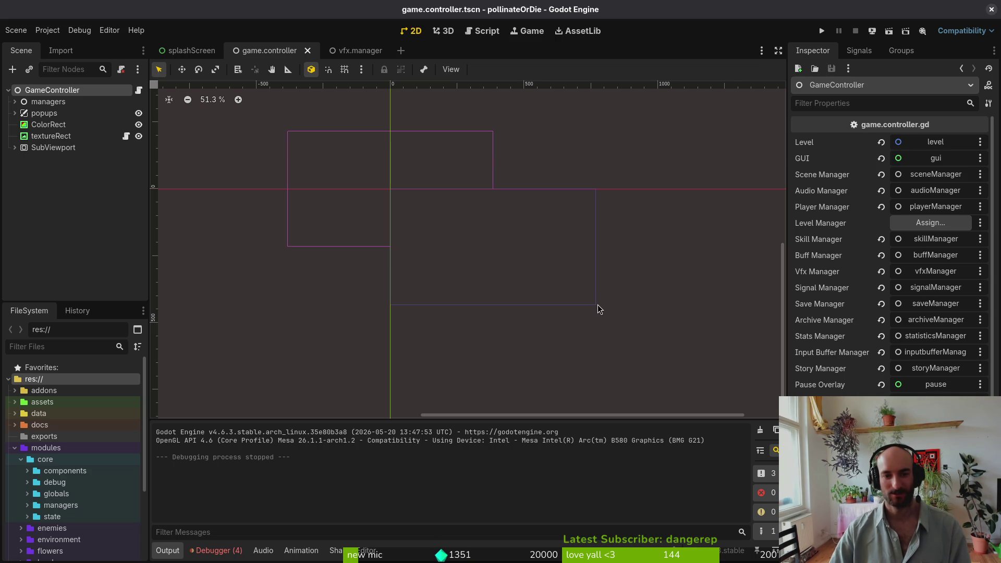
Enable Editable Children on vfxManager under managers and select its screenshake camera
{"action": "left_click_drag", "start_coordinate": [589, 311], "coordinate": [599, 348]}
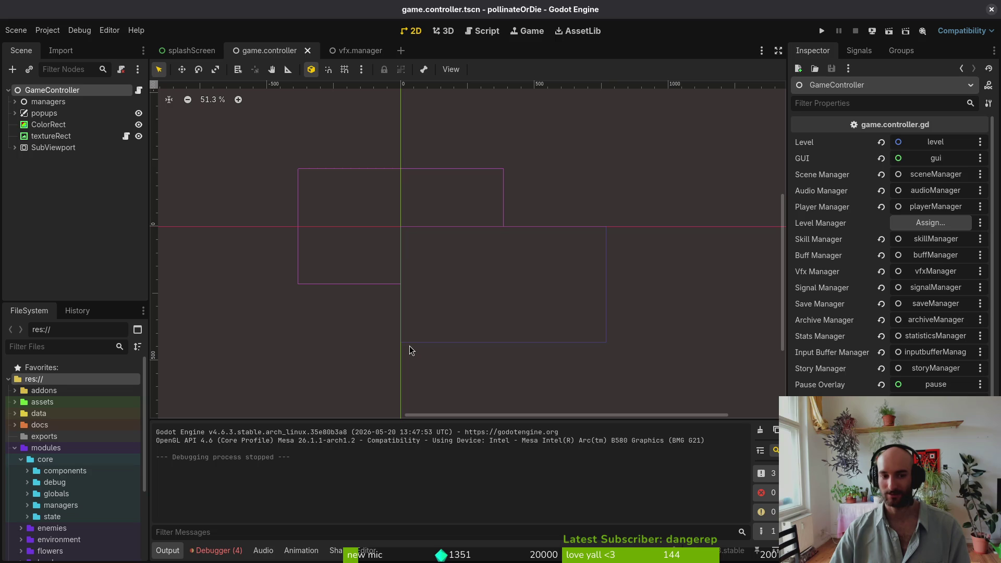
{"action": "left_click", "coordinate": [14, 102]}
{"action": "right_click", "coordinate": [42, 159]}
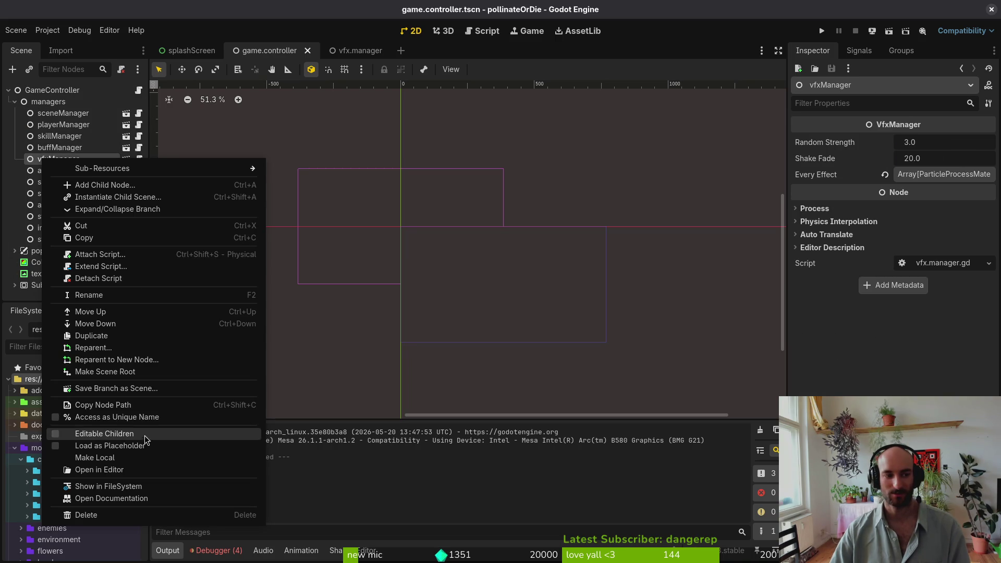
{"action": "left_click", "coordinate": [111, 433]}
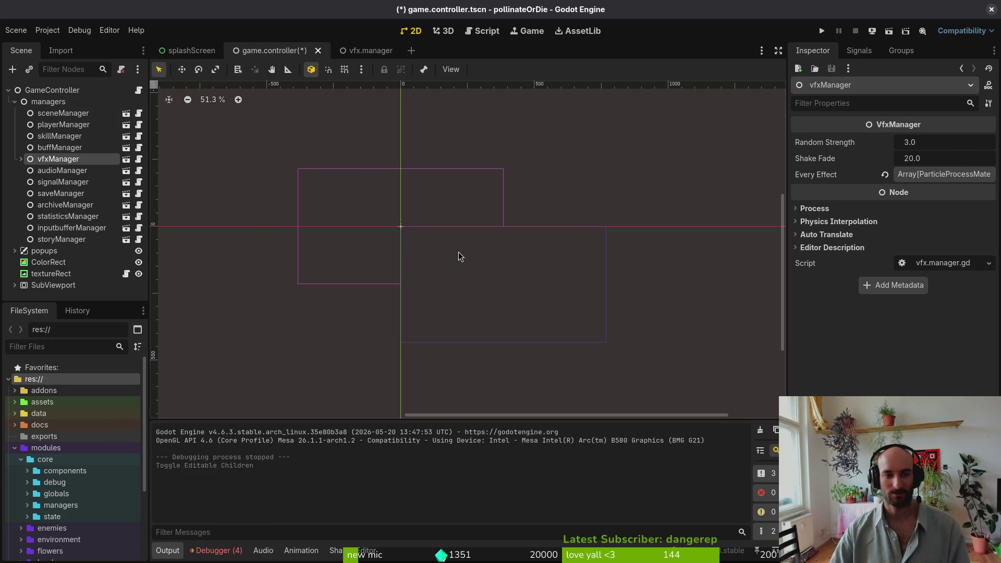
{"action": "left_click", "coordinate": [21, 159]}
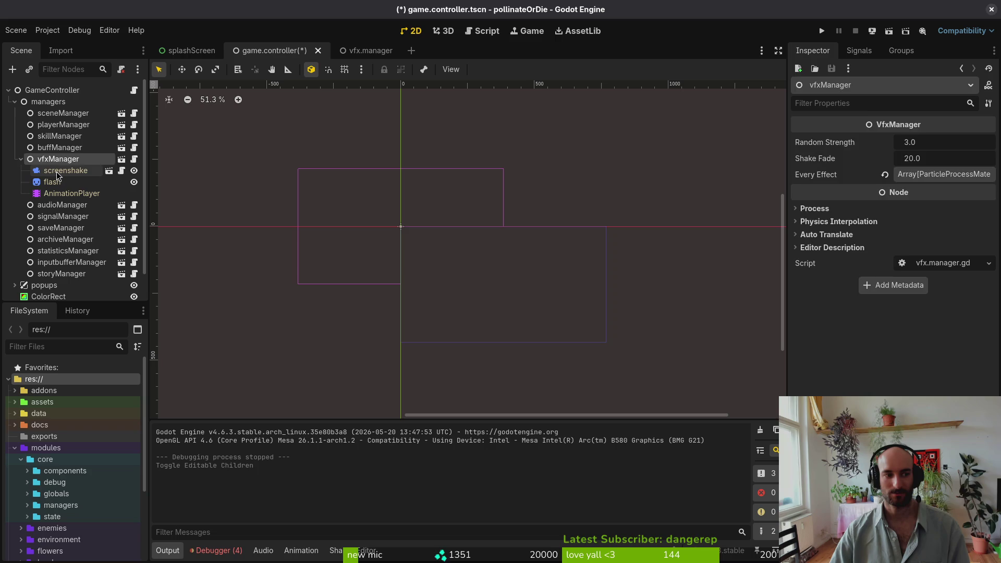
{"action": "left_click", "coordinate": [65, 171]}
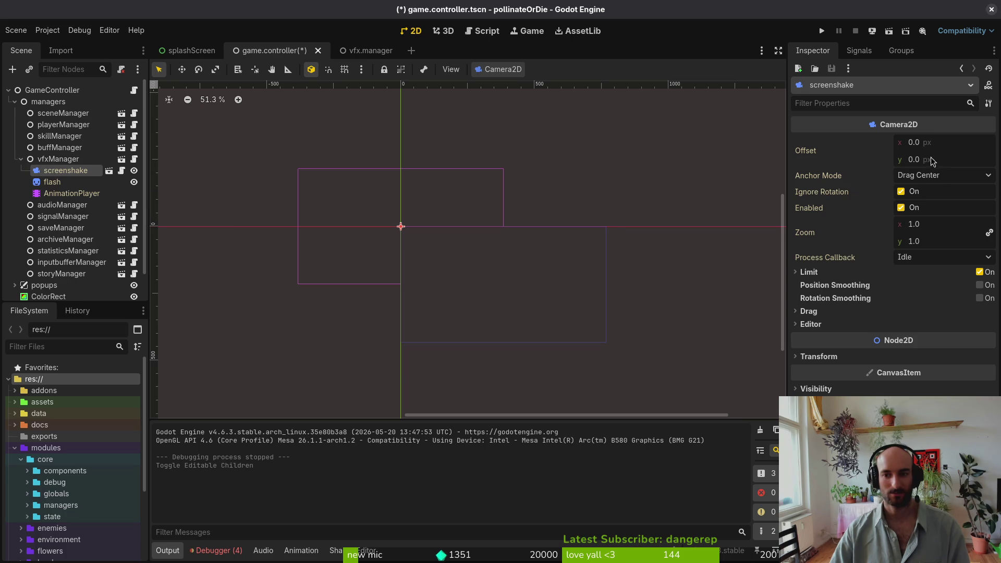
Try Fixed Top Left anchor mode on the camera, revert to Drag Center, and save
{"action": "left_click", "coordinate": [939, 177]}
{"action": "left_click", "coordinate": [957, 194]}
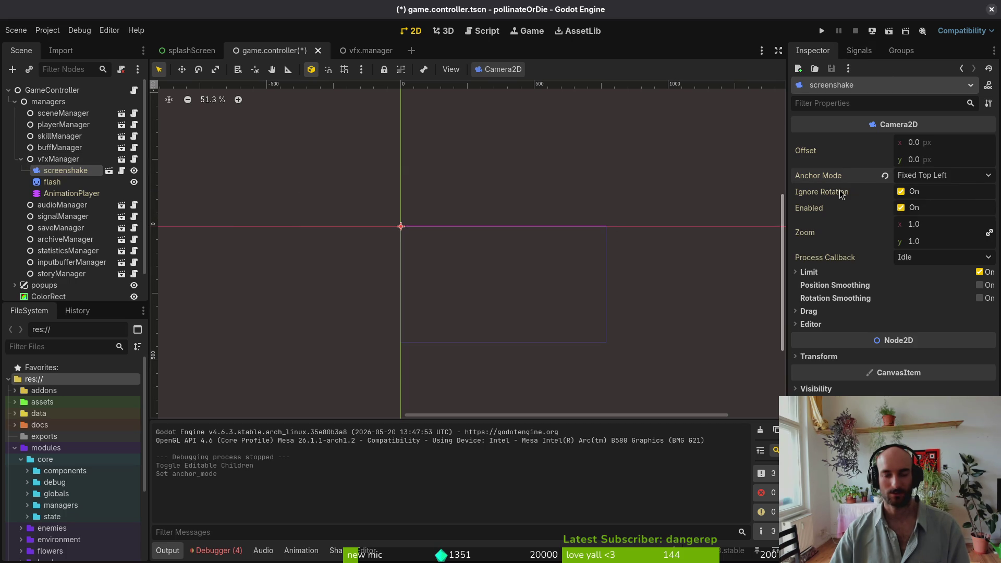
{"action": "left_click", "coordinate": [886, 177]}
{"action": "left_click", "coordinate": [465, 342]}
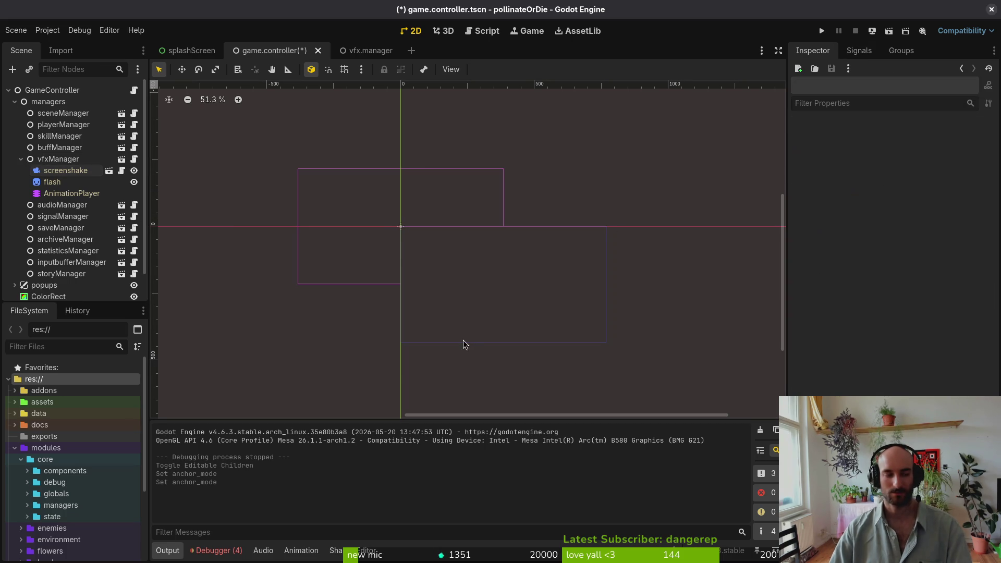
{"action": "key", "text": "ctrl+s"}
Collapse managers and reparent it under the SubViewport
{"action": "key", "text": "alt+shift+o"}
{"action": "key", "text": "Escape"}
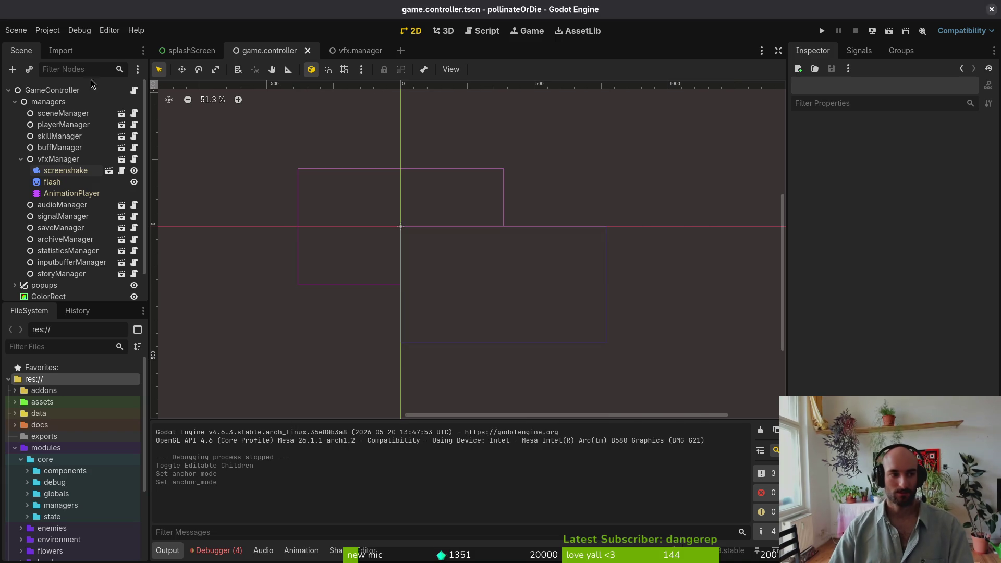
{"action": "left_click", "coordinate": [14, 101]}
{"action": "mouse_move", "coordinate": [47, 101]}
{"action": "left_mouse_down"}
{"action": "mouse_move", "coordinate": [81, 152]}
{"action": "mouse_move", "coordinate": [54, 145]}
{"action": "mouse_move", "coordinate": [45, 110]}
{"action": "mouse_move", "coordinate": [23, 107]}
{"action": "mouse_move", "coordinate": [68, 157]}
{"action": "left_mouse_up"}
Move the popups node under SubViewport, collapse the SubViewport branch, and run the project
{"action": "left_click", "coordinate": [15, 102]}
{"action": "left_click_drag", "start_coordinate": [19, 102], "coordinate": [74, 156]}
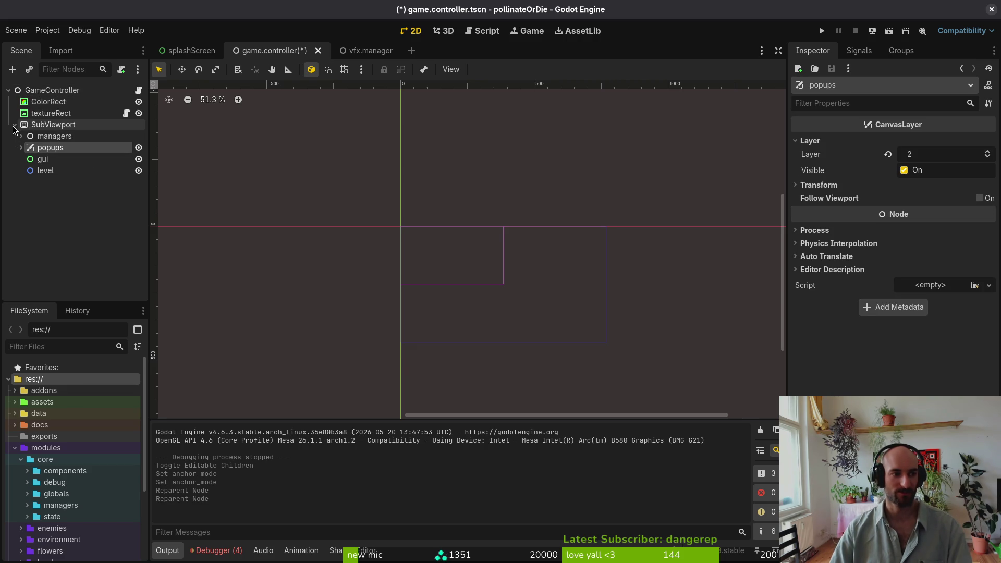
{"action": "left_click", "coordinate": [45, 171]}
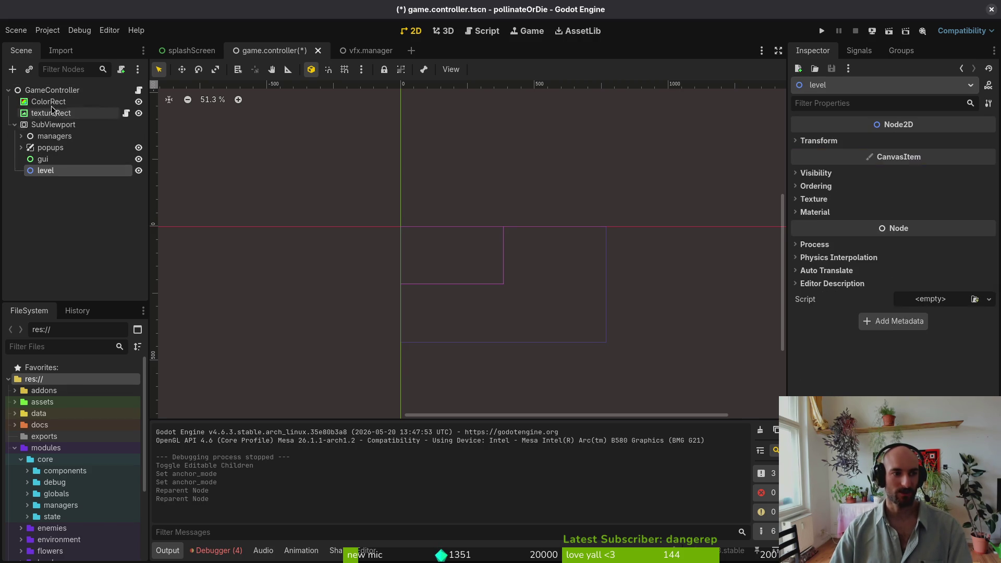
{"action": "left_click", "coordinate": [53, 90]}
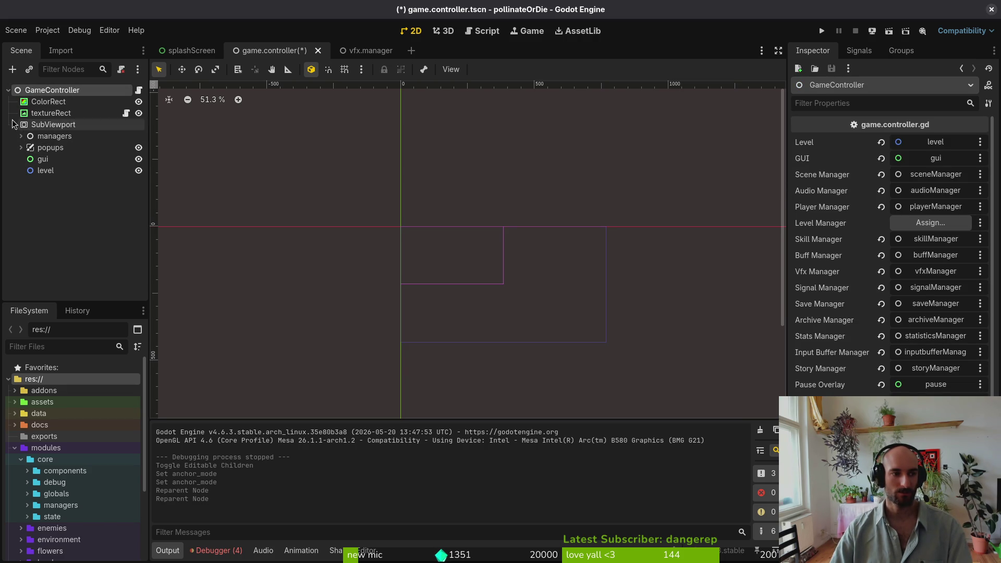
{"action": "left_click", "coordinate": [14, 129]}
{"action": "left_click", "coordinate": [822, 31]}
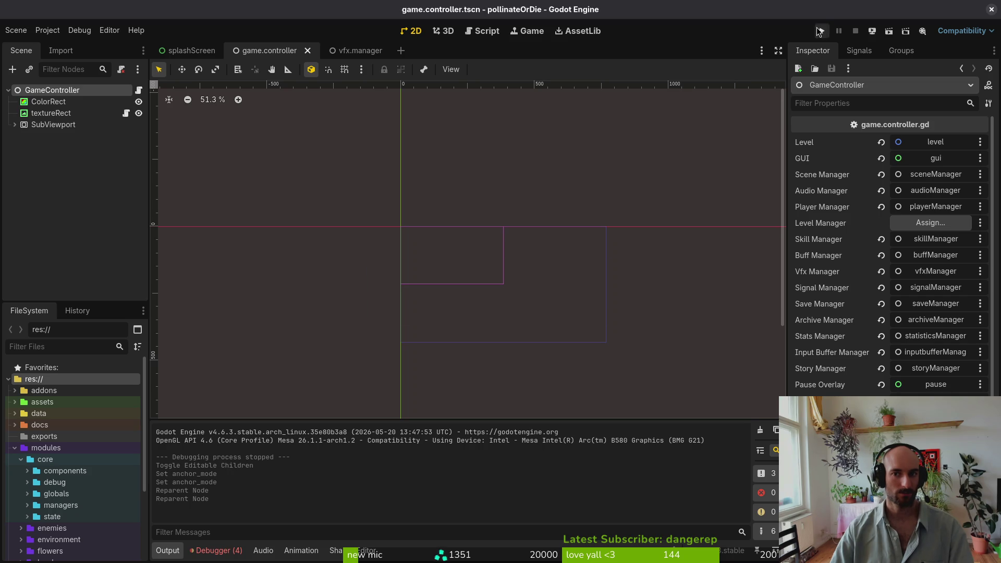
Enlarge the running game window to test menu scaling, then shift it up and left
{"action": "left_click_drag", "start_coordinate": [518, 249], "coordinate": [924, 506]}
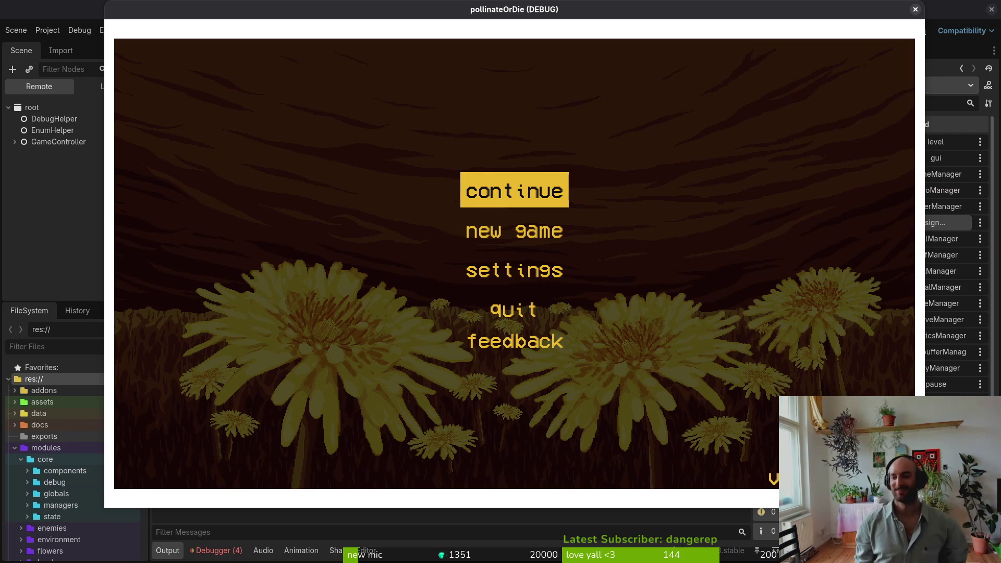
{"action": "left_click_drag", "start_coordinate": [301, 15], "coordinate": [268, 21]}
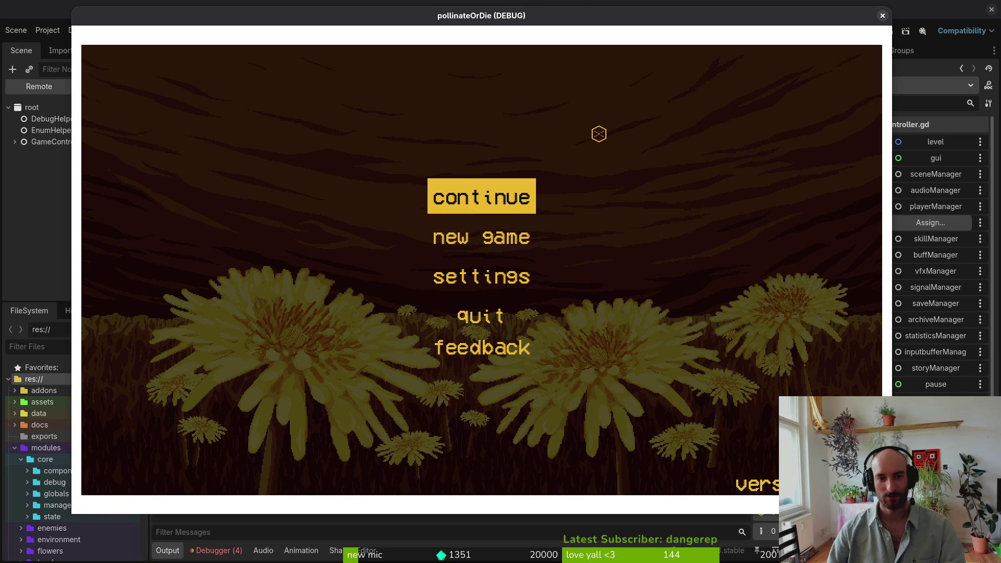
{"action": "mouse_move", "coordinate": [384, 20]}
{"action": "left_mouse_down"}
{"action": "mouse_move", "coordinate": [502, 121]}
{"action": "mouse_move", "coordinate": [446, 83]}
{"action": "mouse_move", "coordinate": [438, 61]}
{"action": "left_mouse_up"}
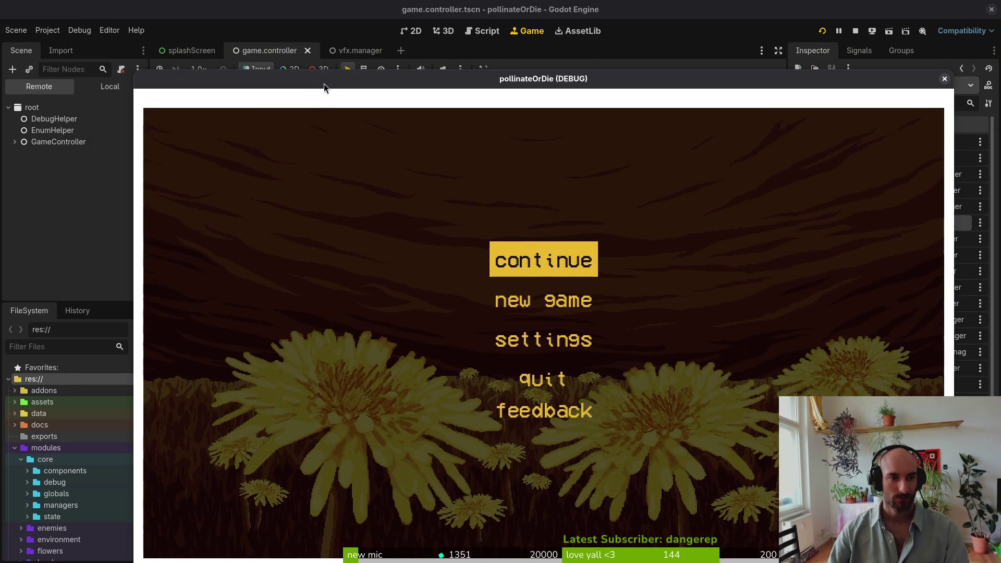
{"action": "left_click_drag", "start_coordinate": [324, 83], "coordinate": [304, 58]}
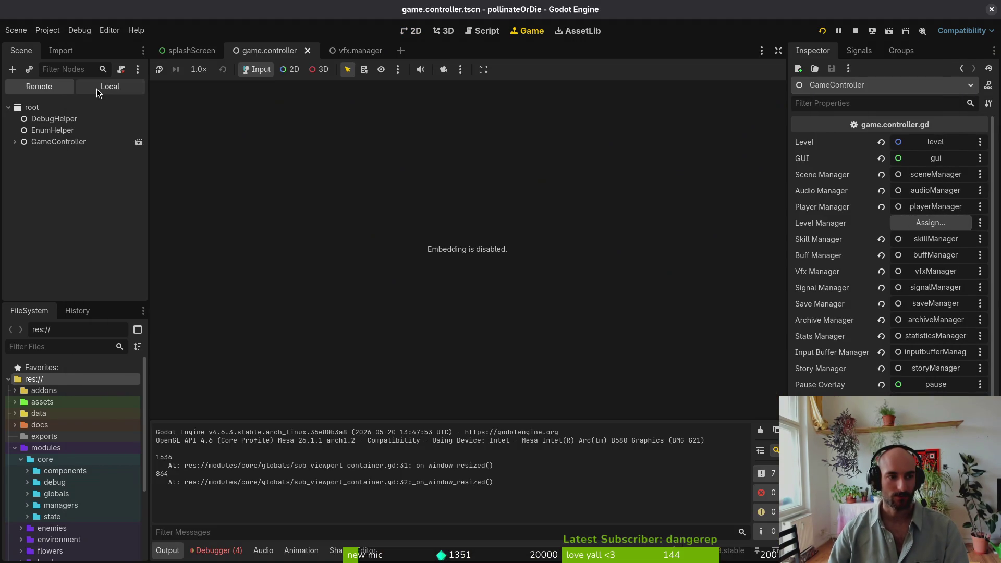
In the local scene tree, compare the ColorRect and textureRect node properties
{"action": "left_click", "coordinate": [96, 89]}
{"action": "left_click", "coordinate": [14, 142]}
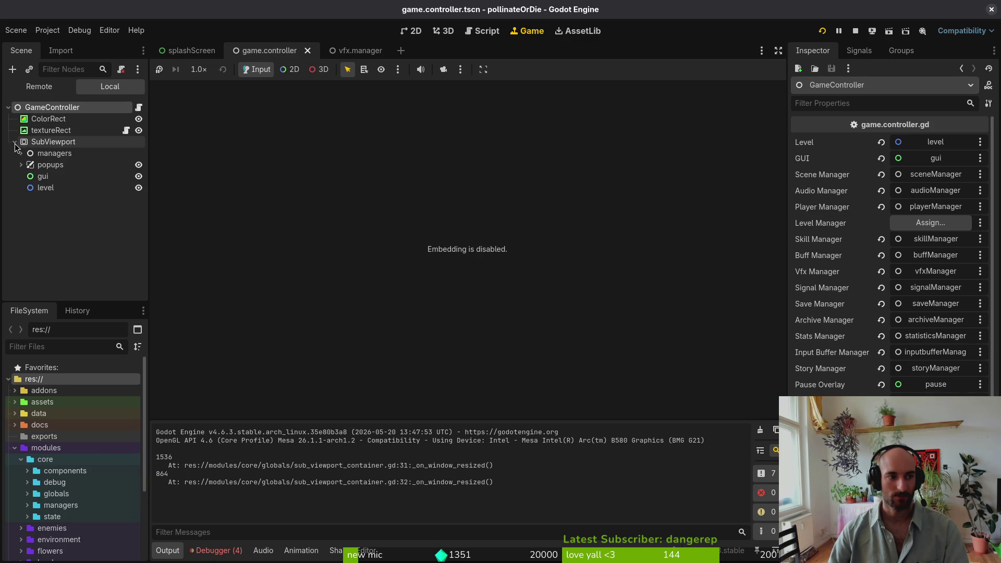
{"action": "left_click", "coordinate": [58, 122]}
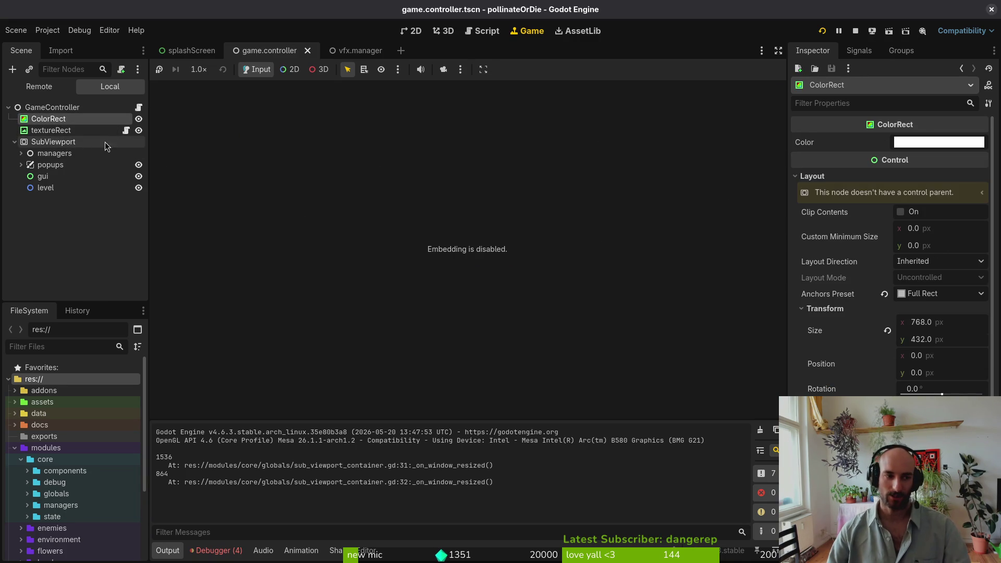
{"action": "left_click", "coordinate": [52, 131]}
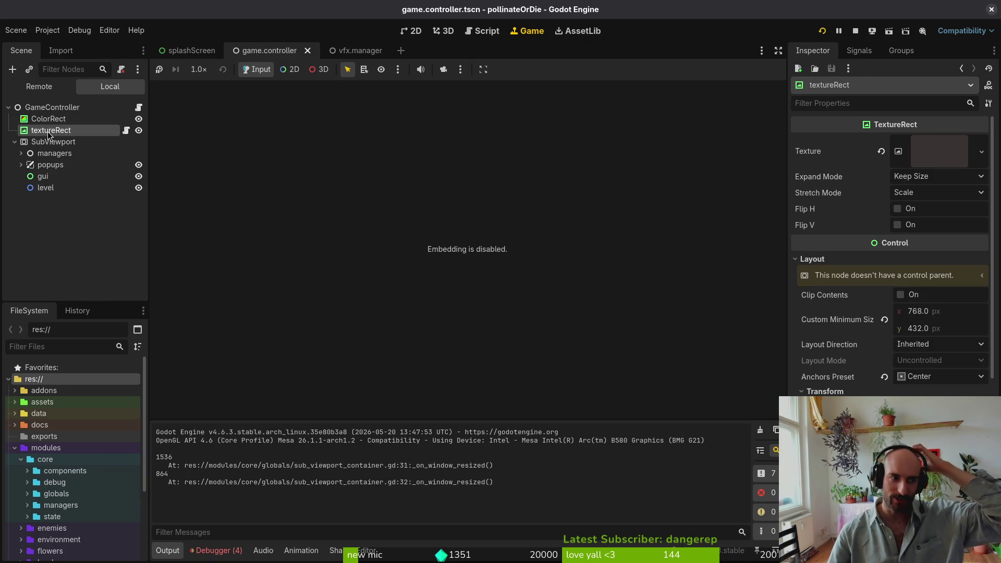
{"action": "left_click", "coordinate": [63, 121]}
{"action": "left_click", "coordinate": [63, 131]}
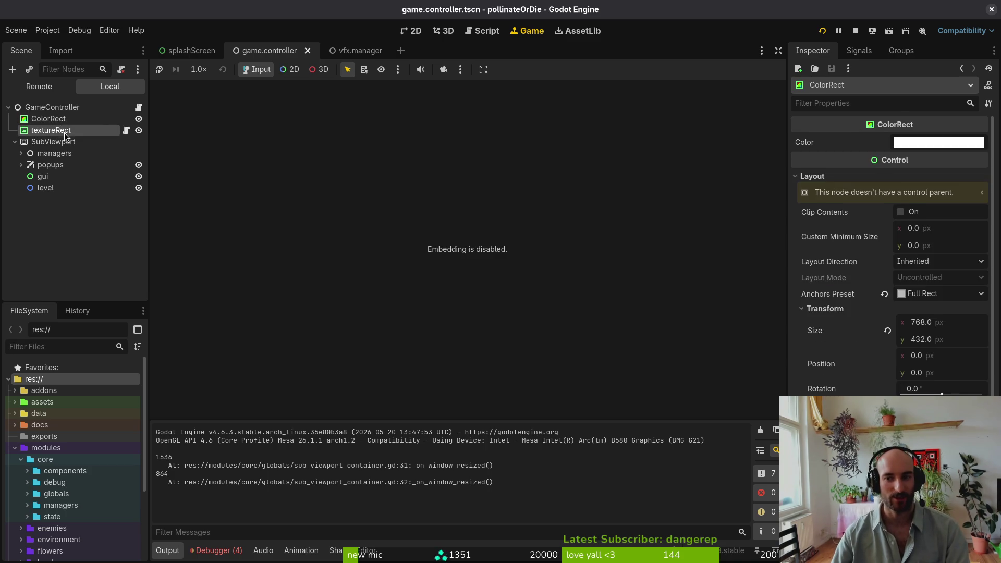
{"action": "left_click", "coordinate": [57, 120]}
{"action": "left_click", "coordinate": [52, 133]}
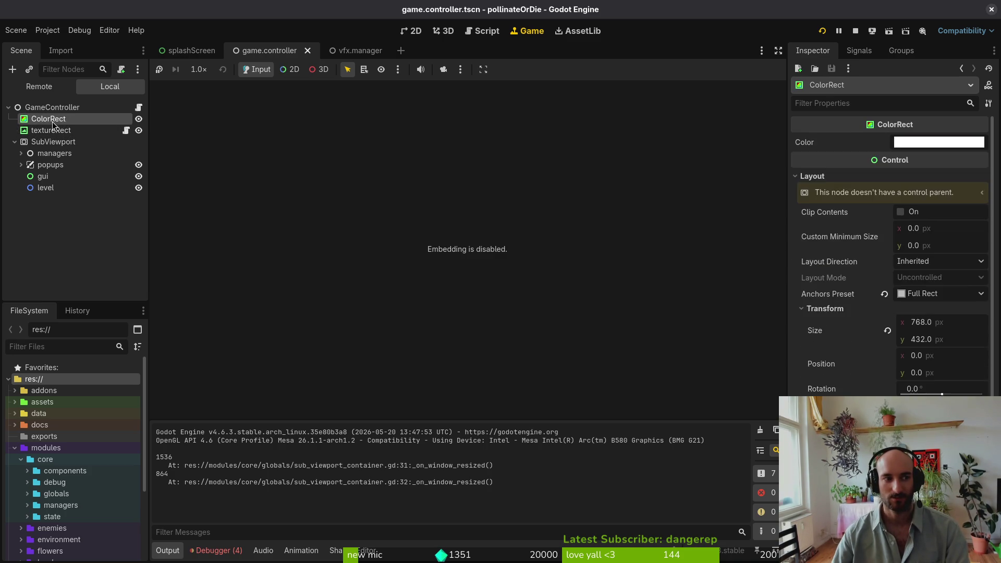
{"action": "left_click", "coordinate": [51, 120]}
{"action": "left_click", "coordinate": [52, 133]}
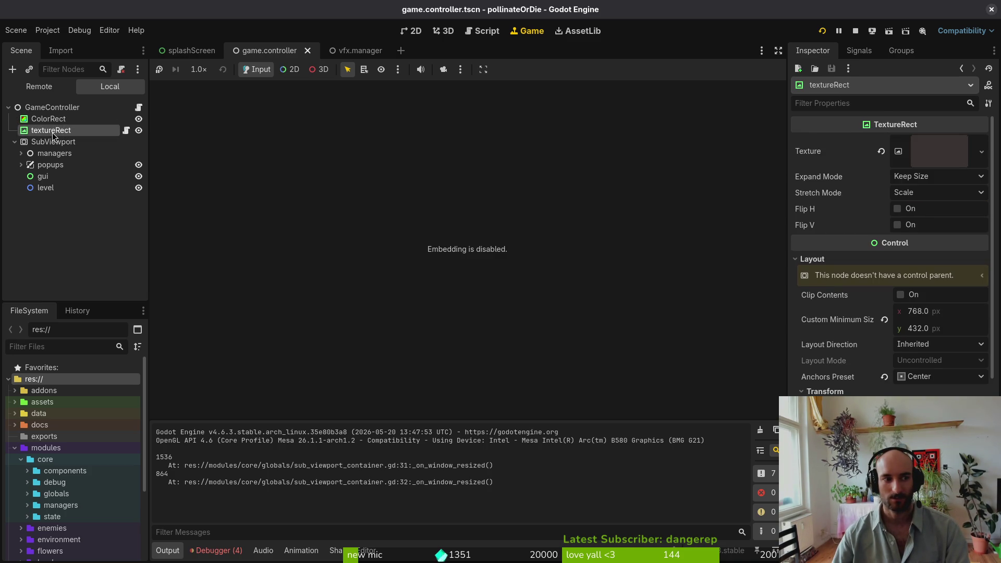
Delete the ColorRect node and run the game to test the change
{"action": "left_click", "coordinate": [59, 121]}
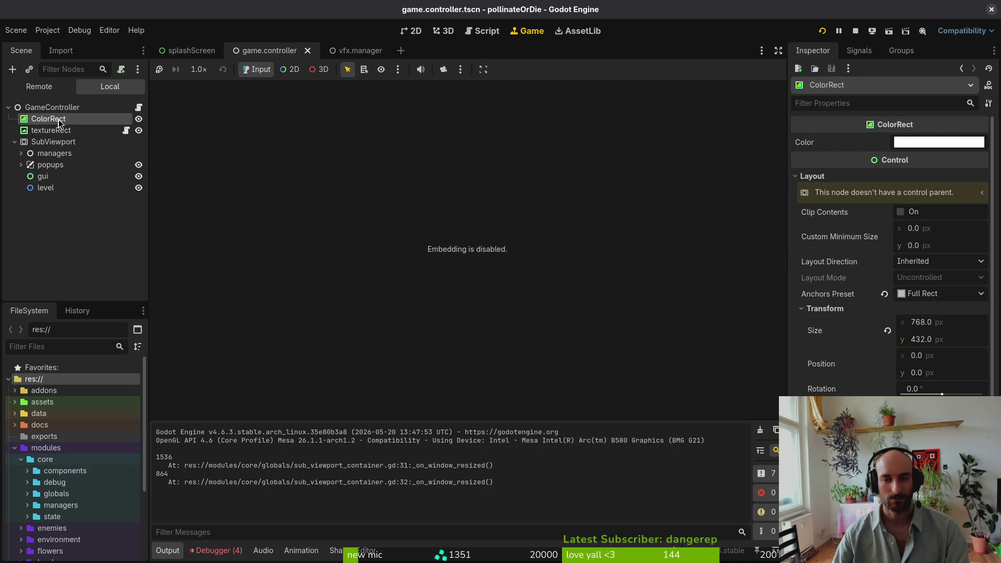
{"action": "key", "text": "Delete"}
{"action": "key", "text": "Return"}
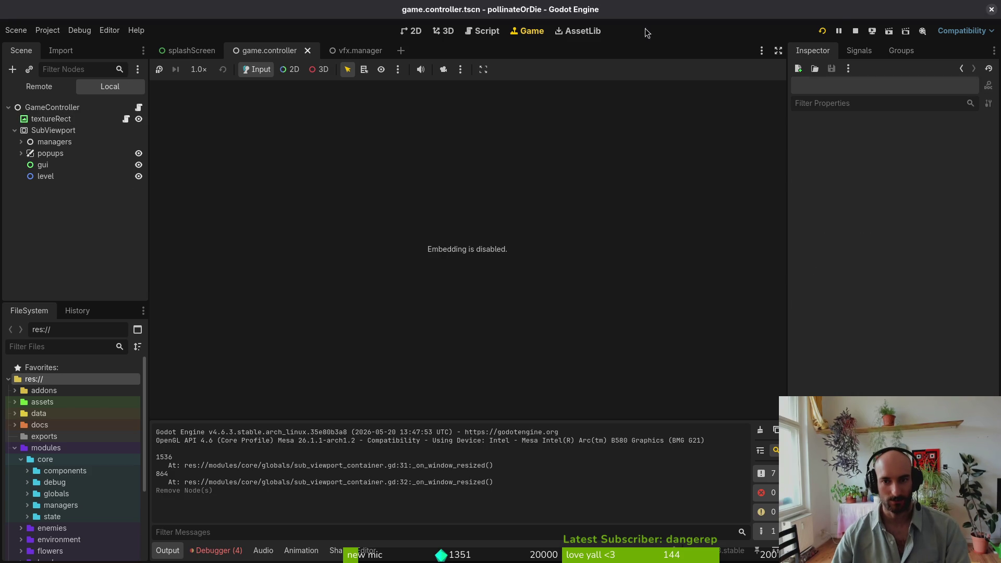
{"action": "left_click", "coordinate": [824, 30]}
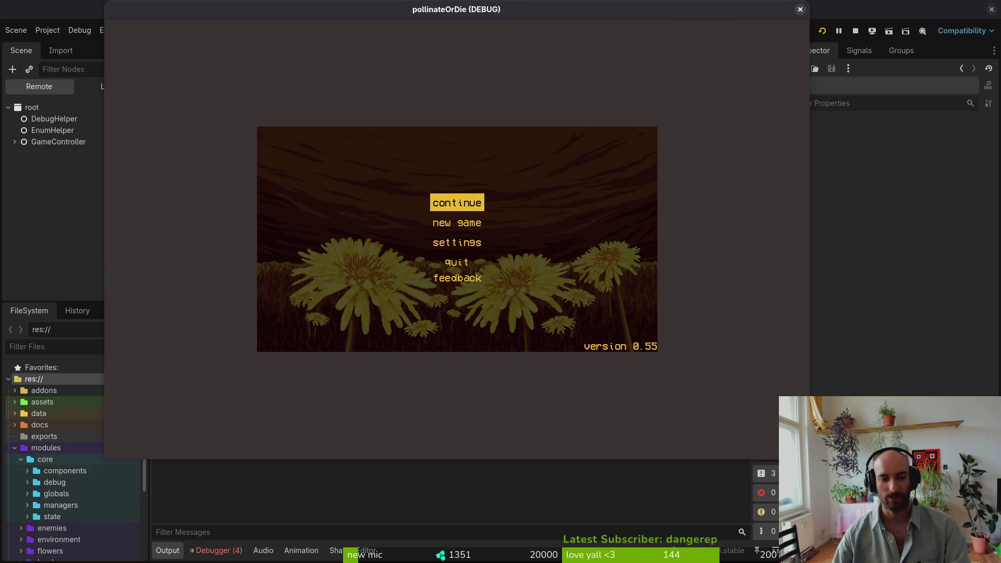
Close the game window, stop the run, and show the debugger's Errors list
{"action": "left_click", "coordinate": [802, 8]}
{"action": "left_click", "coordinate": [50, 102]}
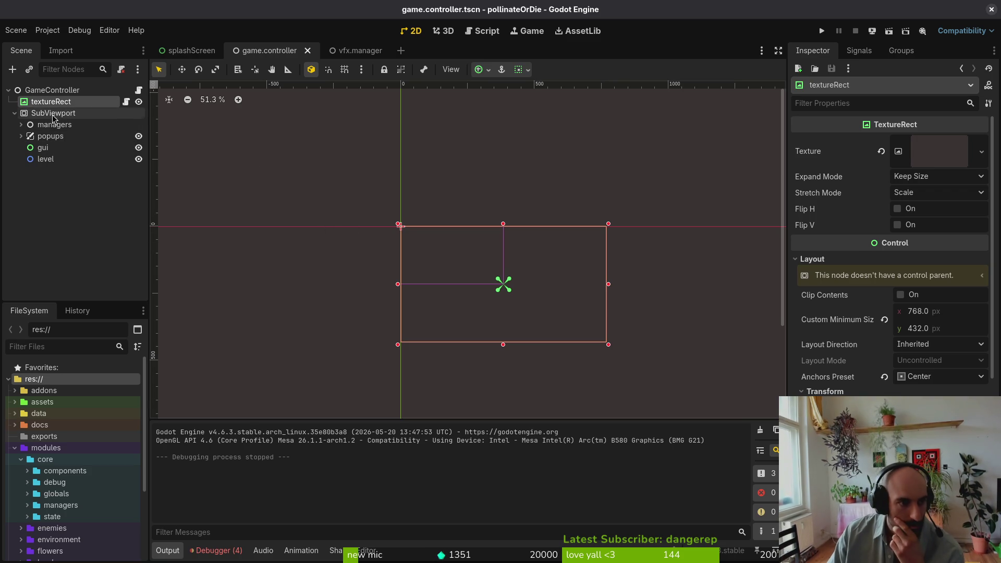
{"action": "left_click", "coordinate": [219, 552]}
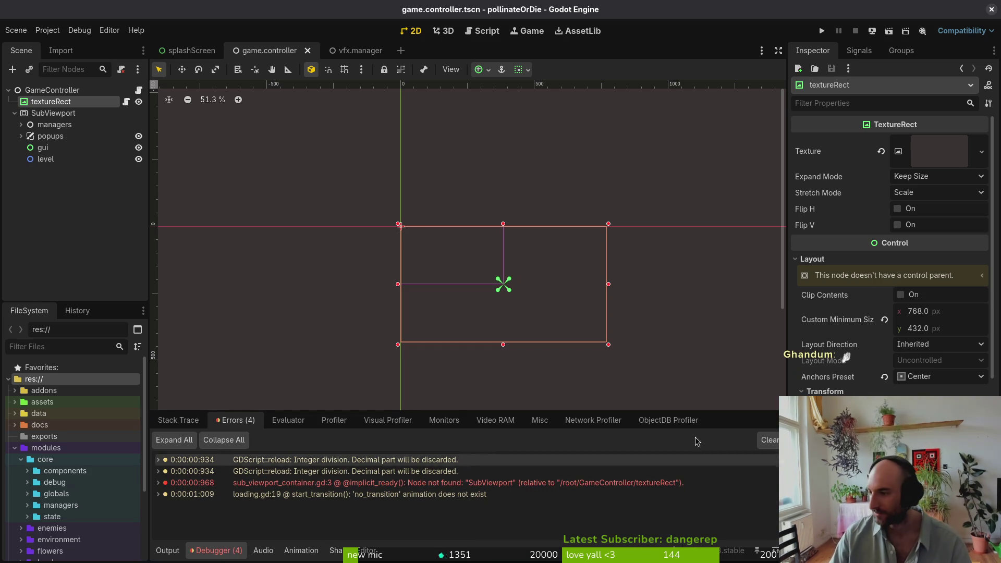
{"action": "key", "text": "alt+Tab"}
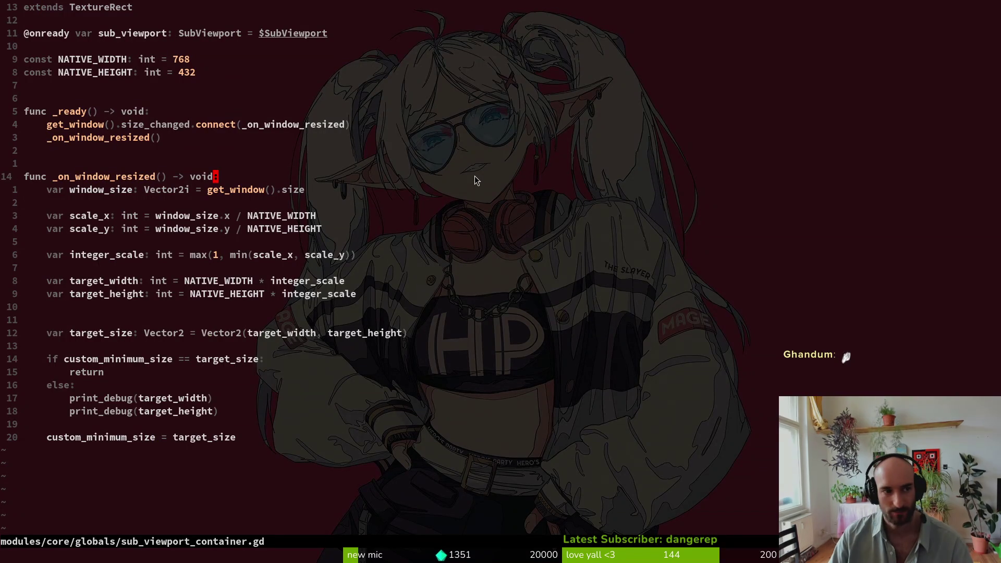
{"action": "key", "text": "k"}
{"action": "key", "text": "1"}
{"action": "key", "text": "0"}
{"action": "key", "text": "k"}
{"action": "key", "text": "dollar"}
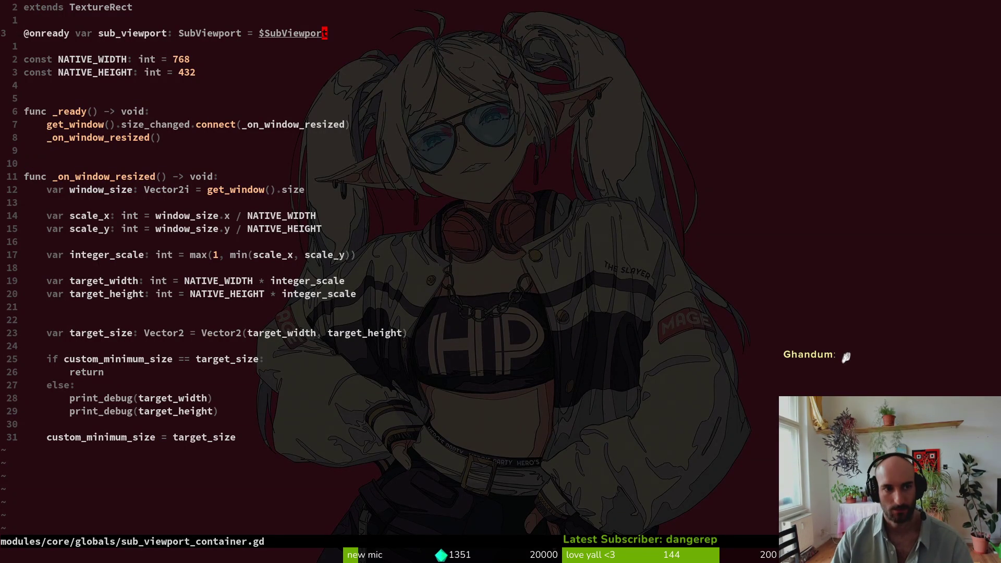
{"action": "key", "text": "alt+Tab"}
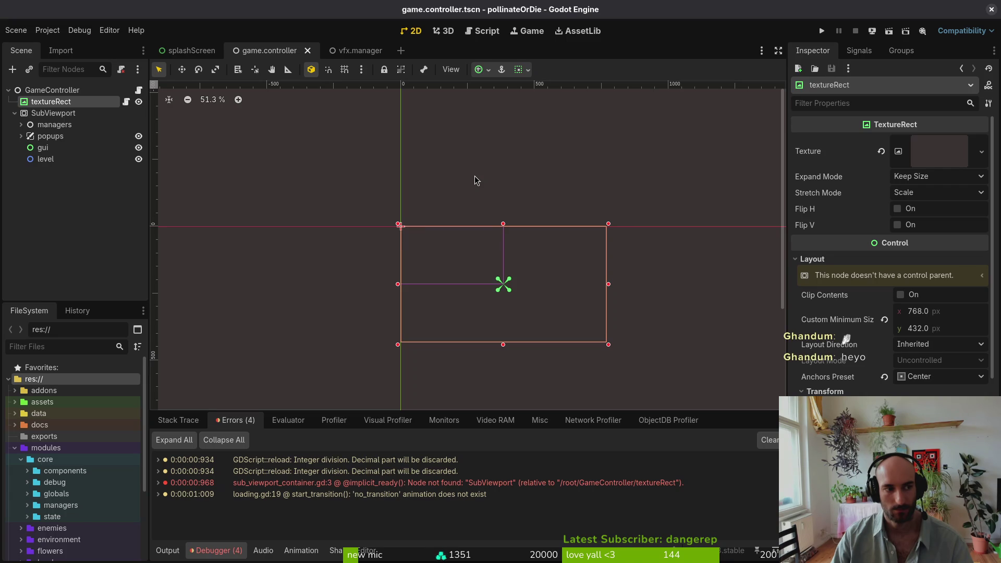
{"action": "key", "text": "alt+Tab"}
{"action": "key", "text": "b"}
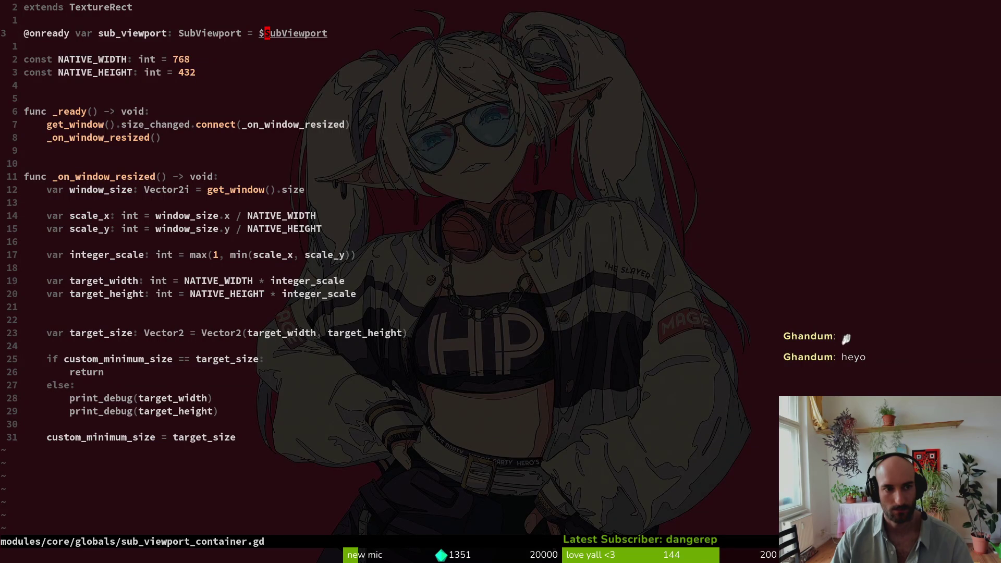
{"action": "key", "text": "alt+Tab"}
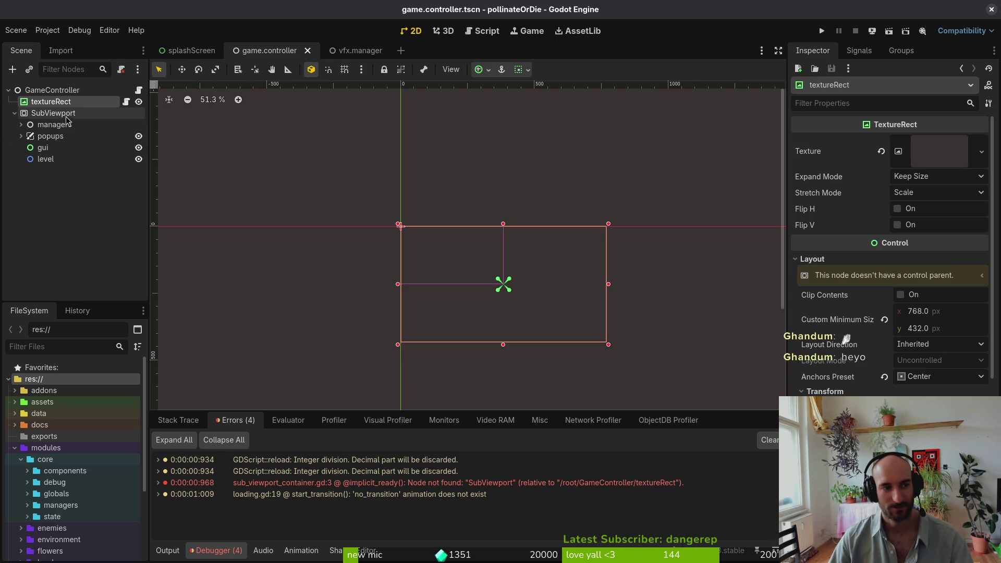
{"action": "mouse_move", "coordinate": [564, 491]}
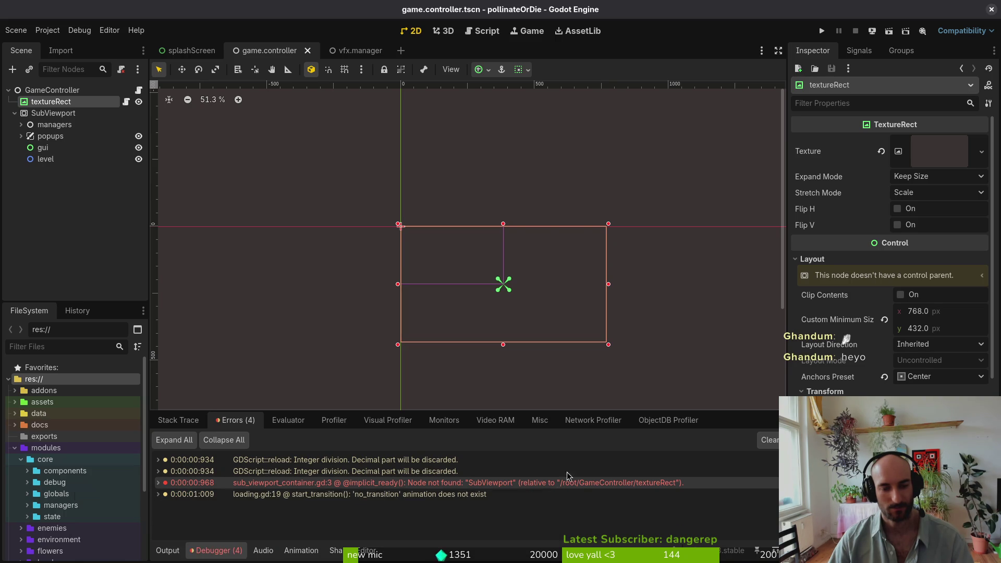
Run the game again, check the menu in its window, then close it
{"action": "left_click", "coordinate": [823, 31]}
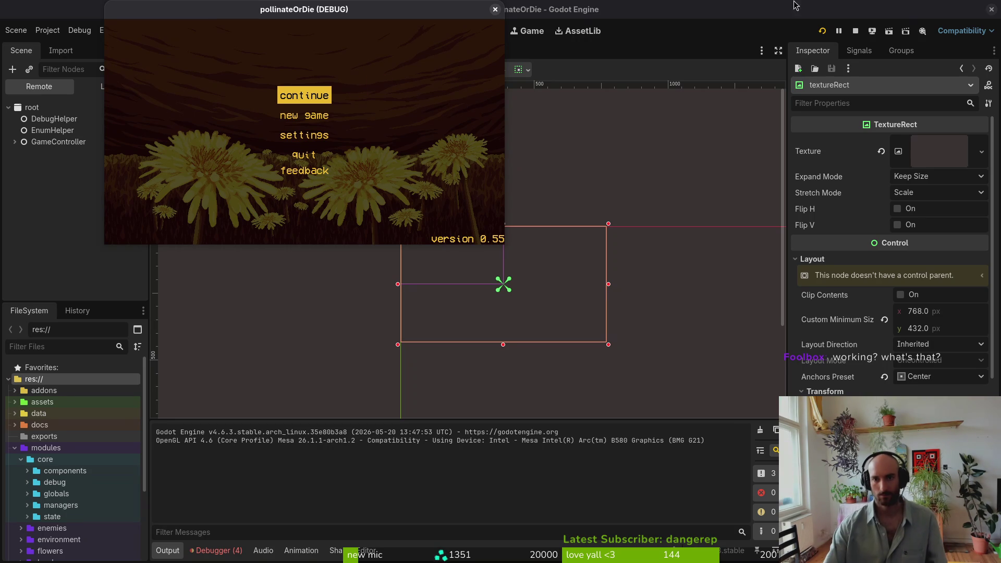
{"action": "left_click", "coordinate": [857, 30]}
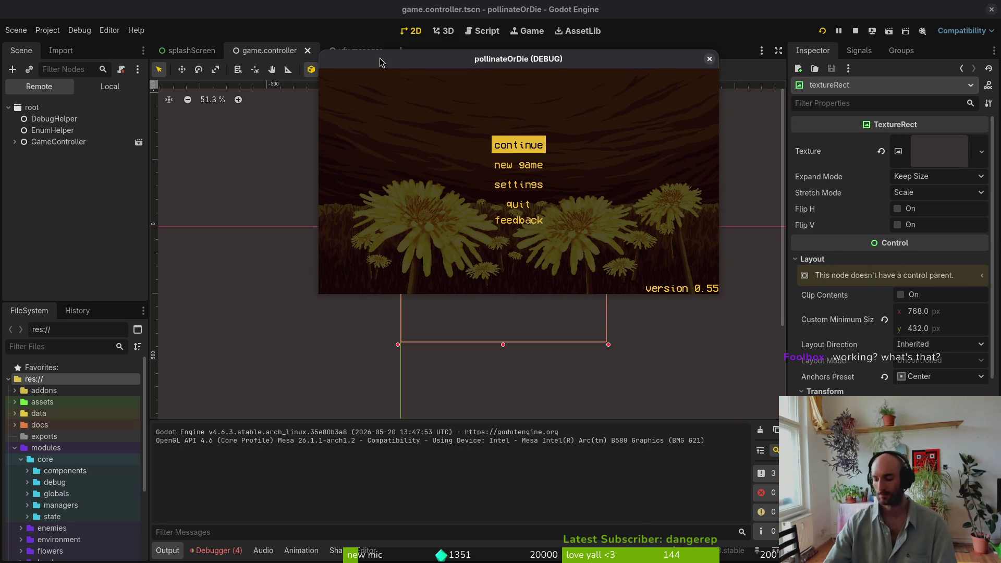
{"action": "left_click", "coordinate": [709, 58]}
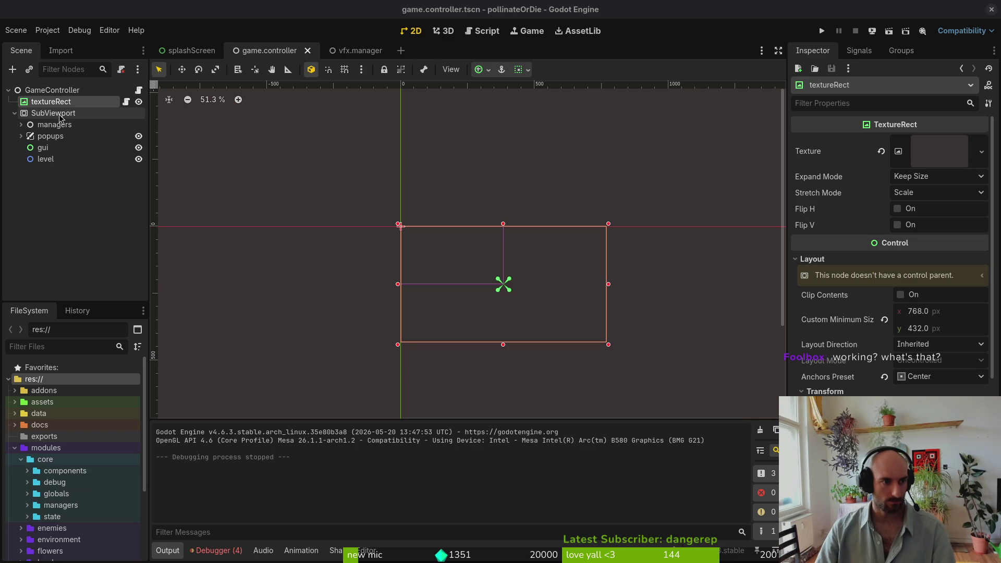
{"action": "left_click", "coordinate": [59, 138]}
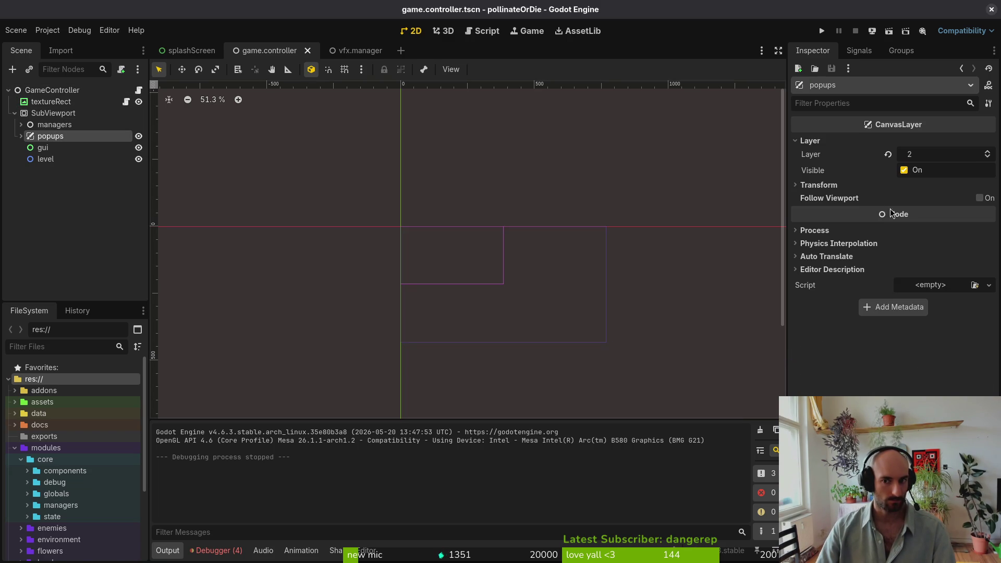
Enable Handle Input Locally on the SubViewport, then save and run the scene to test input
{"action": "left_click", "coordinate": [21, 136]}
{"action": "left_click", "coordinate": [21, 137]}
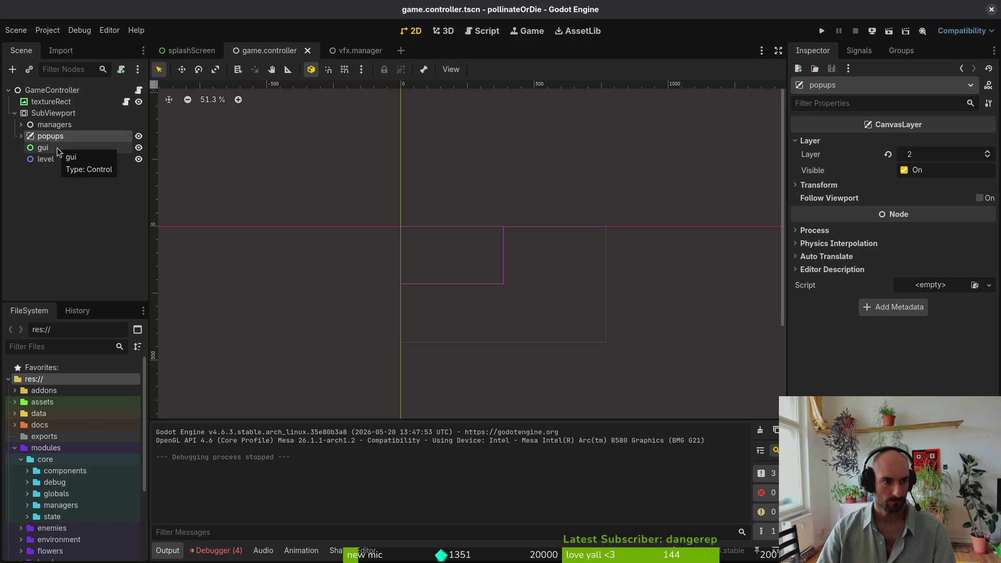
{"action": "left_click", "coordinate": [61, 200]}
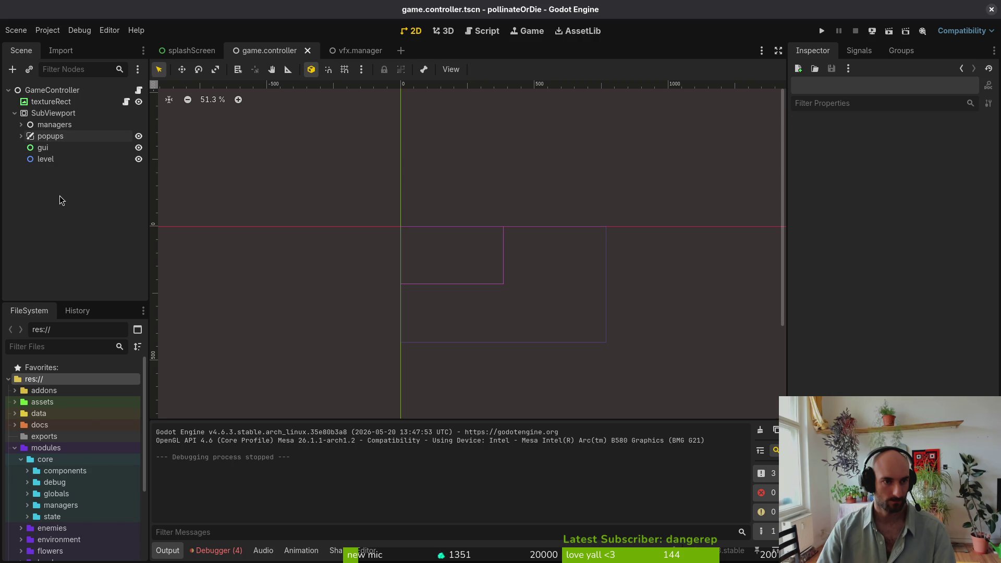
{"action": "left_click", "coordinate": [54, 113]}
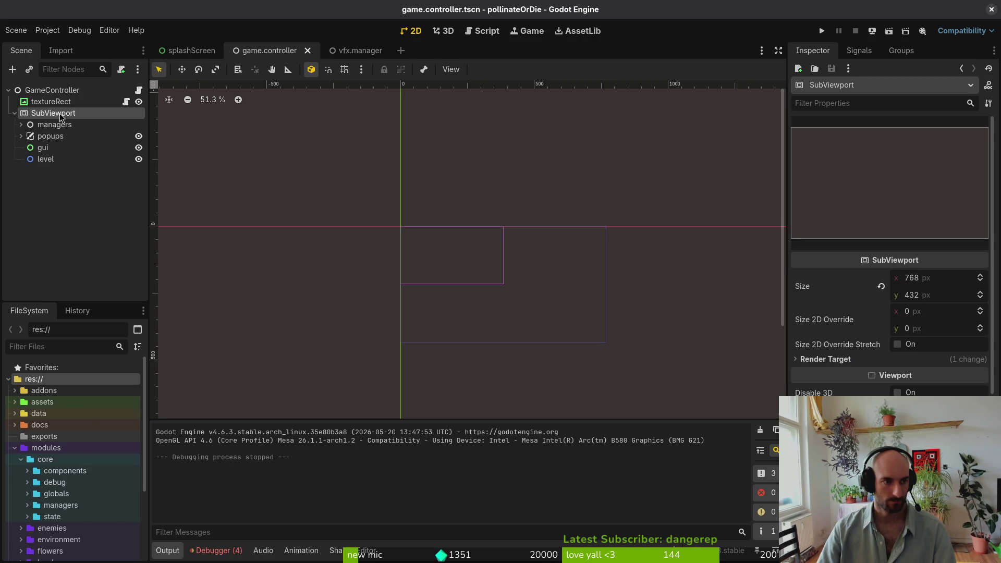
{"action": "scroll", "coordinate": [890, 255], "scroll_direction": "down", "scroll_amount": 5}
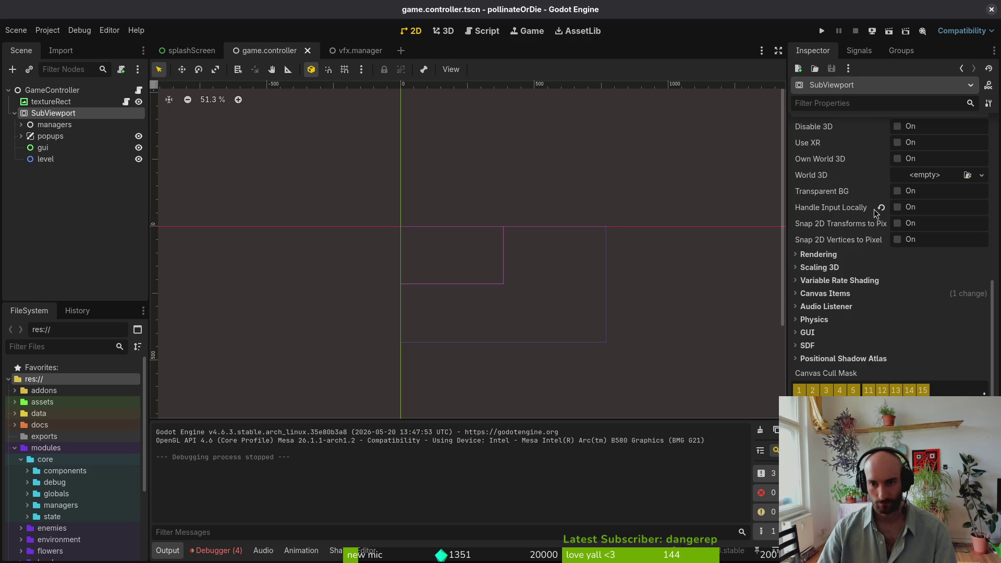
{"action": "left_click", "coordinate": [897, 207]}
{"action": "left_click", "coordinate": [872, 31]}
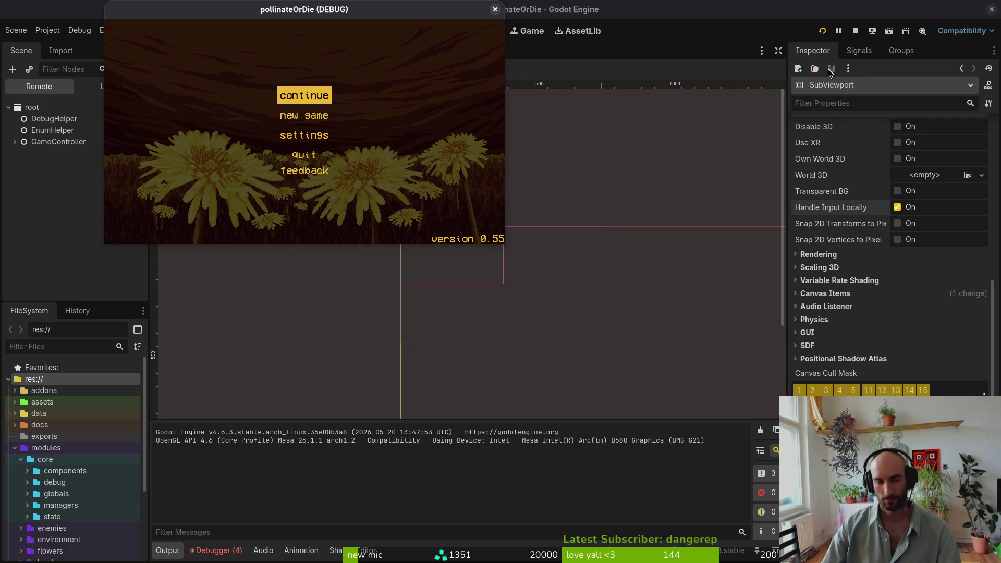
{"action": "left_click", "coordinate": [495, 10]}
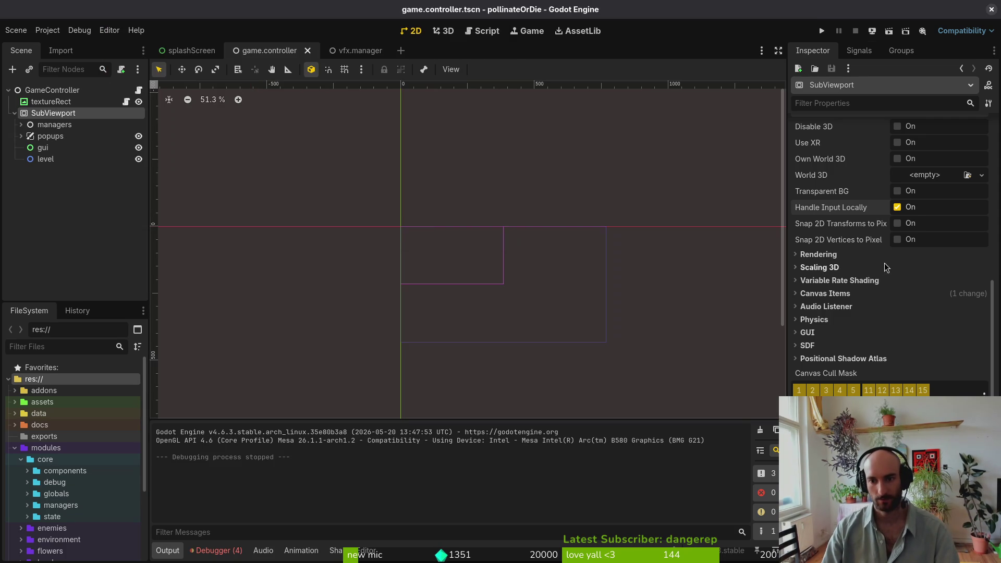
Turn Handle Input Locally off on SubViewport, save, then switch to Neovim's file finder
{"action": "left_click", "coordinate": [897, 207]}
{"action": "key", "text": "ctrl+s"}
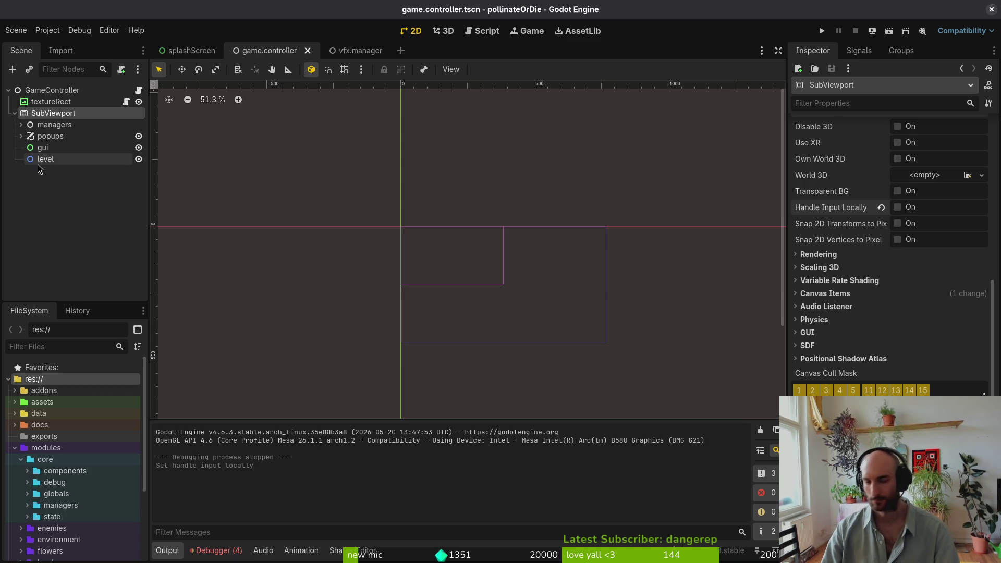
{"action": "left_click", "coordinate": [56, 91]}
{"action": "left_click", "coordinate": [55, 115]}
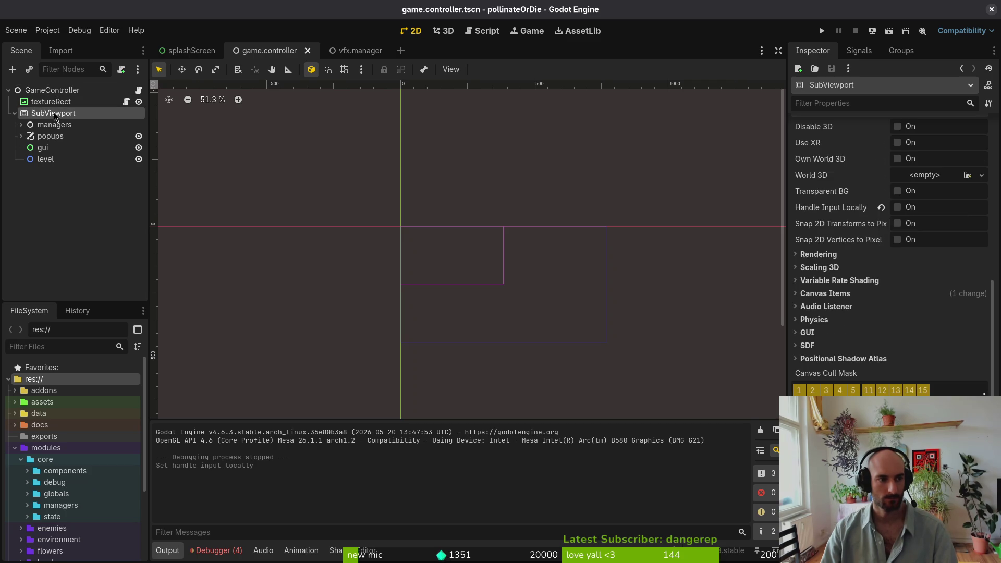
{"action": "left_click", "coordinate": [42, 92]}
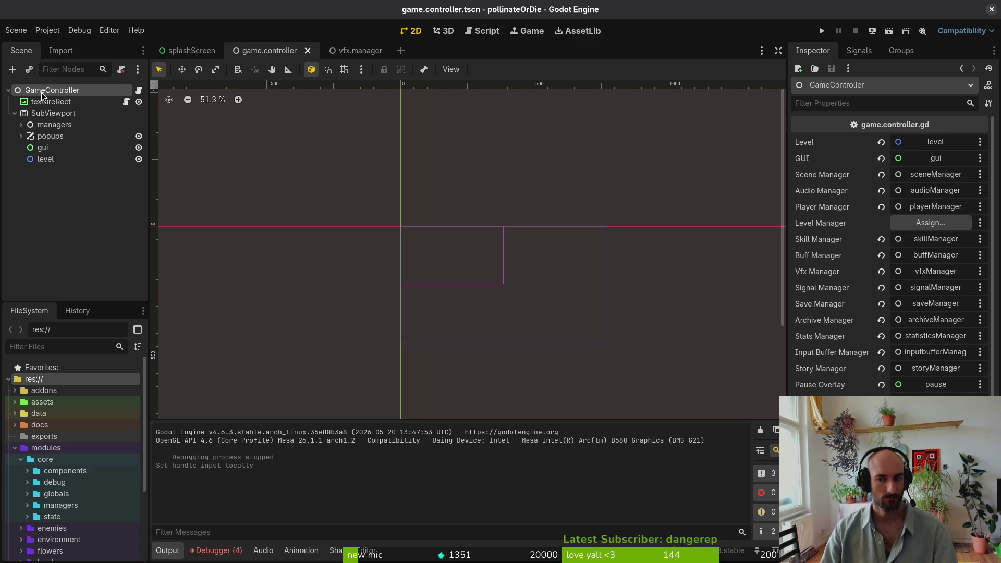
{"action": "left_click", "coordinate": [47, 115]}
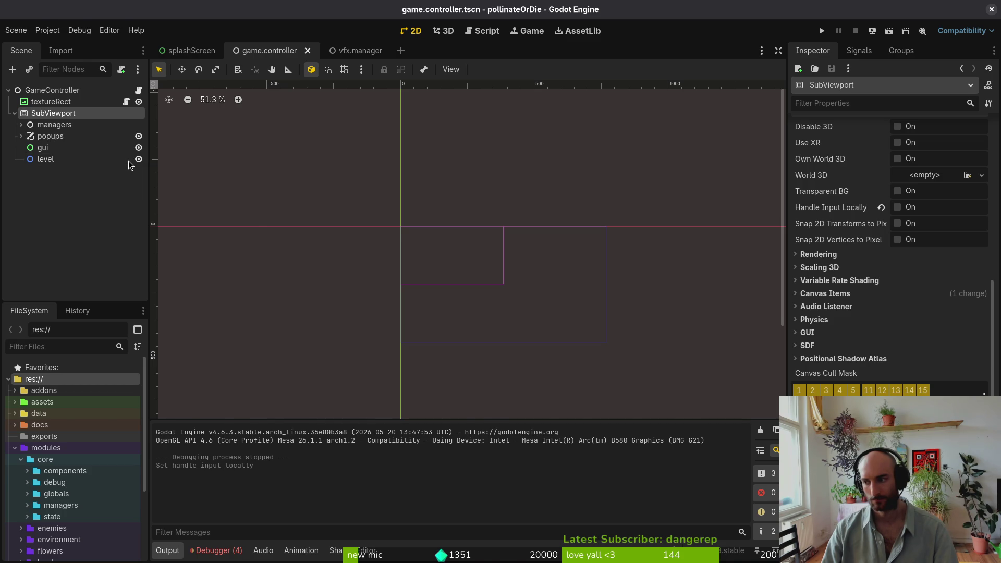
{"action": "key", "text": "alt+Tab"}
{"action": "key", "text": "space"}
Browse the project file list and try an empty project-wide text search
{"action": "key", "text": "f"}
{"action": "key", "text": "f"}
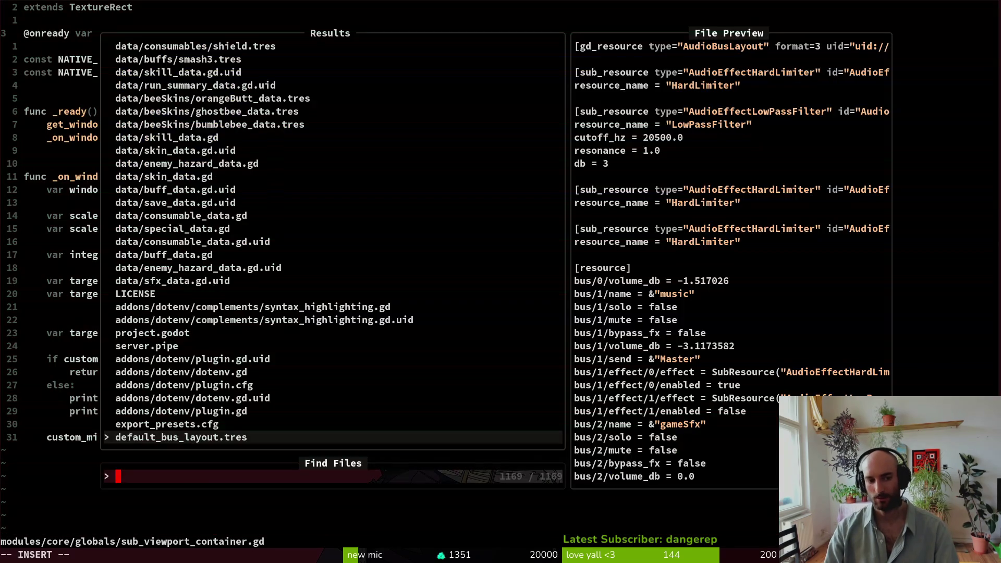
{"action": "key", "text": "Escape"}
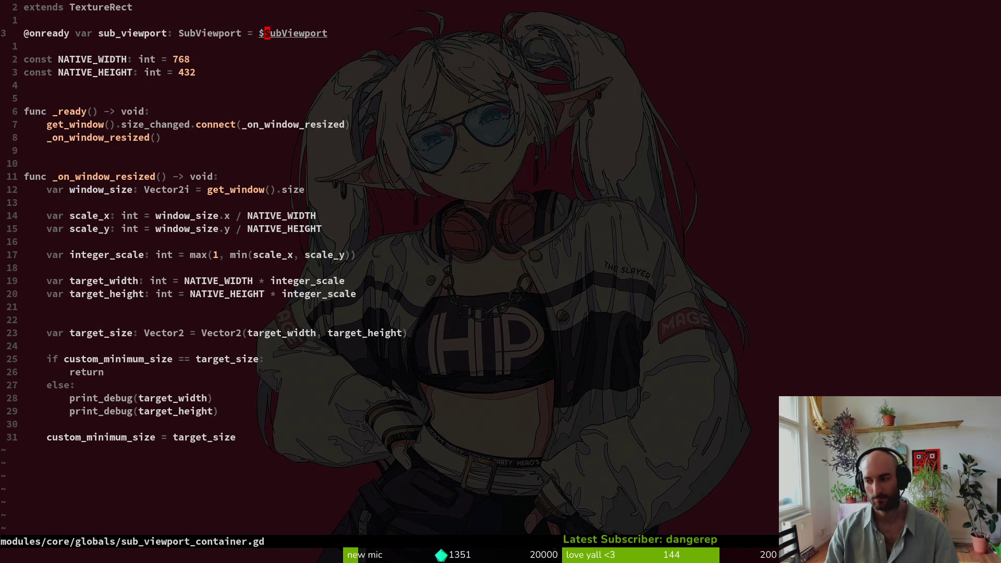
{"action": "key", "text": "space"}
{"action": "key", "text": "p"}
{"action": "key", "text": "s"}
{"action": "key", "text": "Return"}
{"action": "key", "text": "Escape"}
Search the project for 'set_input_as' and open player.gd at line 94
{"action": "key", "text": "space"}
{"action": "type", "text": "ps"}
{"action": "type", "text": "set_input_as"}
{"action": "key", "text": "Return"}
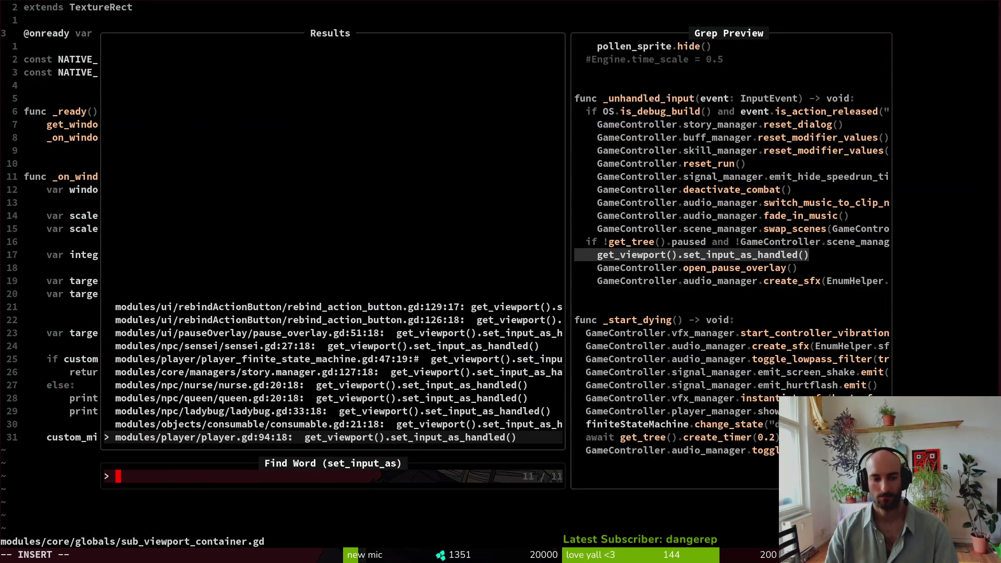
{"action": "key", "text": "Return"}
{"action": "key", "text": "shift+v"}
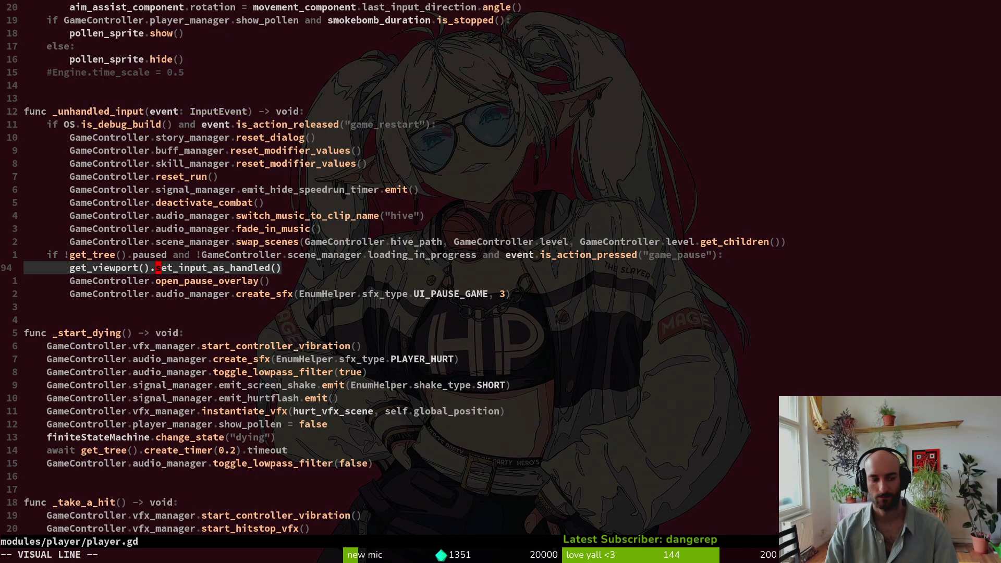
{"action": "key", "text": "Escape"}
{"action": "key", "text": "shift+v"}
{"action": "key", "text": "Escape"}
{"action": "key", "text": "shift+v"}
{"action": "key", "text": "Escape"}
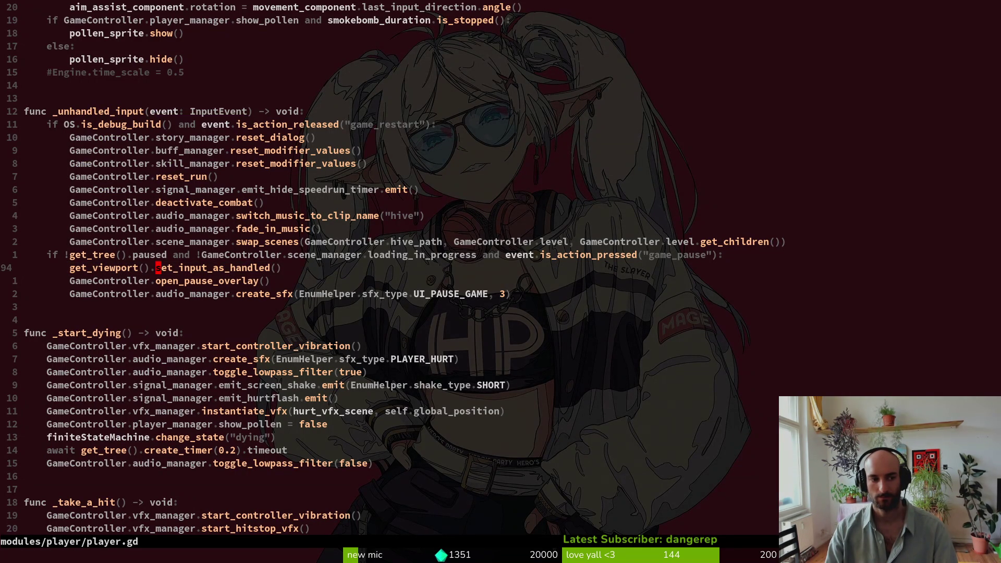
Search for set_input_as_handled, open pause_overlay.gd at line 51, and return to Godot
{"action": "key", "text": "space"}
{"action": "key", "text": "f"}
{"action": "key", "text": "w"}
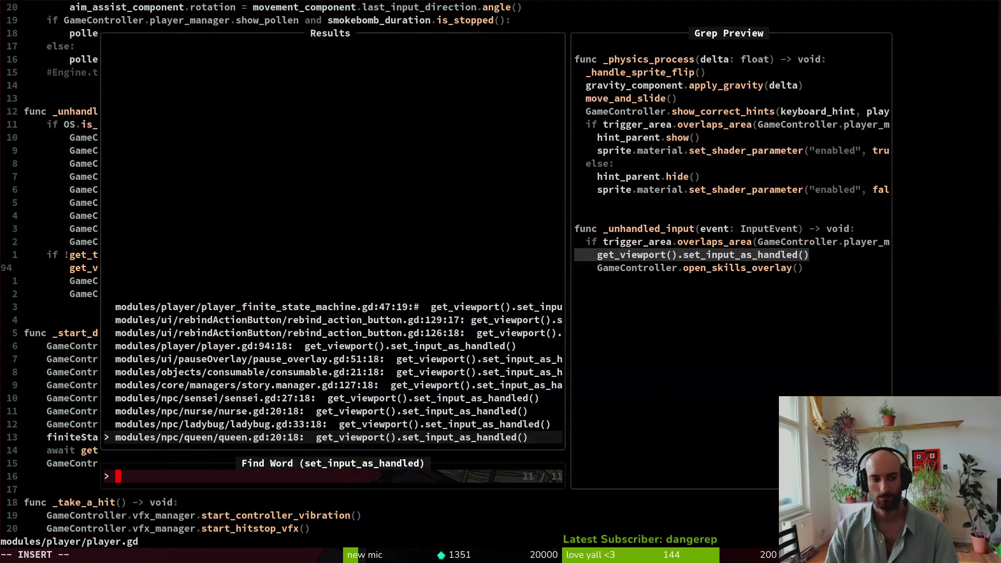
{"action": "key", "text": "Up"}
{"action": "key", "text": "Up"}
{"action": "key", "text": "Up"}
{"action": "key", "text": "Down"}
{"action": "key", "text": "Down"}
{"action": "key", "text": "Down"}
{"action": "key", "text": "Return"}
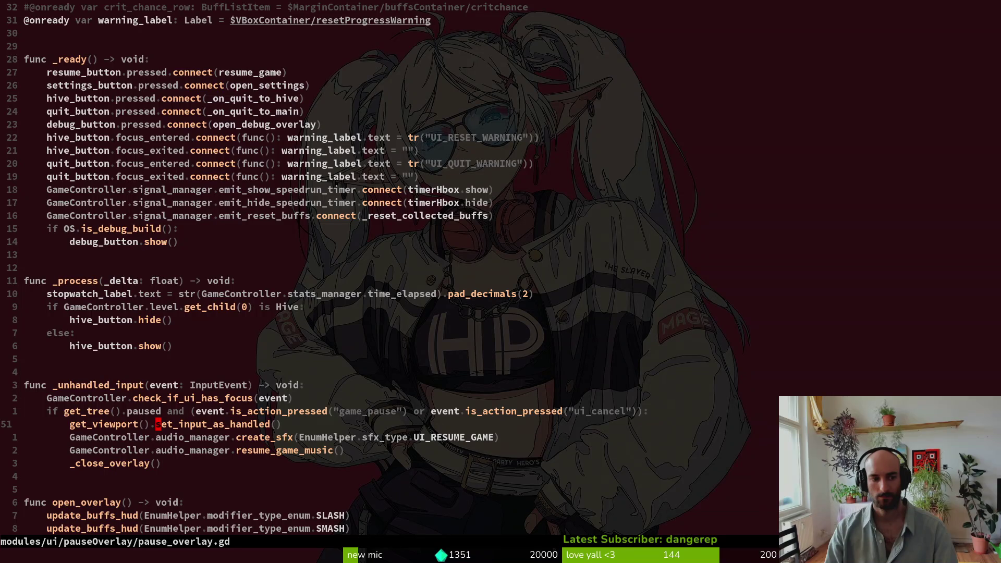
{"action": "key", "text": "shift+v"}
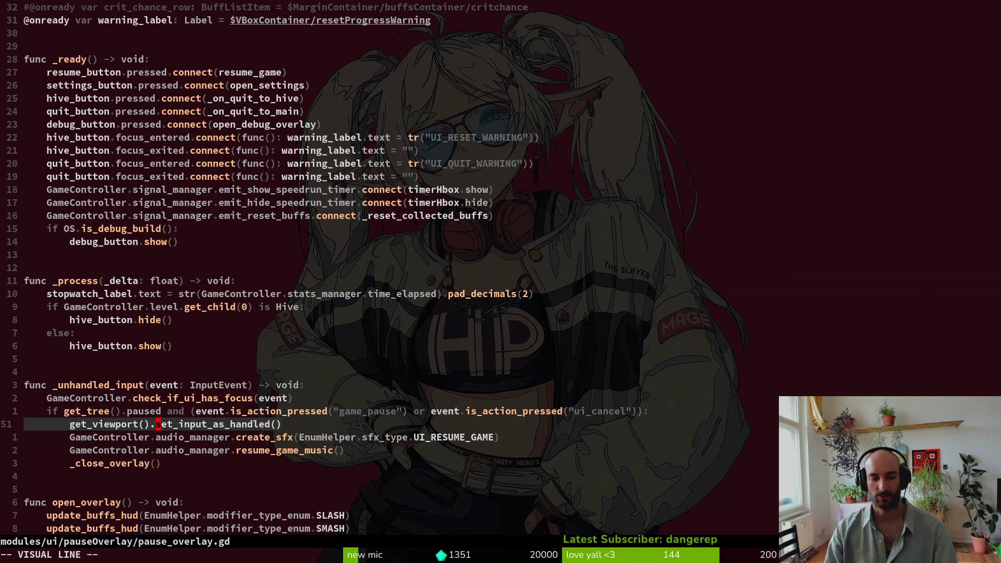
{"action": "key", "text": "Escape"}
{"action": "key", "text": "alt+Tab"}
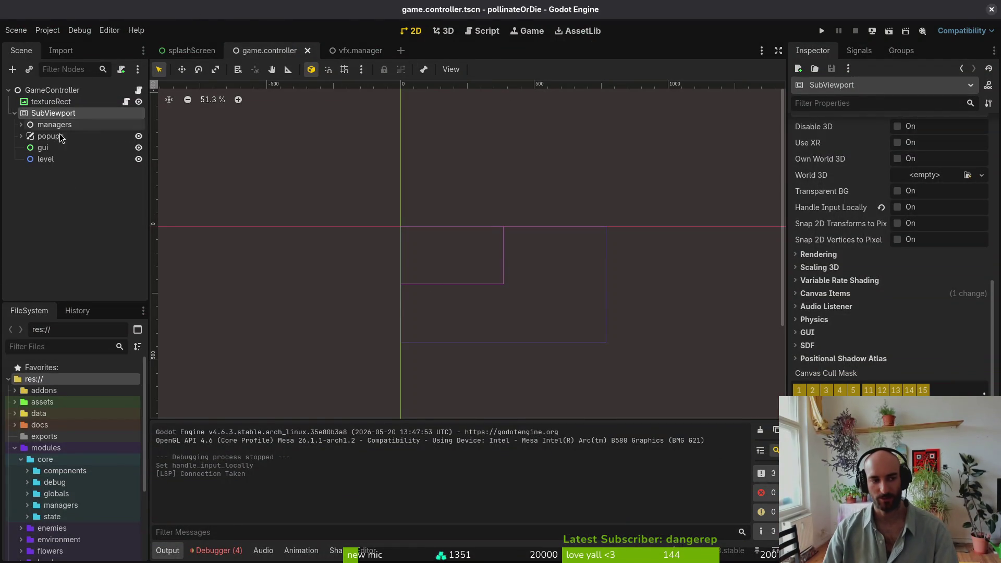
In Neovim, move up to pause_overlay.gd's game_pause check line, then return to Godot
{"action": "key", "text": "alt+Tab"}
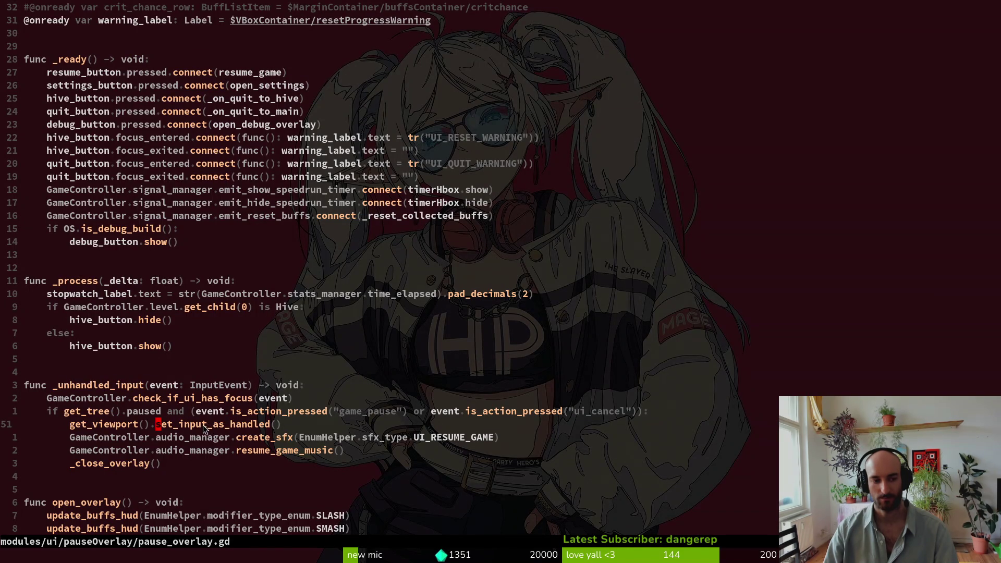
{"action": "key", "text": "k"}
{"action": "key", "text": "f"}
{"action": "key", "text": "p"}
{"action": "key", "text": "semicolon"}
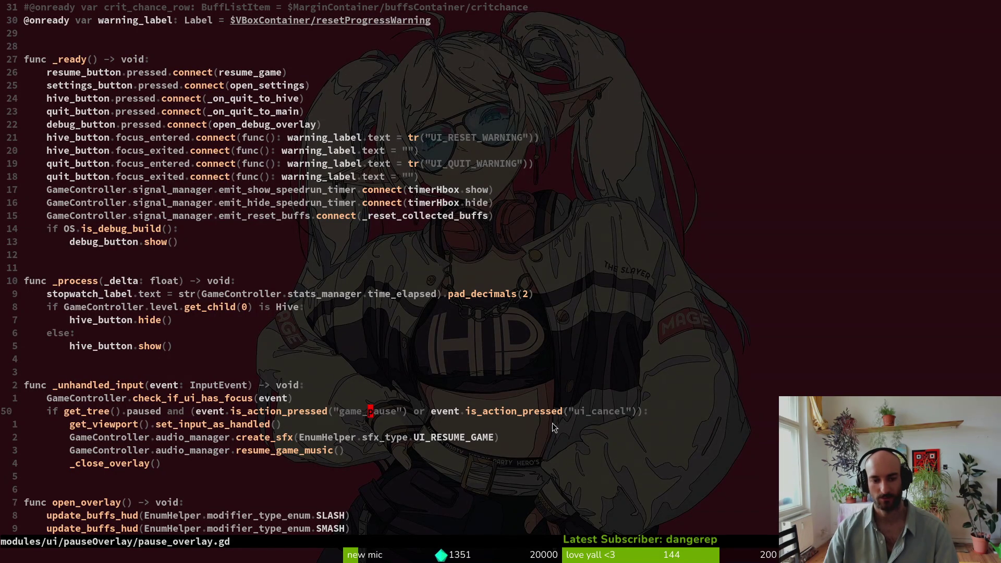
{"action": "key", "text": "alt+Tab"}
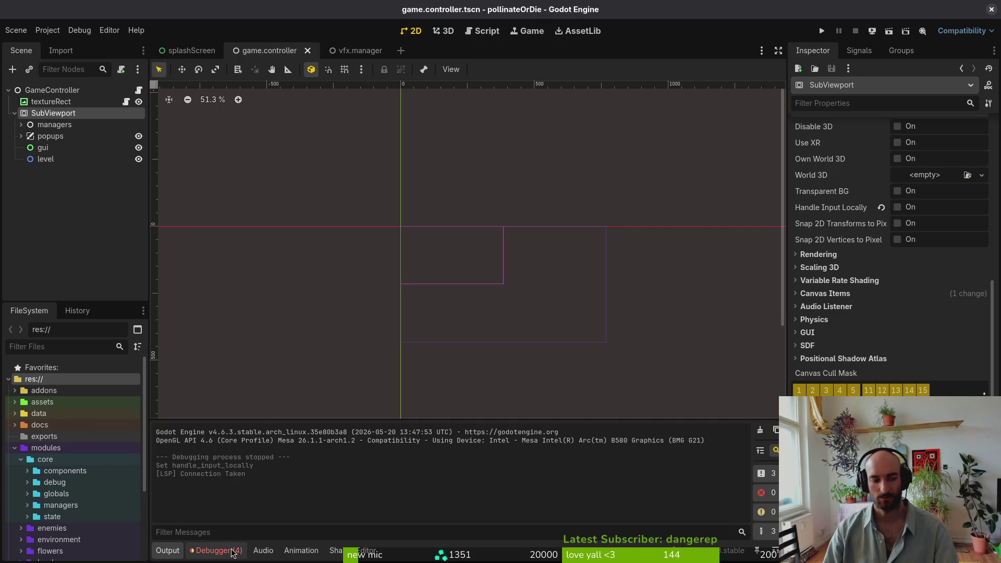
Clear the old errors, rerun the game, and review the new Errors list
{"action": "left_click", "coordinate": [233, 552]}
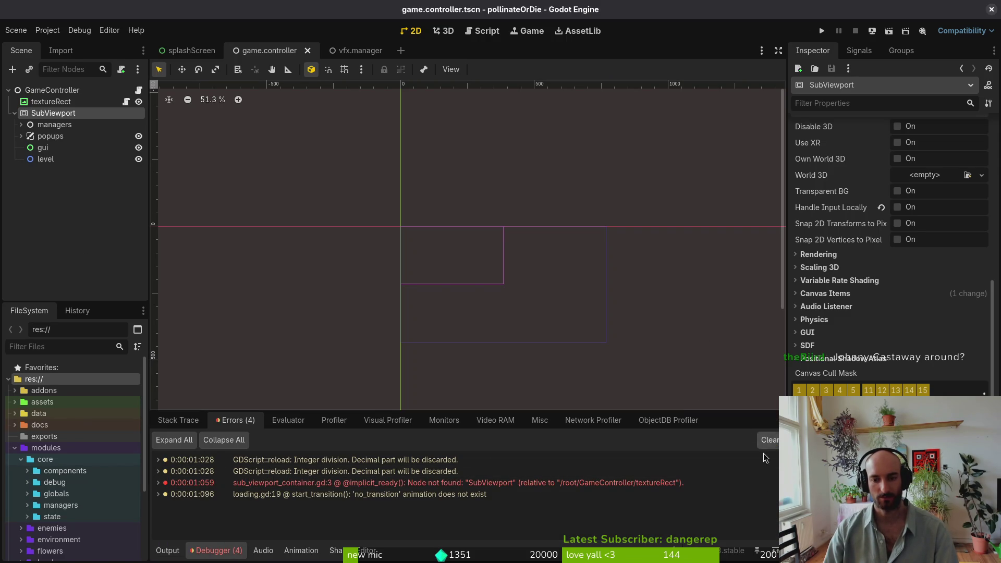
{"action": "left_click", "coordinate": [763, 446]}
{"action": "left_click", "coordinate": [822, 30]}
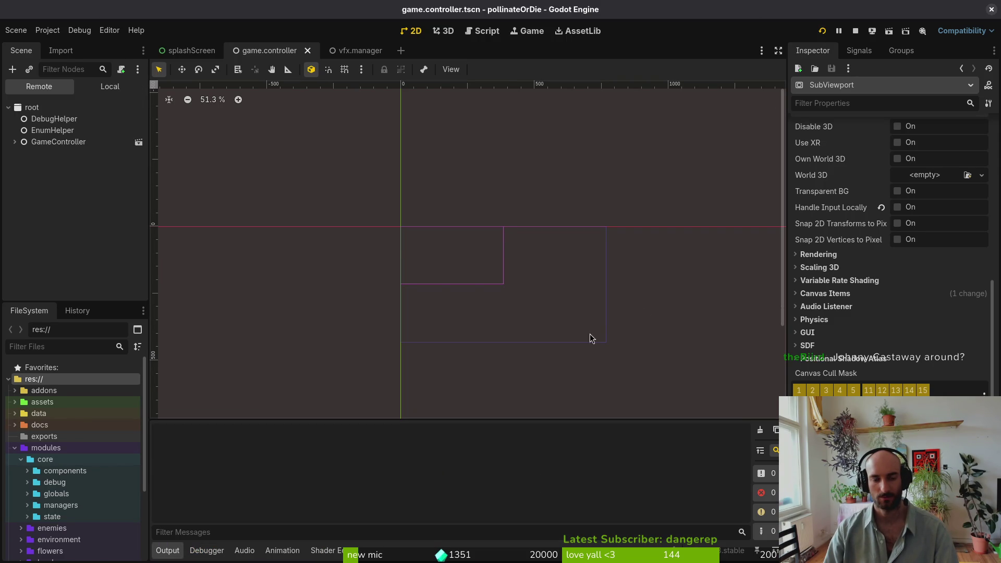
{"action": "left_click", "coordinate": [216, 550]}
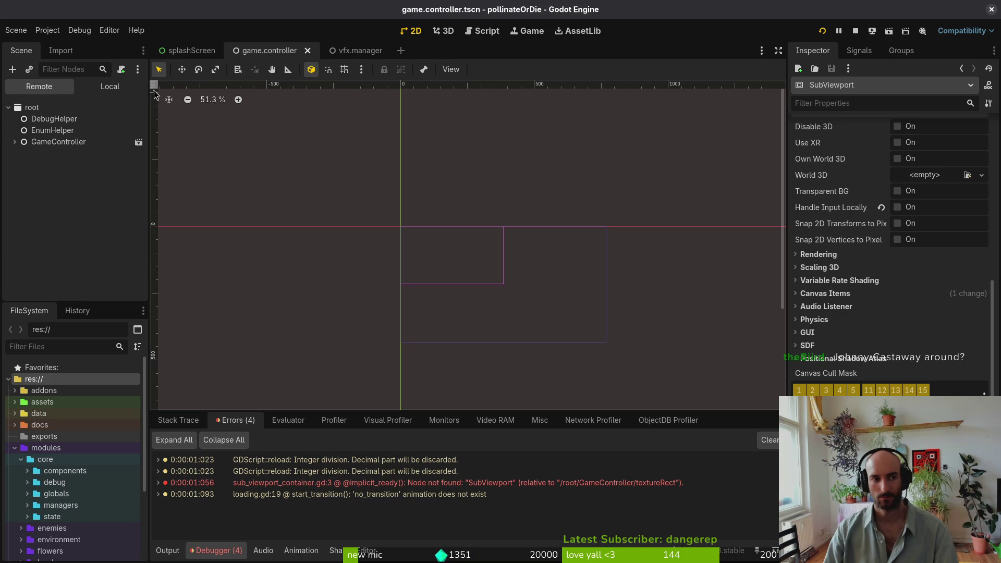
{"action": "left_click", "coordinate": [84, 86]}
{"action": "mouse_move", "coordinate": [448, 489]}
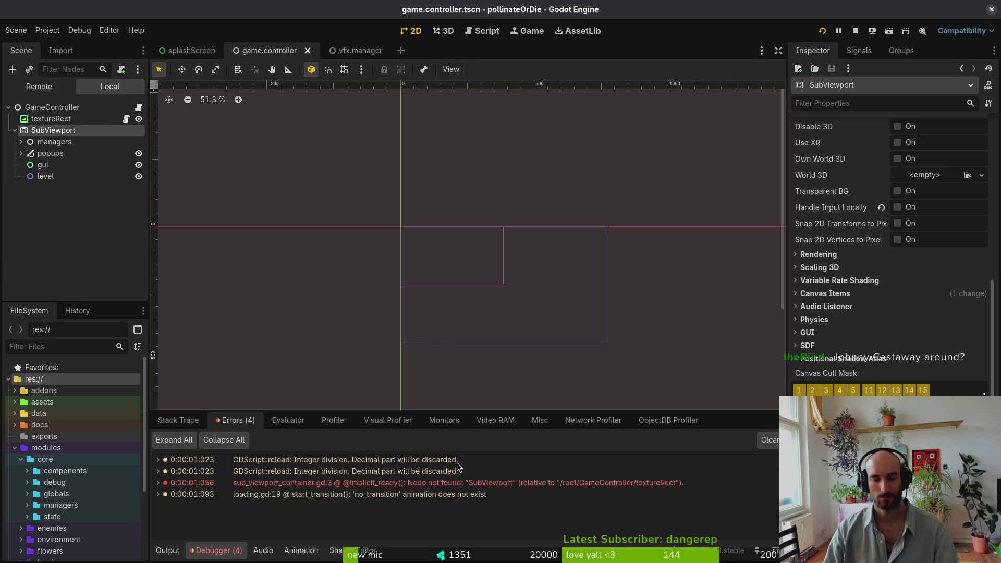
{"action": "key", "text": "alt+Tab"}
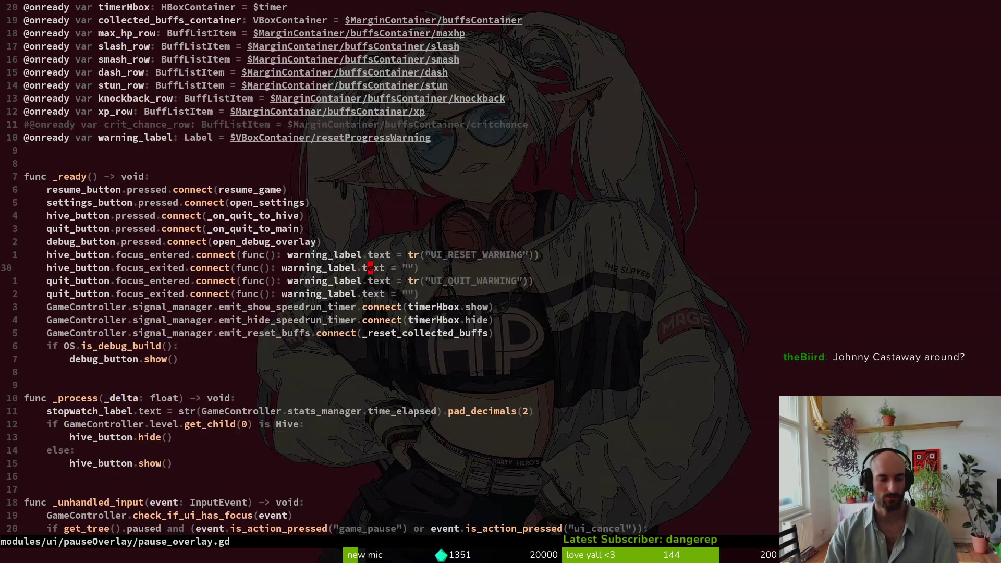
Open sub_viewport_container.gd with the Telescope file finder
{"action": "key", "text": "space"}
{"action": "key", "text": "f"}
{"action": "key", "text": "f"}
{"action": "type", "text": "sub"}
{"action": "key", "text": "Return"}
Change the sub_viewport variable's type to TextureRect and return to Godot
{"action": "key", "text": "b"}
{"action": "key", "text": "b"}
{"action": "key", "text": "b"}
{"action": "type", "text": "cwRT"}
{"action": "key", "text": "BackSpace"}
{"action": "key", "text": "BackSpace"}
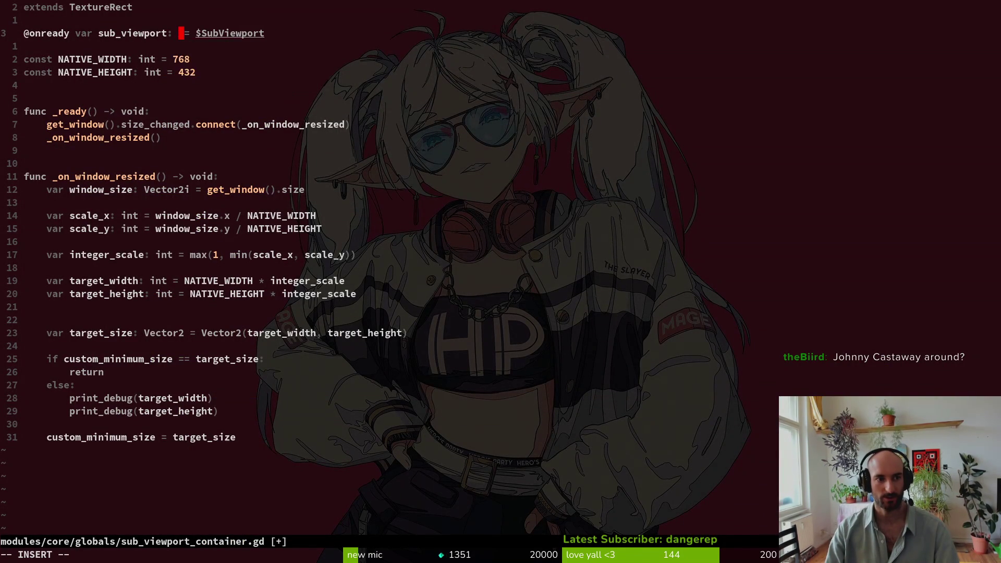
{"action": "type", "text": "T"}
{"action": "key", "text": "ctrl+n"}
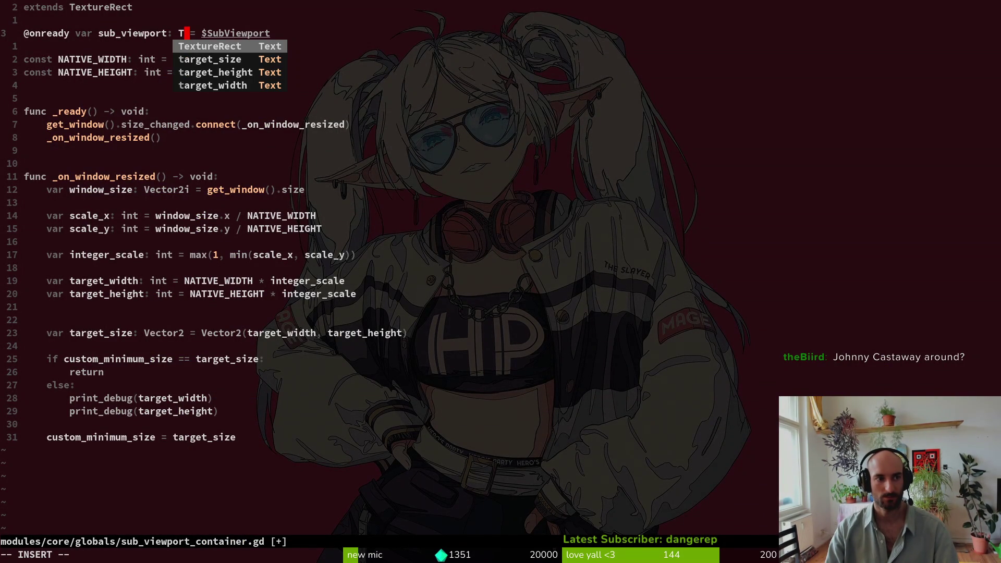
{"action": "key", "text": "ctrl+y"}
{"action": "key", "text": "Escape"}
{"action": "key", "text": "alt+Tab"}
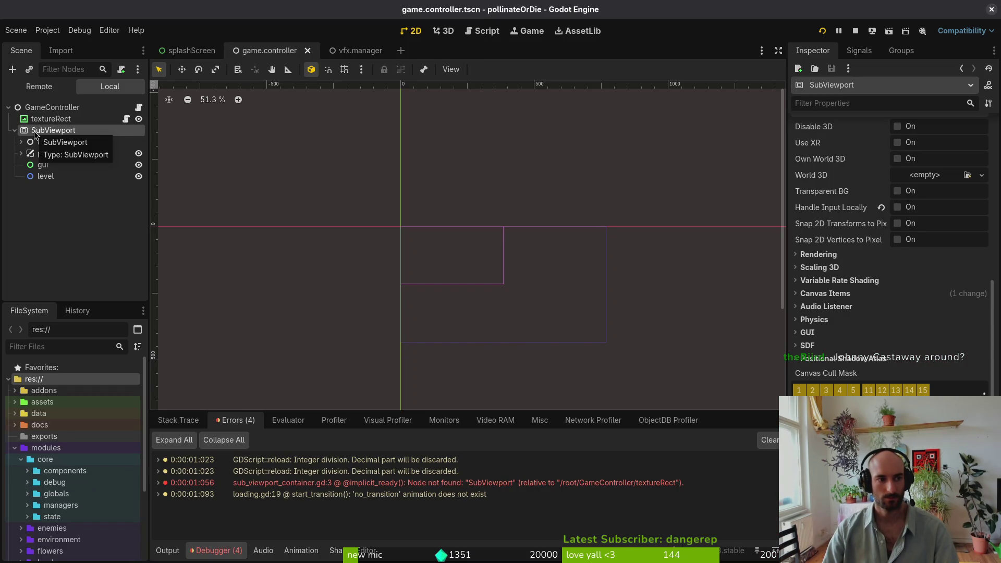
Inspect textureRect's properties, then yank the entire sub_viewport_container.gd script in Neovim
{"action": "left_click", "coordinate": [64, 120]}
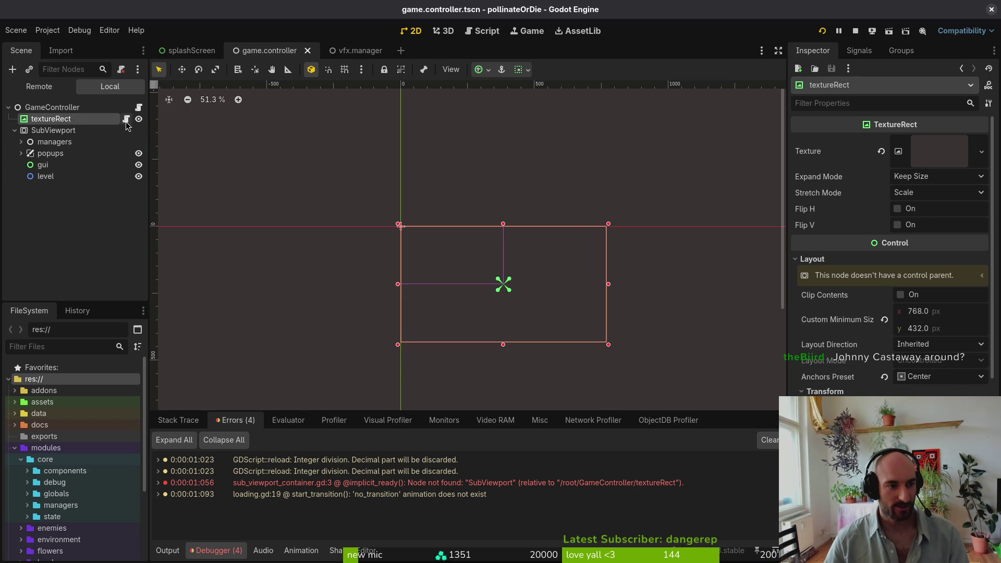
{"action": "key", "text": "alt+Tab"}
{"action": "key", "text": "g"}
{"action": "key", "text": "g"}
{"action": "key", "text": "shift+v"}
{"action": "key", "text": "shift+g"}
{"action": "key", "text": "y"}
Save sub_viewport_container.gd and briefly search the file finder for 'ta' before closing it
{"action": "key", "text": "ctrl+s"}
{"action": "key", "text": "space"}
{"action": "key", "text": "f"}
{"action": "key", "text": "f"}
{"action": "type", "text": "tainer.gd"}
{"action": "key", "text": "Escape"}
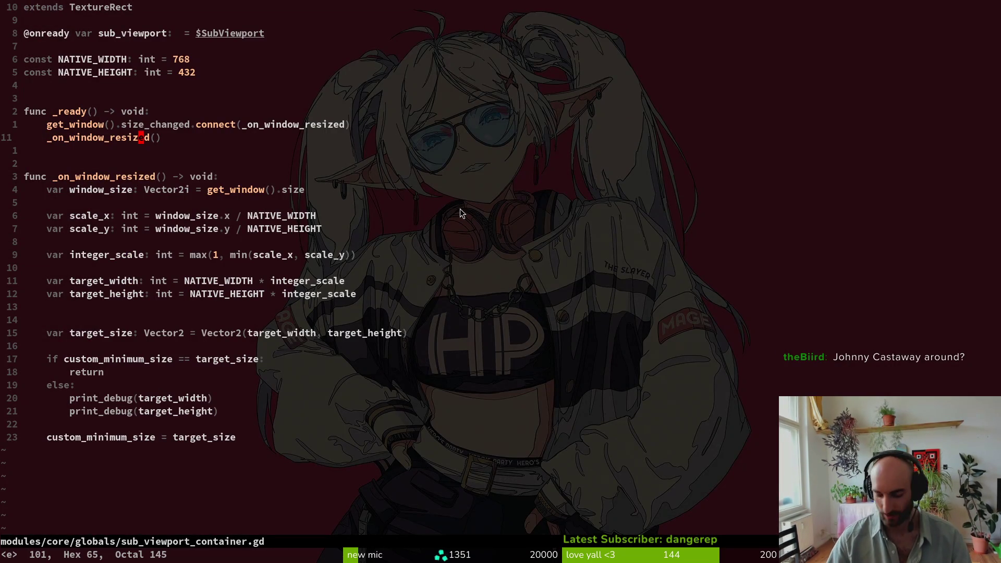
Paste the viewport scaling code into game.controller.gd, drop the copied extends TextureRect line, and save
{"action": "key", "text": "space"}
{"action": "key", "text": "f"}
{"action": "key", "text": "f"}
{"action": "type", "text": "gamcon"}
{"action": "key", "text": "Return"}
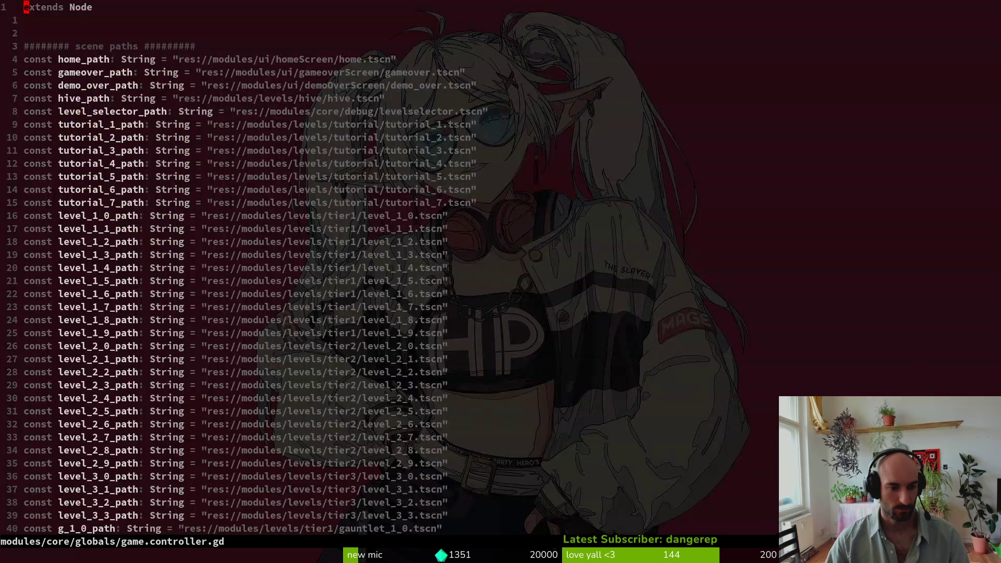
{"action": "key", "text": "p"}
{"action": "key", "text": "j"}
{"action": "key", "text": "c"}
{"action": "key", "text": "c"}
{"action": "key", "text": "Escape"}
{"action": "type", "text": ":w"}
{"action": "key", "text": "Return"}
{"action": "key", "text": "j"}
{"action": "key", "text": "j"}
Move the two resize lines from the pasted _ready into the main _ready under play_music
{"action": "key", "text": "k"}
{"action": "key", "text": "w"}
{"action": "key", "text": "w"}
{"action": "key", "text": "w"}
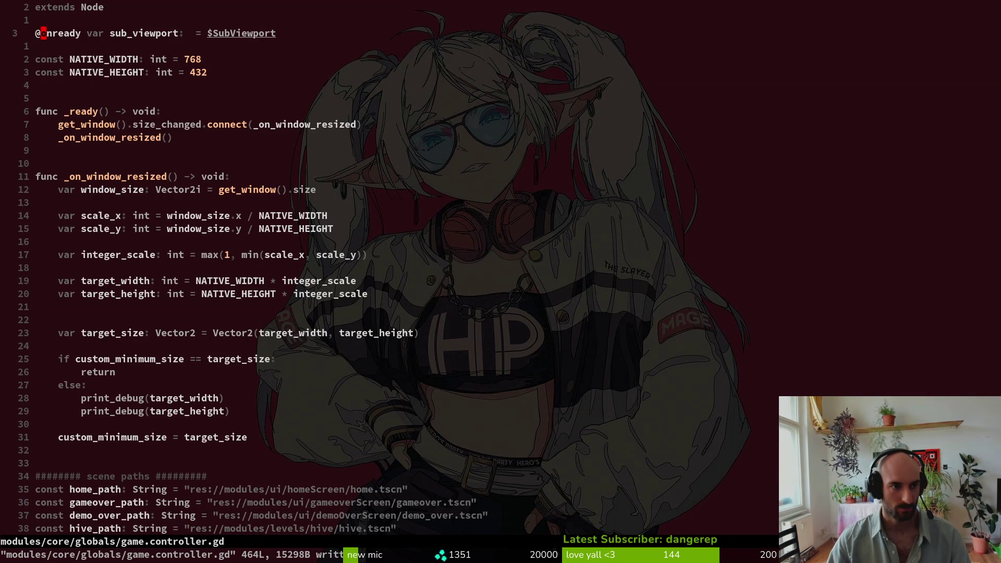
{"action": "key", "text": "j"}
{"action": "key", "text": "j"}
{"action": "key", "text": "j"}
{"action": "key", "text": "j"}
{"action": "key", "text": "shift+v"}
{"action": "key", "text": "j"}
{"action": "key", "text": "d"}
{"action": "key", "text": "ctrl+d"}
{"action": "key", "text": "ctrl+d"}
{"action": "key", "text": "ctrl+d"}
{"action": "key", "text": "ctrl+d"}
{"action": "key", "text": "ctrl+d"}
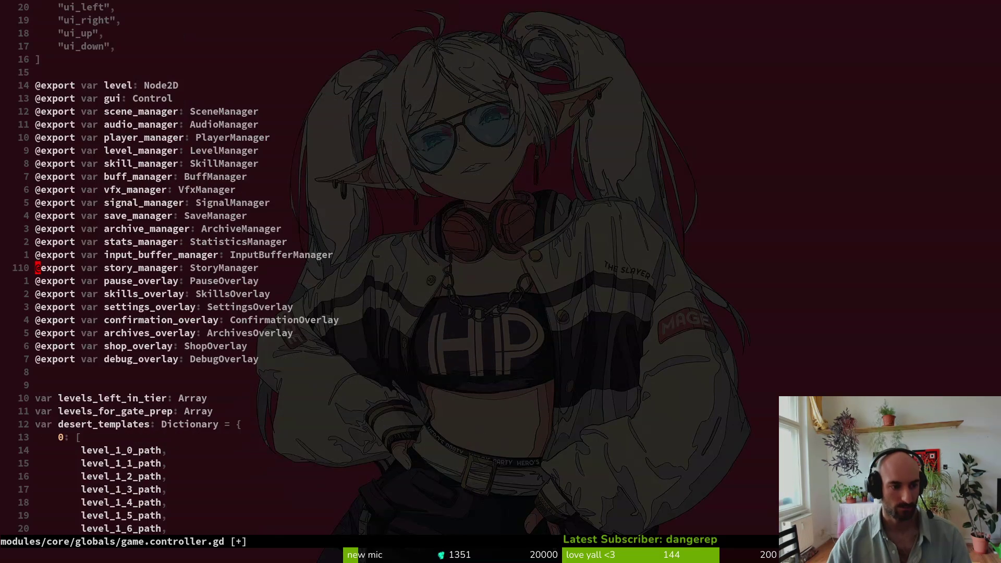
{"action": "key", "text": "ctrl+d"}
{"action": "key", "text": "k"}
{"action": "key", "text": "k"}
{"action": "key", "text": "k"}
{"action": "key", "text": "1"}
{"action": "key", "text": "2"}
{"action": "key", "text": "k"}
{"action": "key", "text": "p"}
Delete the leftover pasted _ready function and save game.controller.gd
{"action": "key", "text": "shift+g"}
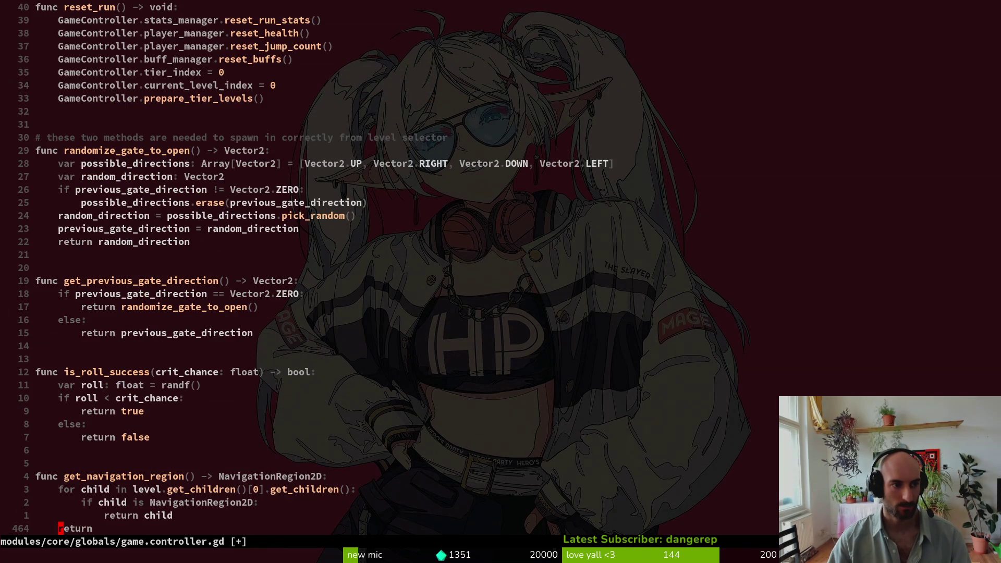
{"action": "key", "text": "g"}
{"action": "key", "text": "g"}
{"action": "key", "text": "j"}
{"action": "key", "text": "j"}
{"action": "key", "text": "j"}
{"action": "key", "text": "shift+v"}
{"action": "key", "text": "j"}
{"action": "key", "text": "j"}
{"action": "key", "text": "j"}
{"action": "key", "text": "d"}
{"action": "key", "text": "ctrl+s"}
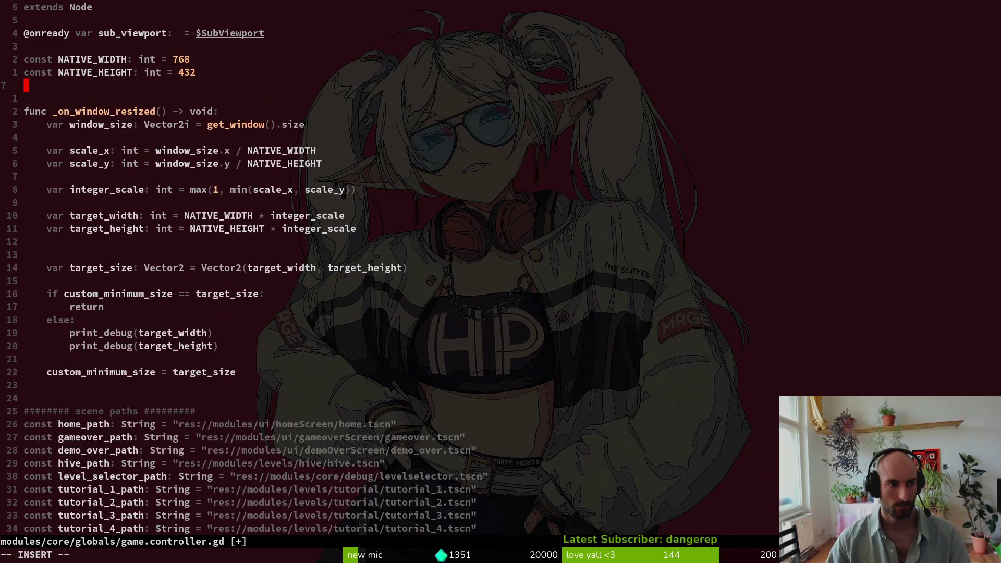
{"action": "key", "text": "j"}
{"action": "key", "text": "j"}
{"action": "key", "text": "j"}
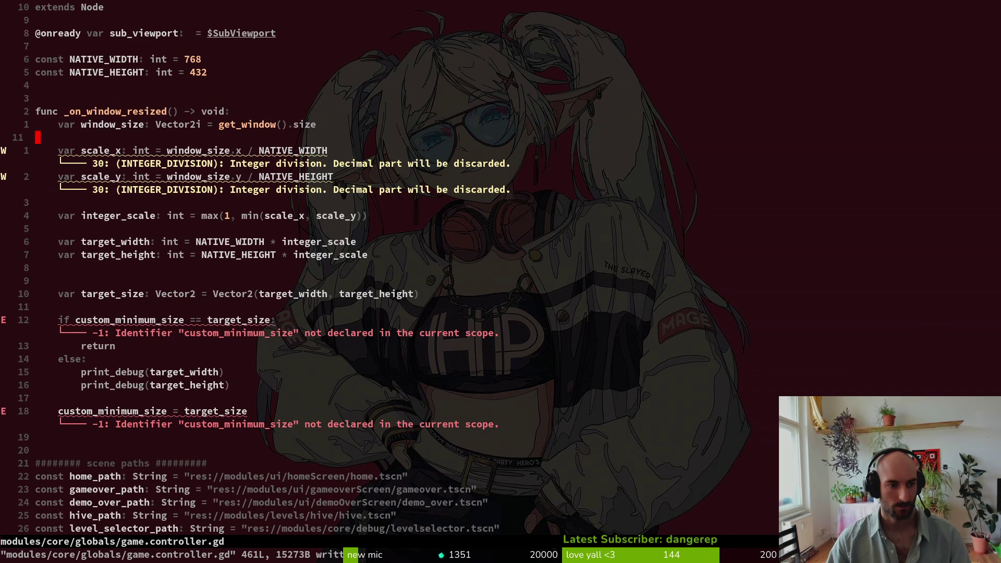
{"action": "key", "text": "k"}
{"action": "key", "text": "k"}
{"action": "key", "text": "k"}
{"action": "key", "text": "y"}
{"action": "key", "text": "y"}
{"action": "key", "text": "p"}
{"action": "key", "text": "w"}
{"action": "key", "text": "w"}
{"action": "key", "text": "w"}
{"action": "key", "text": "w"}
{"action": "type", "text": "hciwtext"}
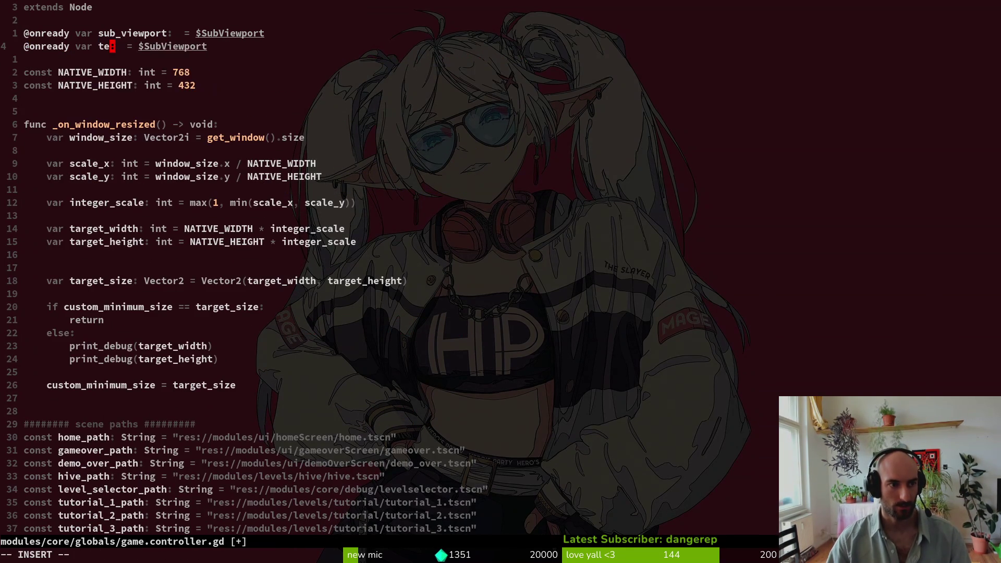
{"action": "type", "text": "ure_rect"}
{"action": "key", "text": "Escape"}
{"action": "type", "text": "w"}
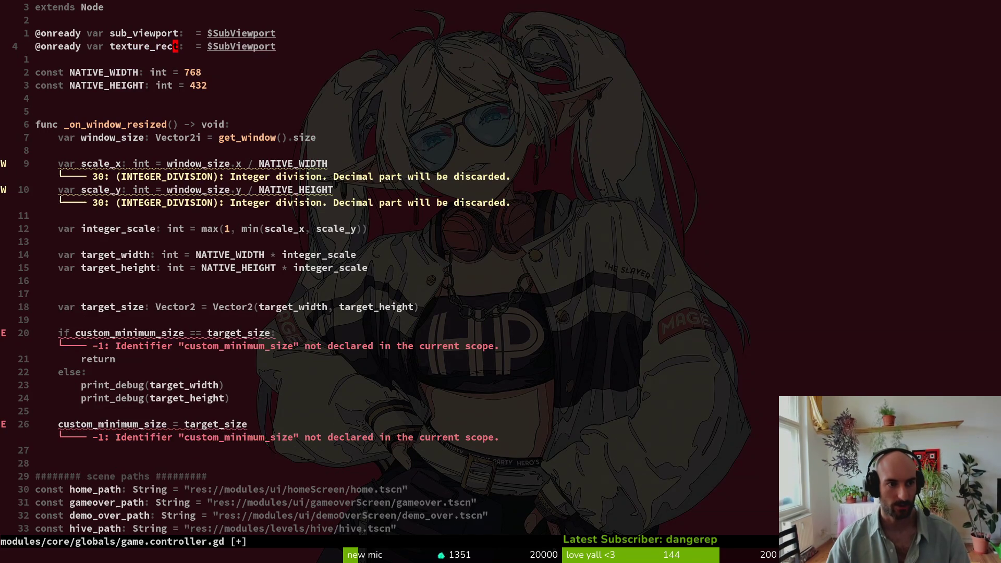
{"action": "type", "text": "wc$$Text"}
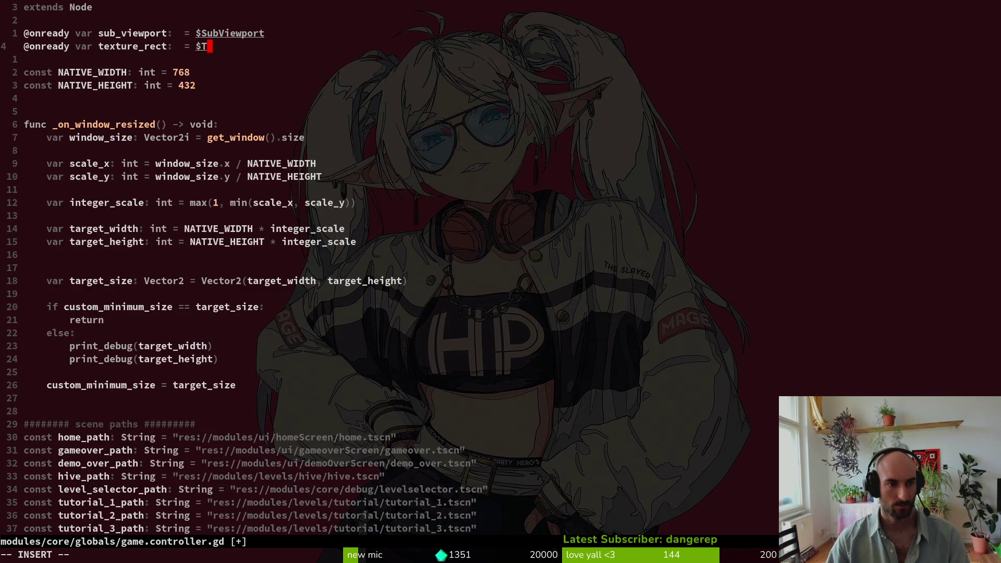
{"action": "key", "text": "Return"}
{"action": "key", "text": "Escape"}
{"action": "type", "text": ":w"}
{"action": "key", "text": "Return"}
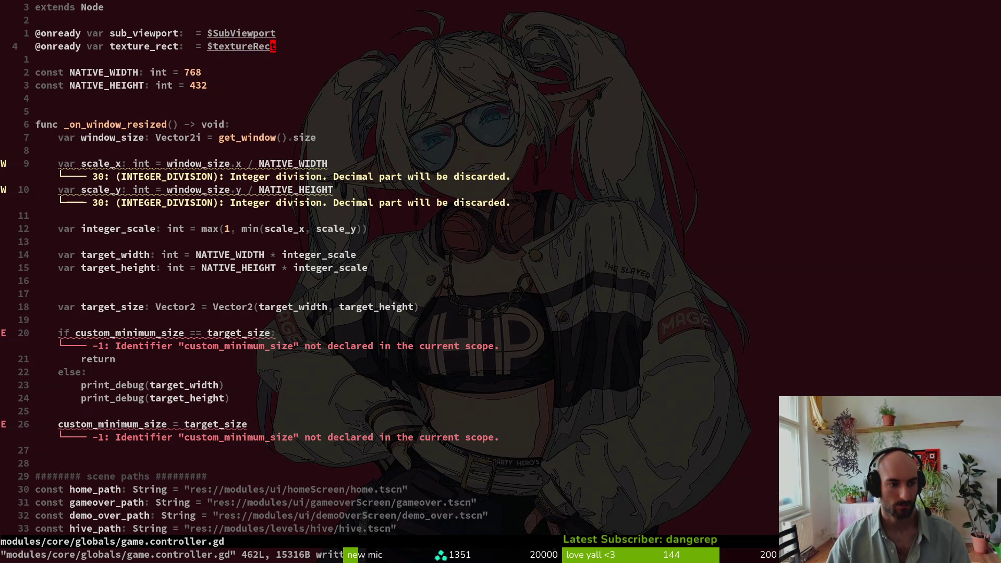
Prefix custom_minimum_size with 'texture_rect.' on the condition and assignment lines, then save
{"action": "type", "text": "20j"}
{"action": "key", "text": "b"}
{"action": "key", "text": "b"}
{"action": "key", "text": "asciicircum"}
{"action": "type", "text": "w"}
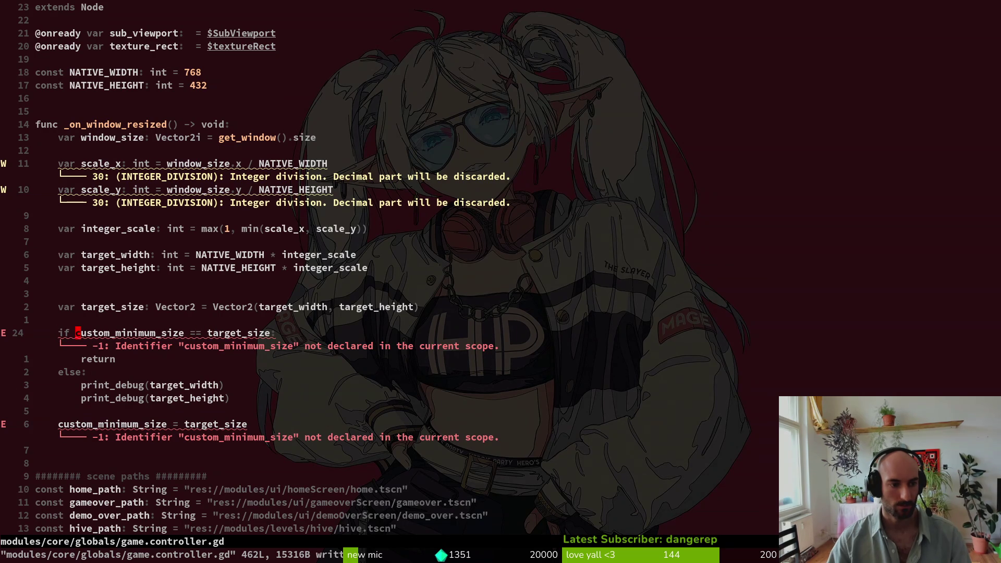
{"action": "type", "text": "itexture_rect."}
{"action": "key", "text": "Escape"}
{"action": "key", "text": "j"}
{"action": "key", "text": "j"}
{"action": "key", "text": "j"}
{"action": "key", "text": "j"}
{"action": "key", "text": "j"}
{"action": "key", "text": "asciicircum"}
{"action": "type", "text": "itexture_rect."}
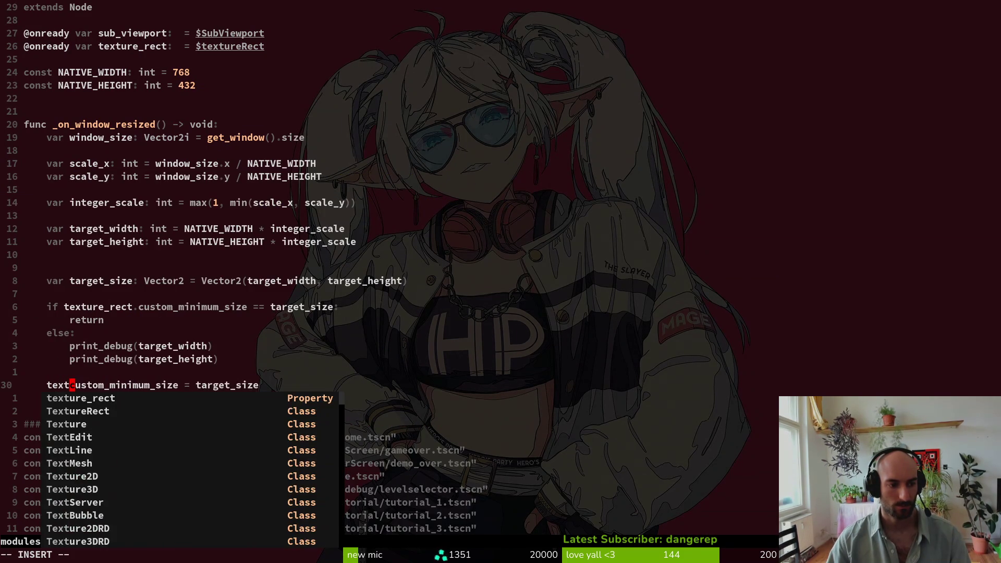
{"action": "key", "text": "Escape"}
{"action": "type", "text": ":w"}
{"action": "key", "text": "Return"}
{"action": "key", "text": "alt+Tab"}
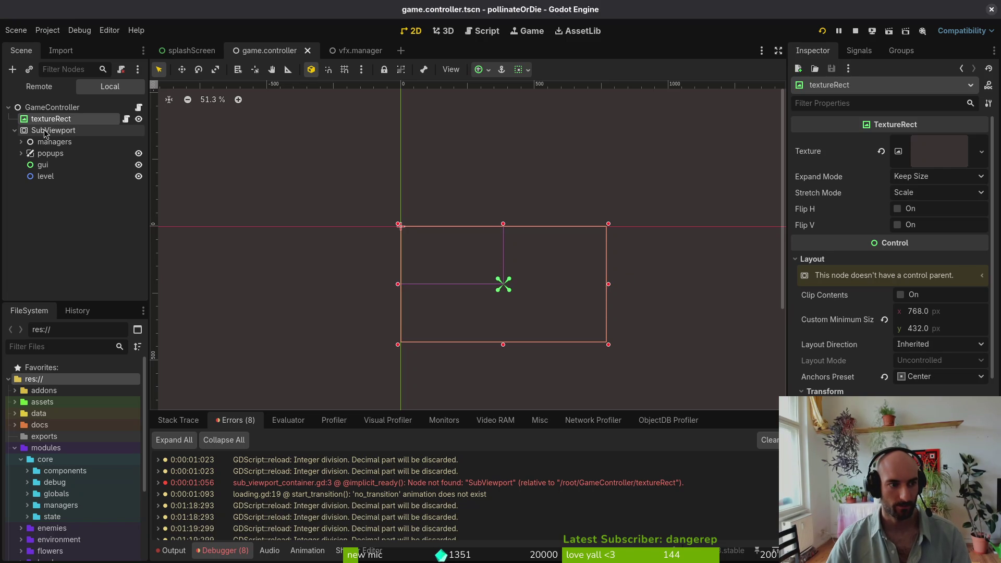
Collapse the SubViewport branch and test-run the game once, then close it
{"action": "left_click", "coordinate": [15, 130]}
{"action": "left_click", "coordinate": [839, 31]}
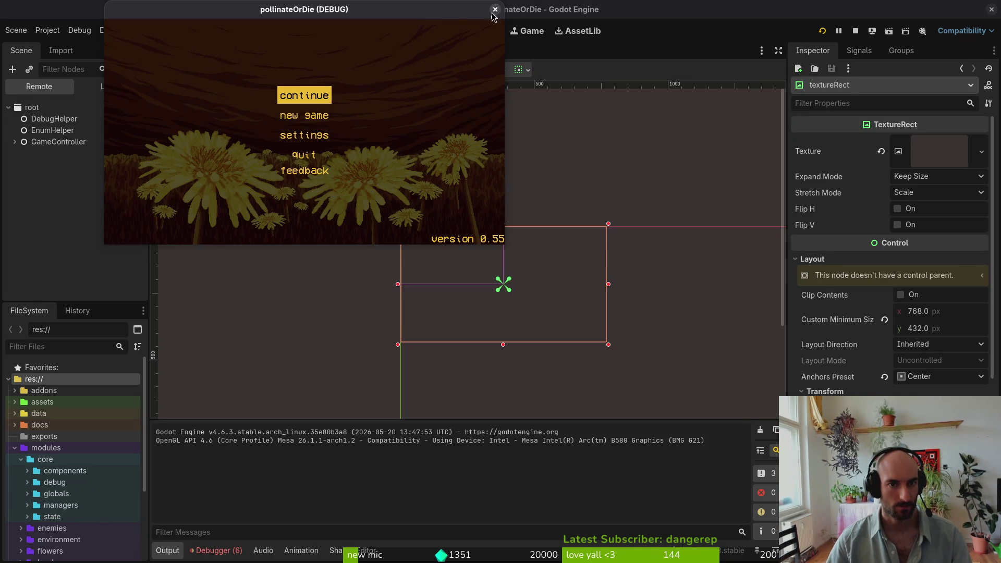
{"action": "left_click", "coordinate": [495, 10]}
Detach textureRect's script, relaunch, and enlarge the game window to log 1536 by 864
{"action": "right_click", "coordinate": [105, 103]}
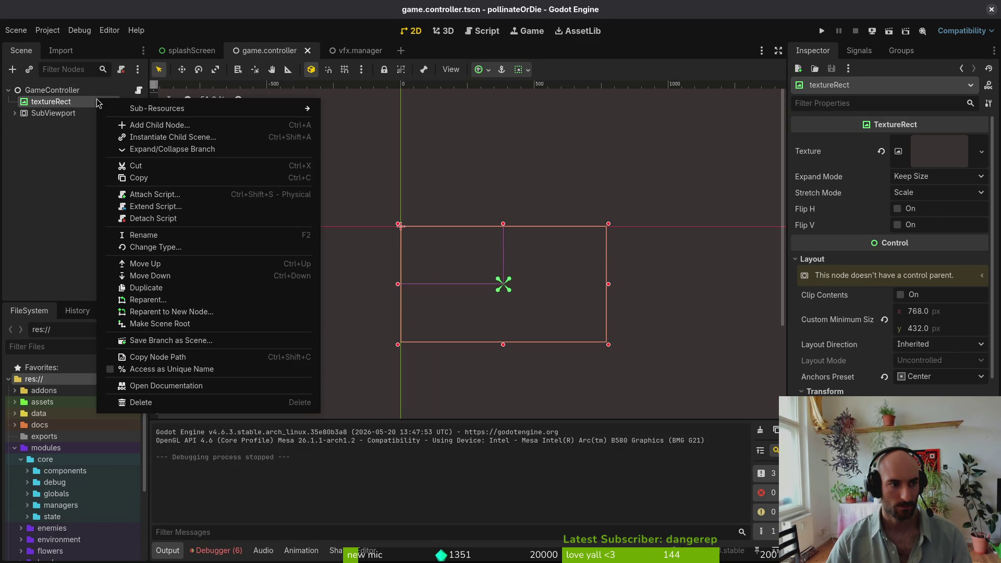
{"action": "left_click", "coordinate": [120, 216]}
{"action": "left_click", "coordinate": [823, 31]}
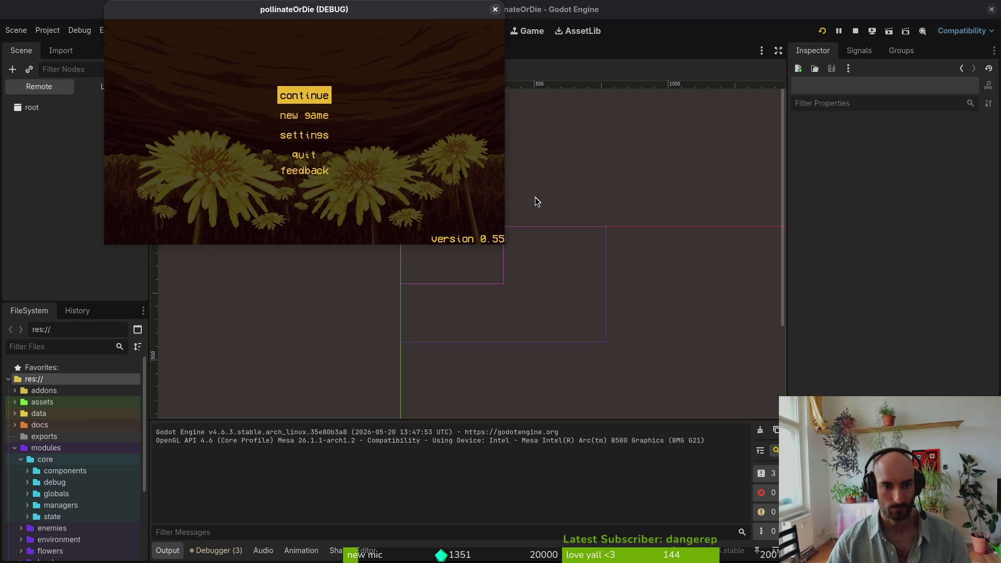
{"action": "mouse_move", "coordinate": [505, 245]}
{"action": "left_mouse_down"}
{"action": "mouse_move", "coordinate": [553, 297]}
{"action": "mouse_move", "coordinate": [678, 388]}
{"action": "mouse_move", "coordinate": [955, 555]}
{"action": "left_mouse_up"}
{"action": "key", "text": "F8"}
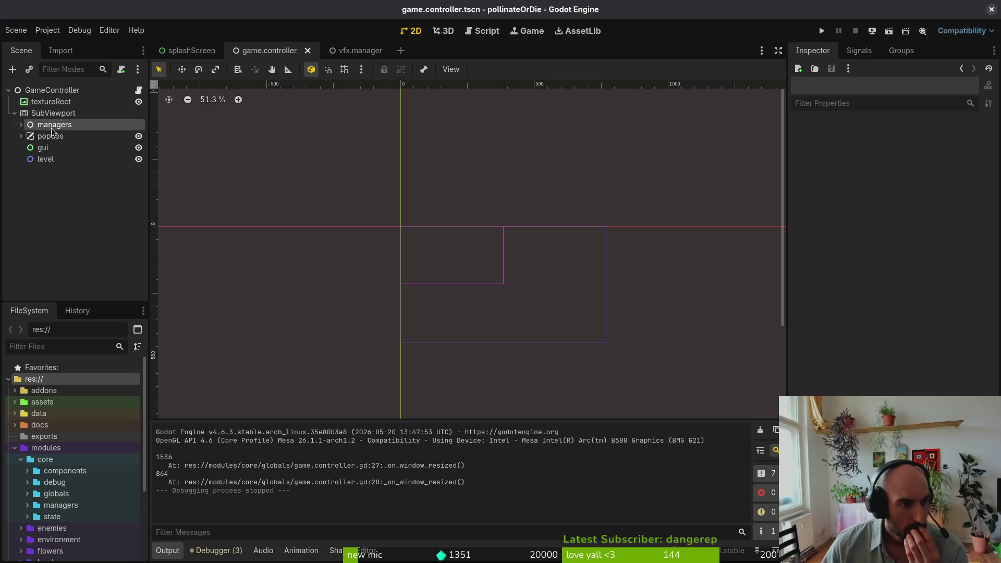
{"action": "left_click", "coordinate": [21, 124]}
Turn off Editable Children on vfxManager under managers and confirm reverting its children
{"action": "left_click", "coordinate": [25, 182]}
{"action": "left_click", "coordinate": [24, 182]}
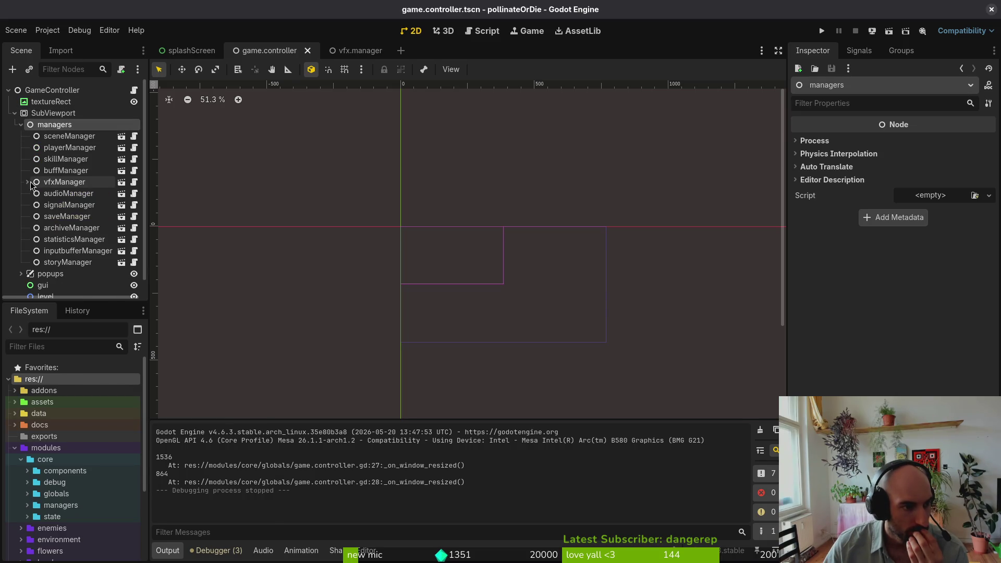
{"action": "right_click", "coordinate": [50, 182]}
{"action": "left_click", "coordinate": [133, 458]}
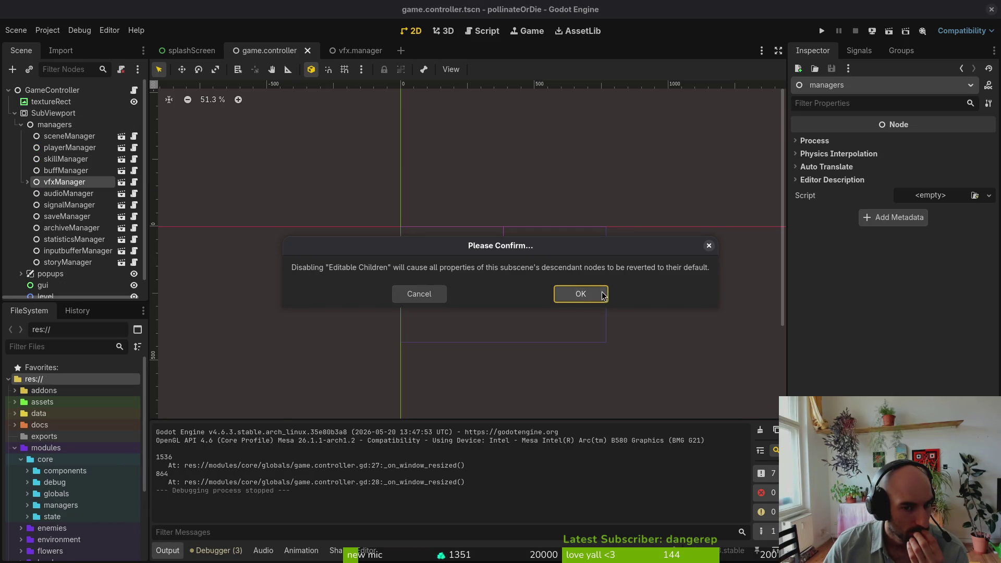
{"action": "left_click", "coordinate": [580, 294]}
{"action": "left_click", "coordinate": [22, 124]}
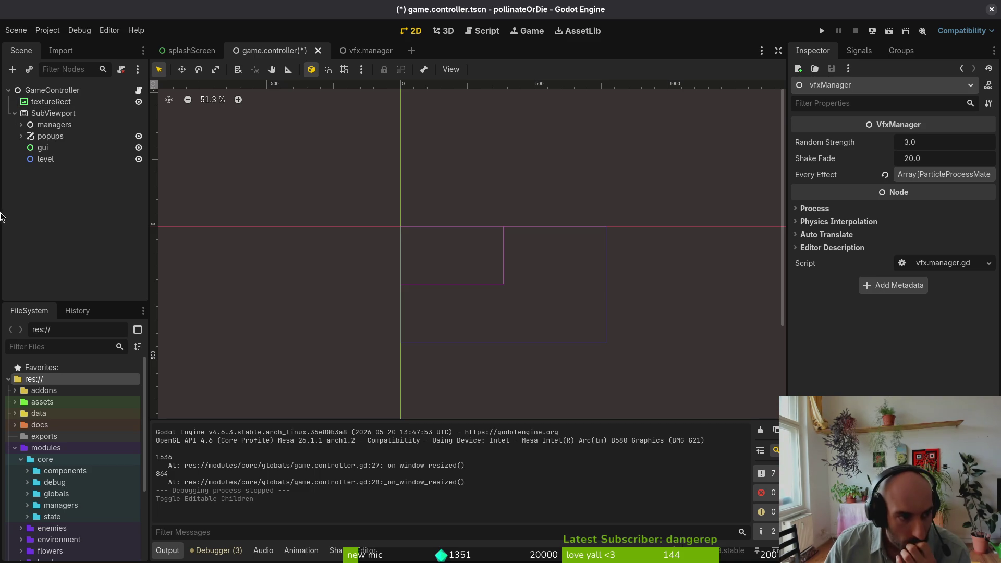
Inspect the SubViewport node's properties, then clear the selection and return to Neovim
{"action": "left_click", "coordinate": [71, 217]}
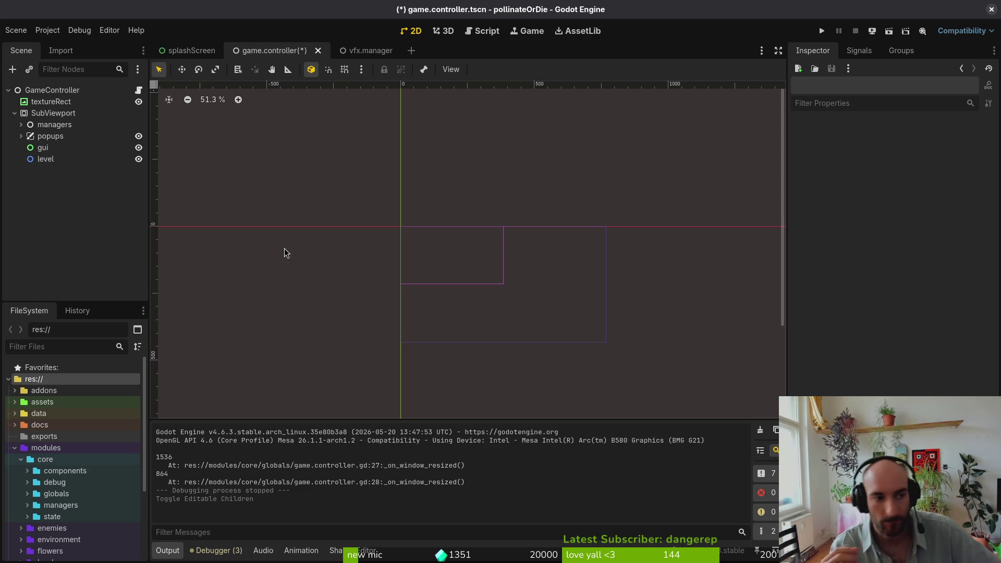
{"action": "left_click", "coordinate": [50, 114]}
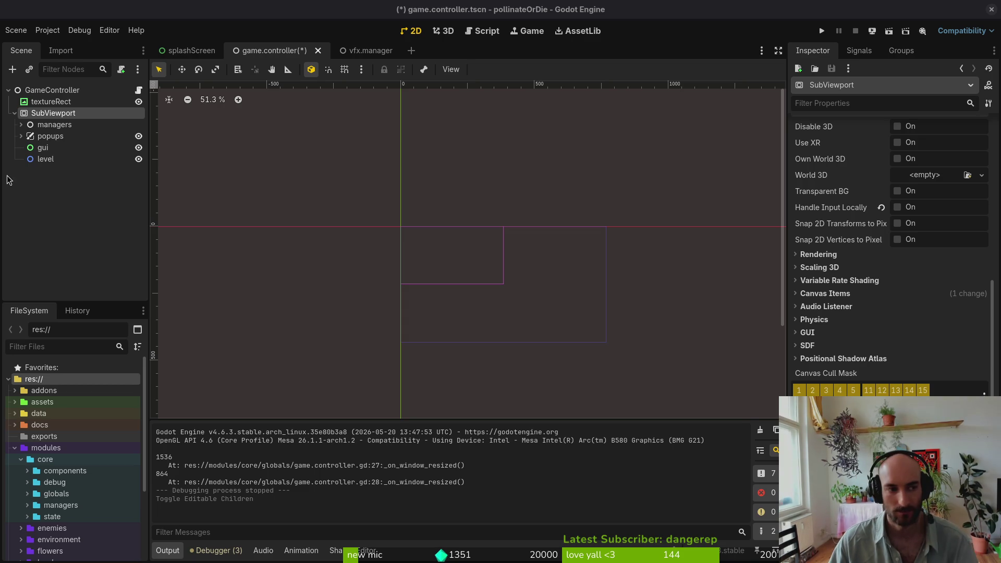
{"action": "left_click", "coordinate": [63, 203]}
{"action": "key", "text": "alt+Tab"}
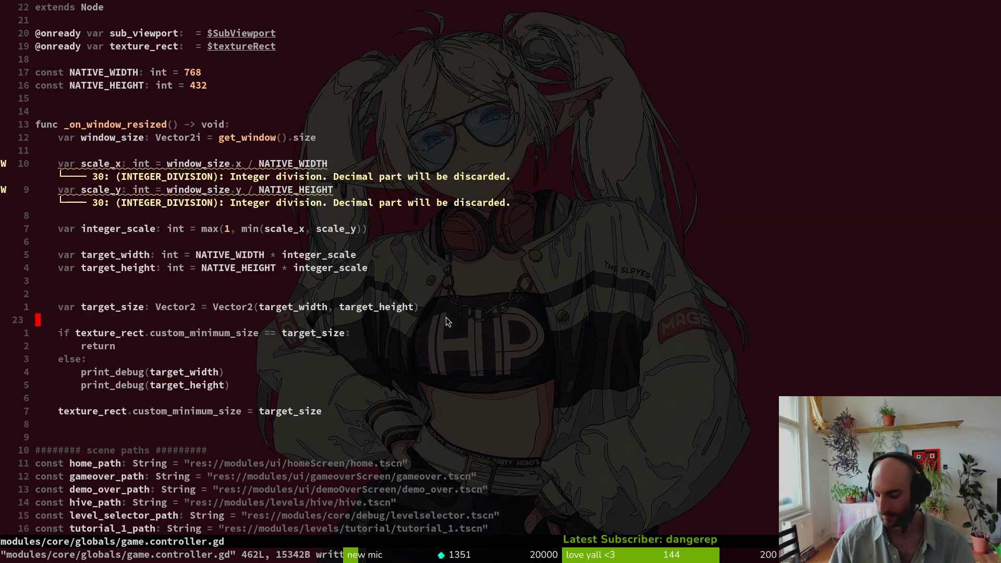
Open game.controller.tscn via Find Files and save it
{"action": "key", "text": "space"}
{"action": "key", "text": "f"}
{"action": "key", "text": "f"}
{"action": "type", "text": "gamecontr"}
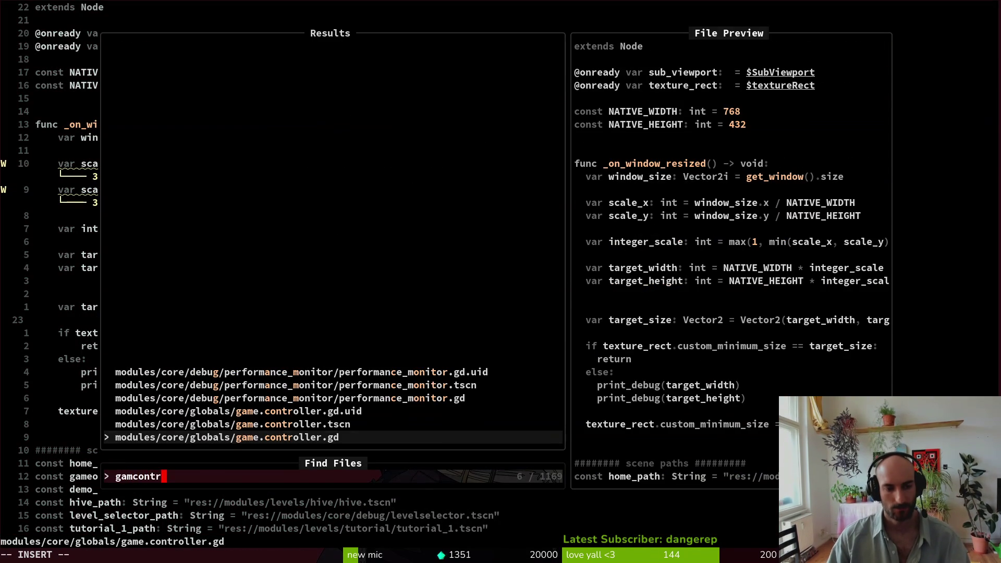
{"action": "key", "text": "Return"}
{"action": "key", "text": "ctrl+s"}
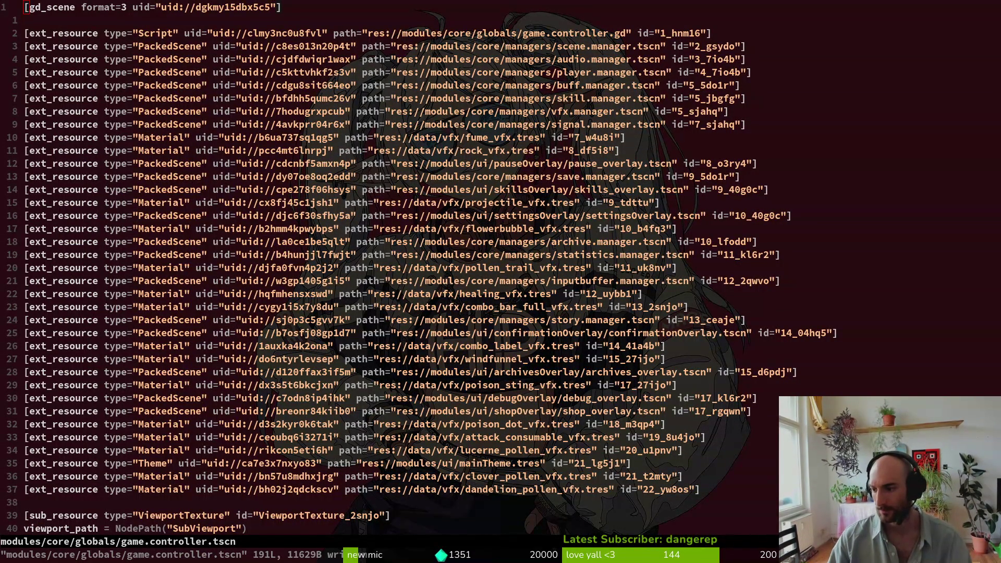
Reopen game.controller.gd, jump to its top and save it
{"action": "key", "text": "ctrl+p"}
{"action": "type", "text": "gamect"}
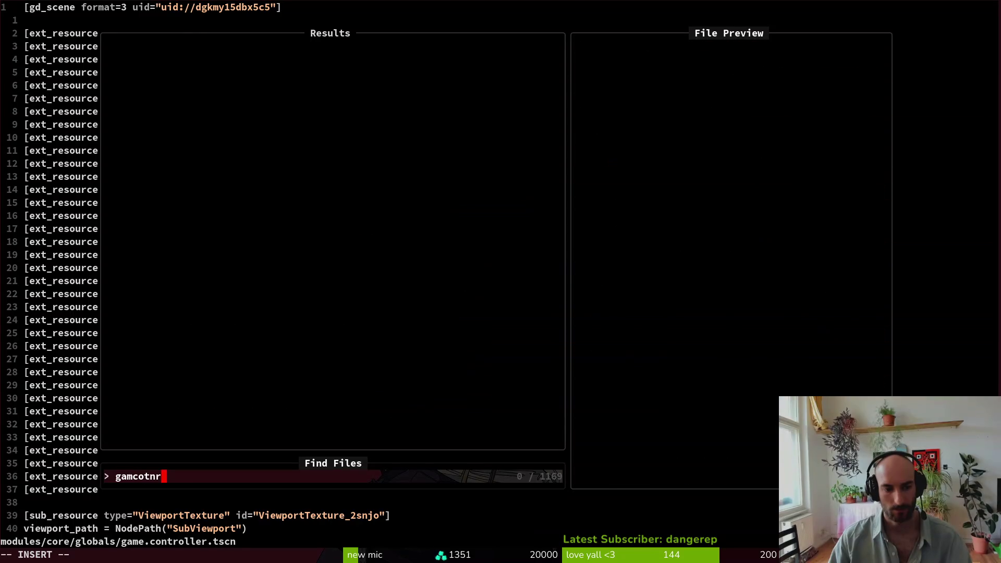
{"action": "key", "text": "Return"}
{"action": "key", "text": "ctrl+p"}
{"action": "type", "text": "gamecon"}
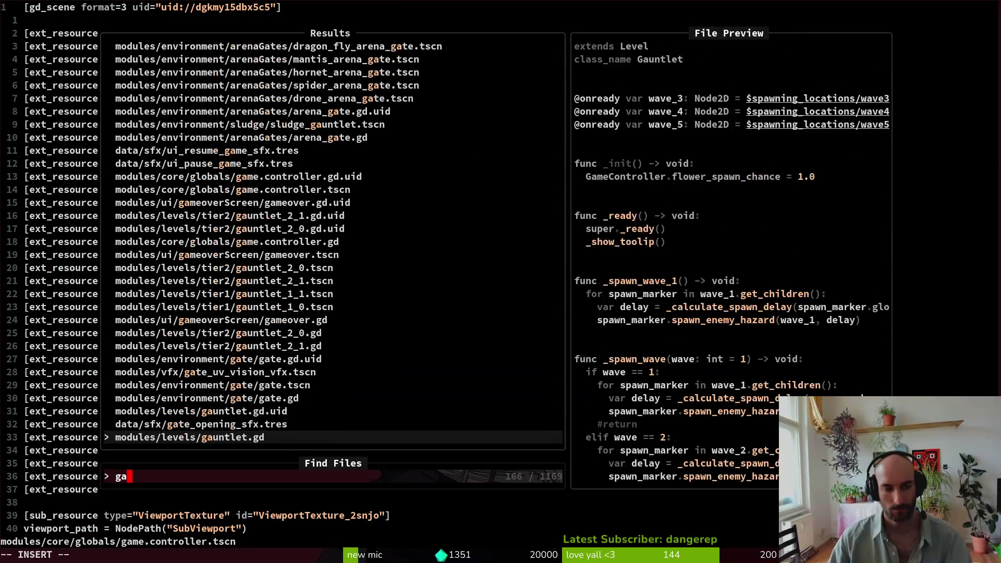
{"action": "key", "text": "Return"}
{"action": "key", "text": "g"}
{"action": "key", "text": "g"}
{"action": "key", "text": "ctrl+s"}
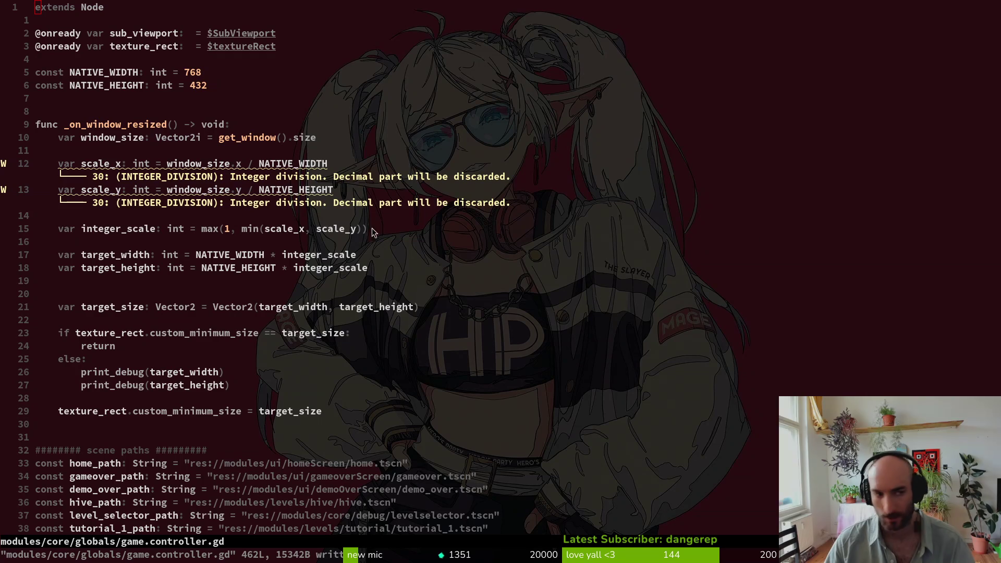
{"action": "key", "text": "alt+Tab"}
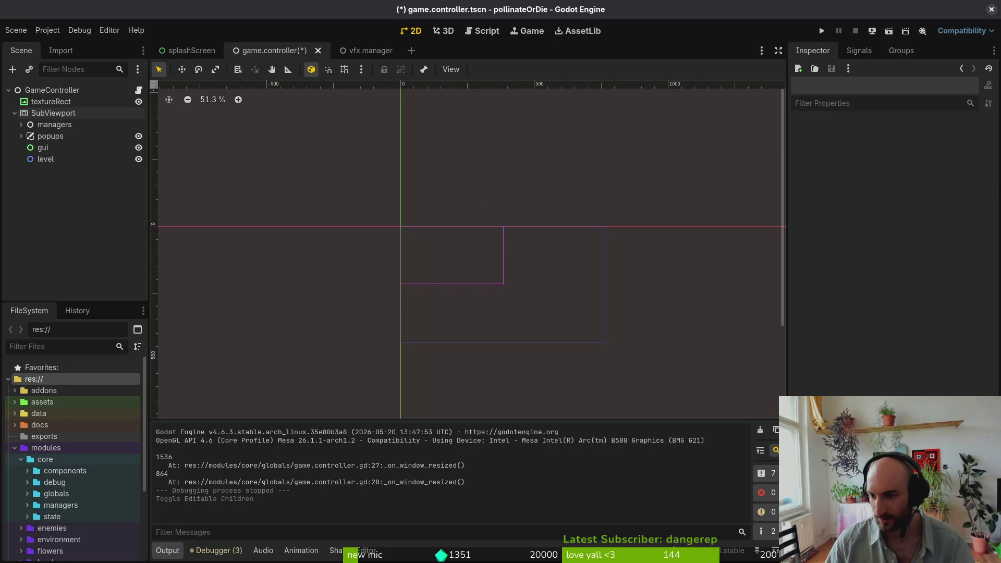
Save the scene, adjust textureRect's mouse filter in the Inspector, and test-run the game
{"action": "key", "text": "ctrl+s"}
{"action": "left_click", "coordinate": [51, 102]}
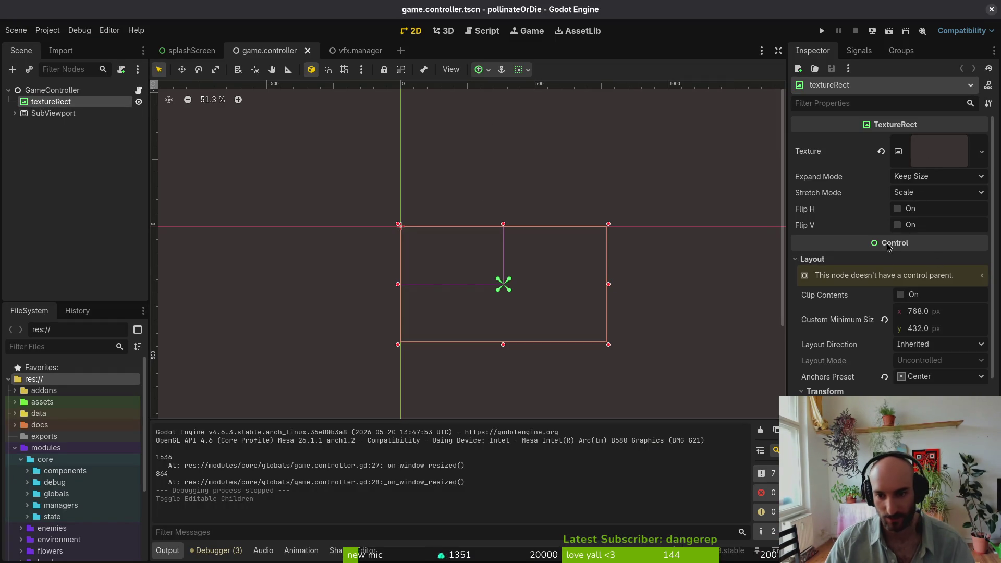
{"action": "scroll", "coordinate": [889, 247], "scroll_direction": "down", "scroll_amount": 5}
{"action": "left_click", "coordinate": [836, 365]}
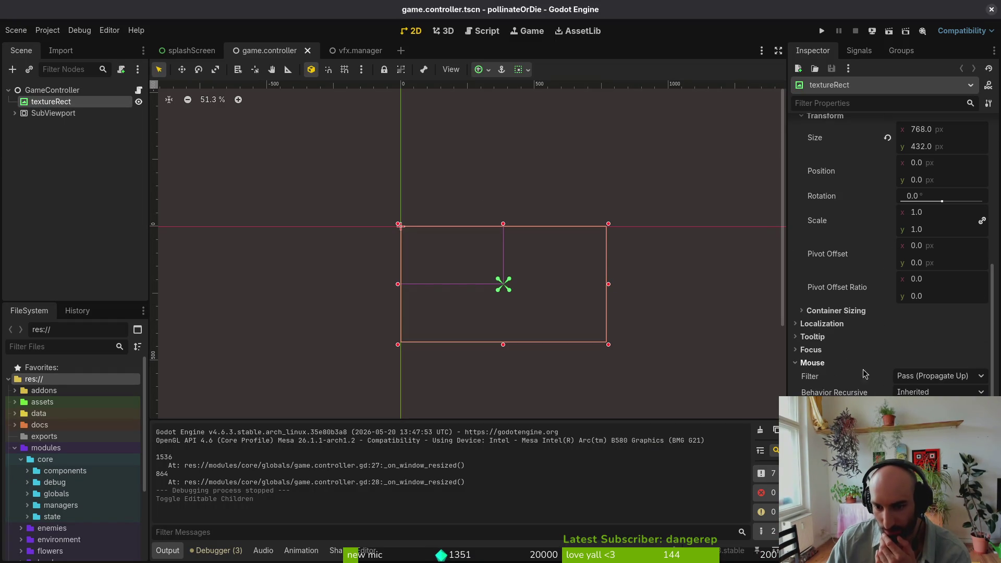
{"action": "left_click", "coordinate": [945, 382]}
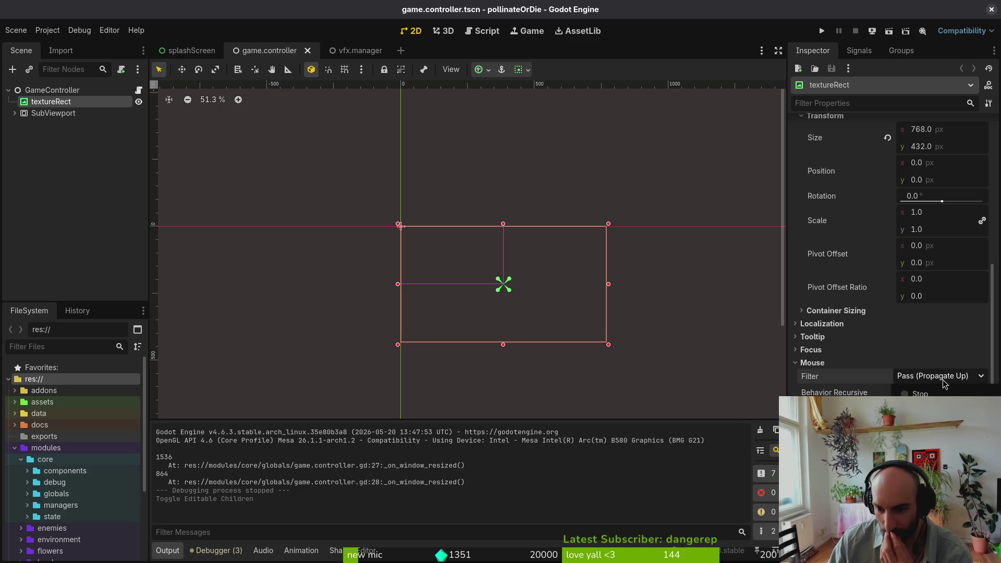
{"action": "left_click", "coordinate": [934, 379]}
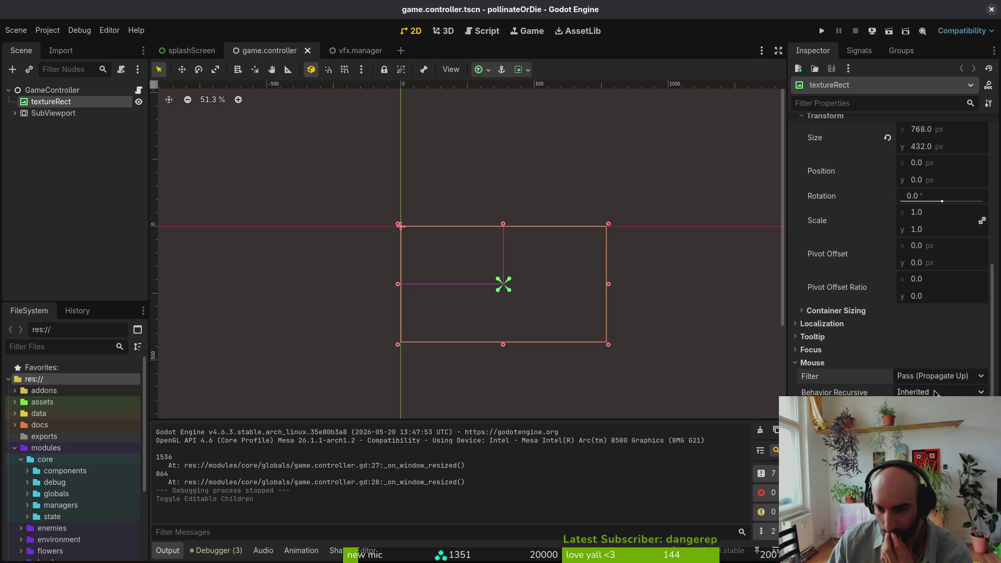
{"action": "left_click", "coordinate": [939, 381]}
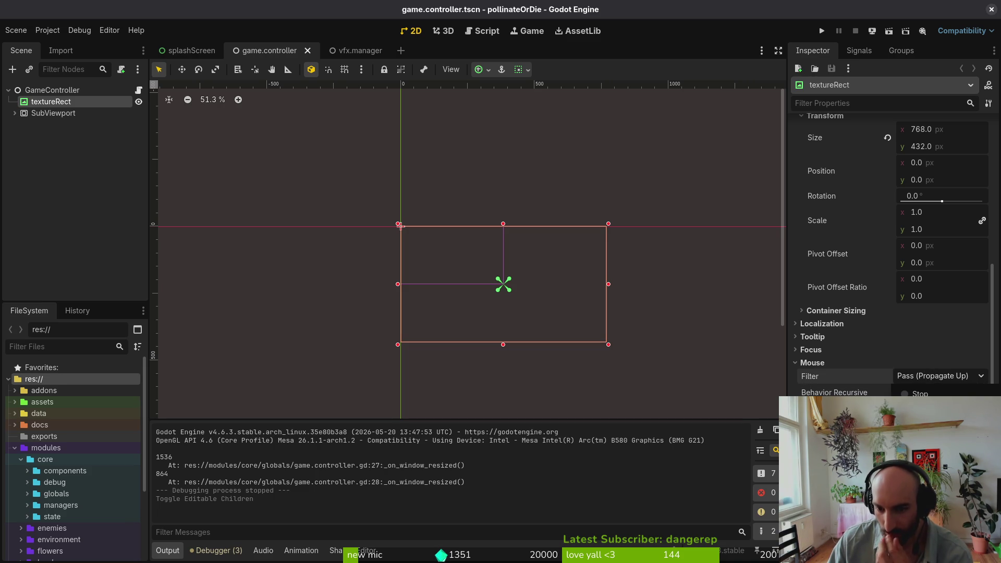
{"action": "left_click", "coordinate": [920, 394]}
{"action": "left_click", "coordinate": [822, 31]}
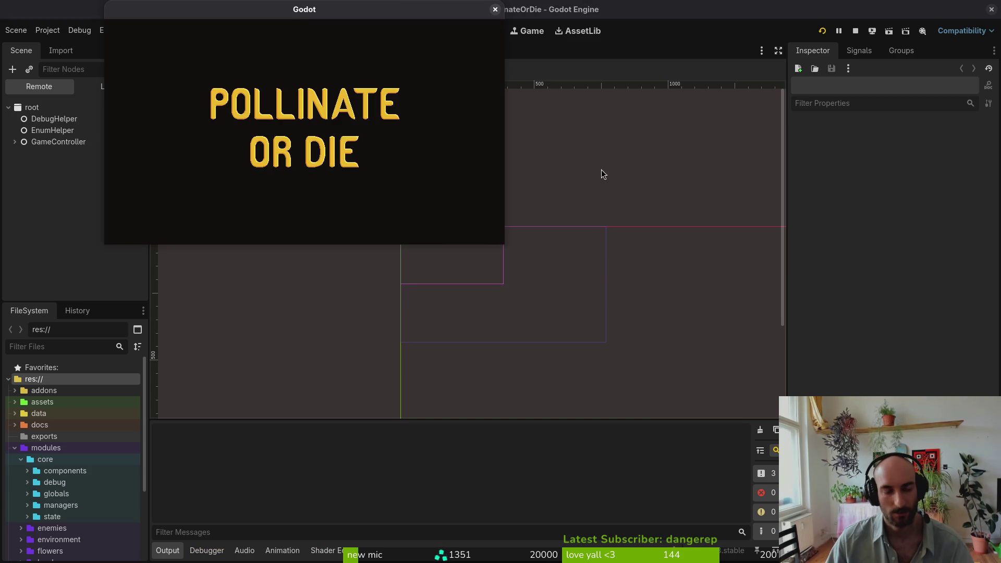
{"action": "left_click", "coordinate": [495, 10]}
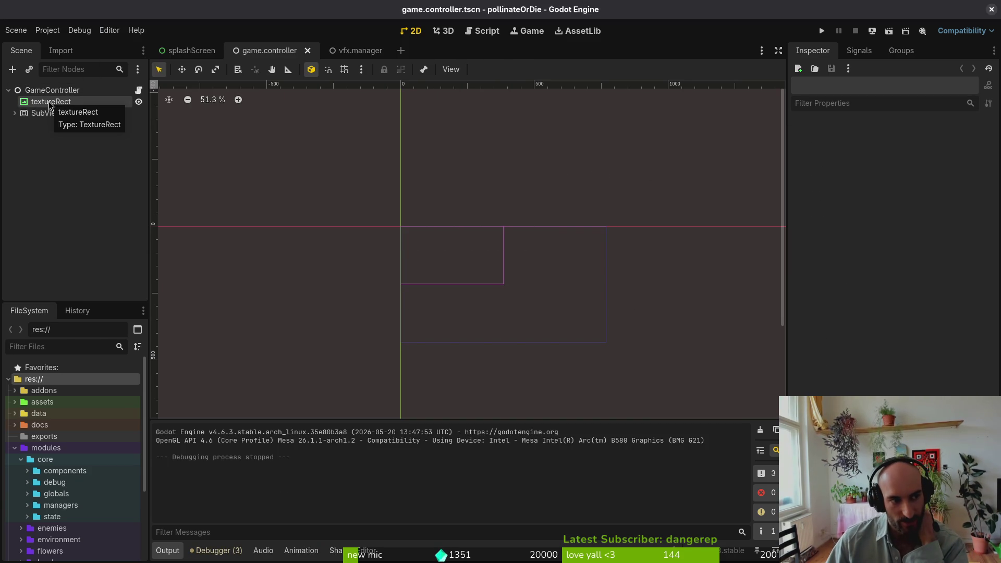
Cancel a Change Type attempt on textureRect and set its mouse filter to Pass (Propagate Up)
{"action": "right_click", "coordinate": [50, 104]}
{"action": "left_click", "coordinate": [118, 229]}
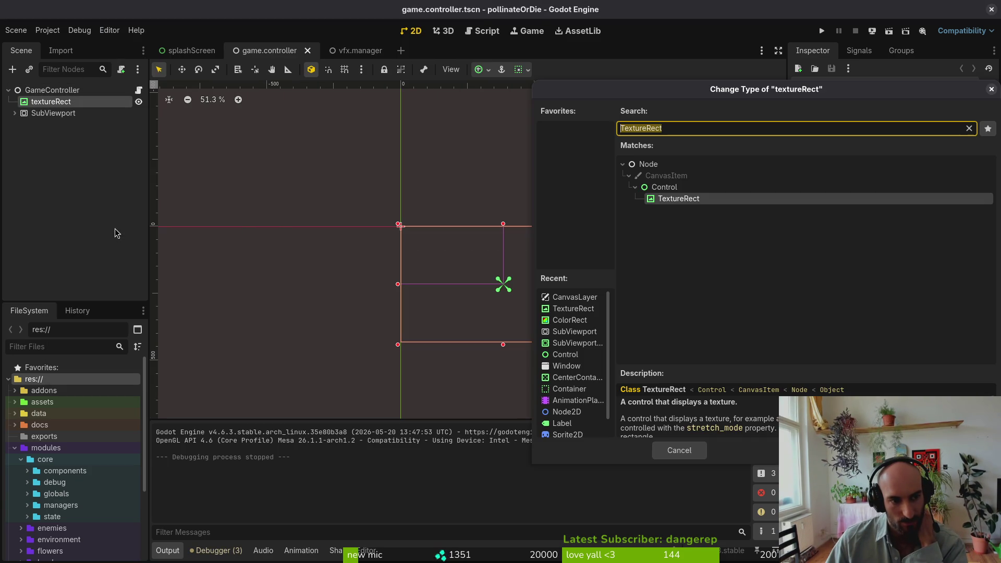
{"action": "left_click", "coordinate": [680, 450]}
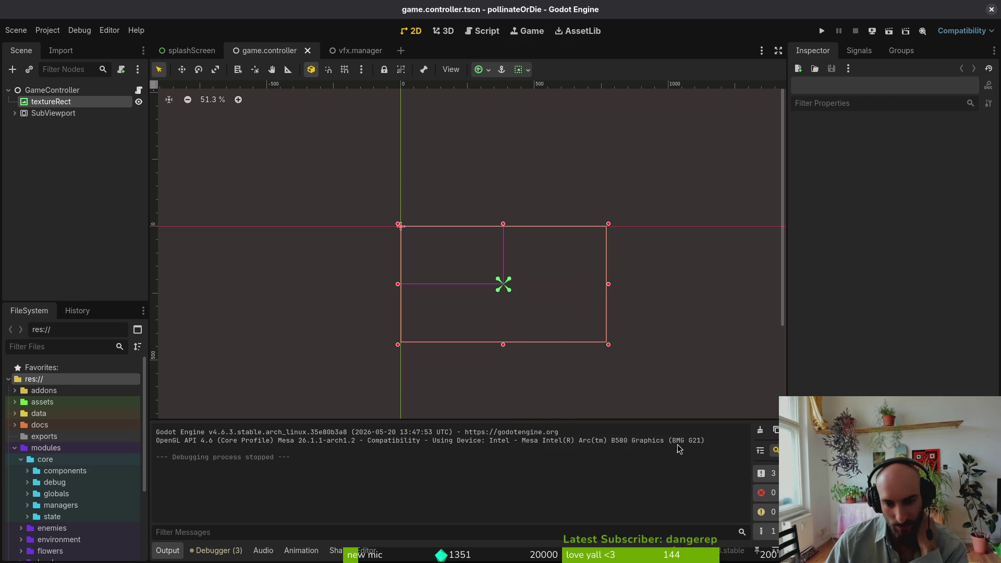
{"action": "left_click", "coordinate": [52, 90]}
{"action": "left_click", "coordinate": [51, 102]}
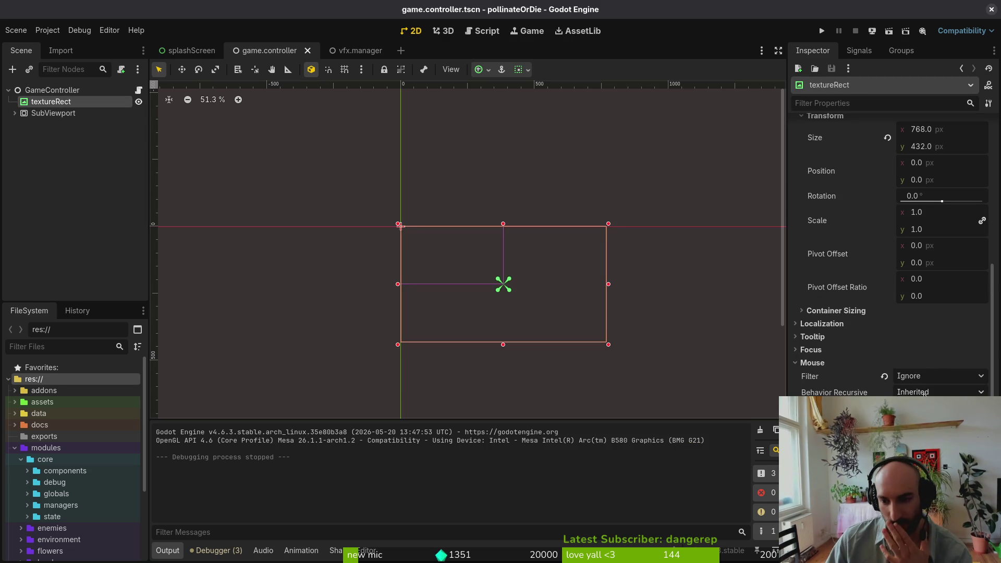
{"action": "left_click", "coordinate": [943, 377]}
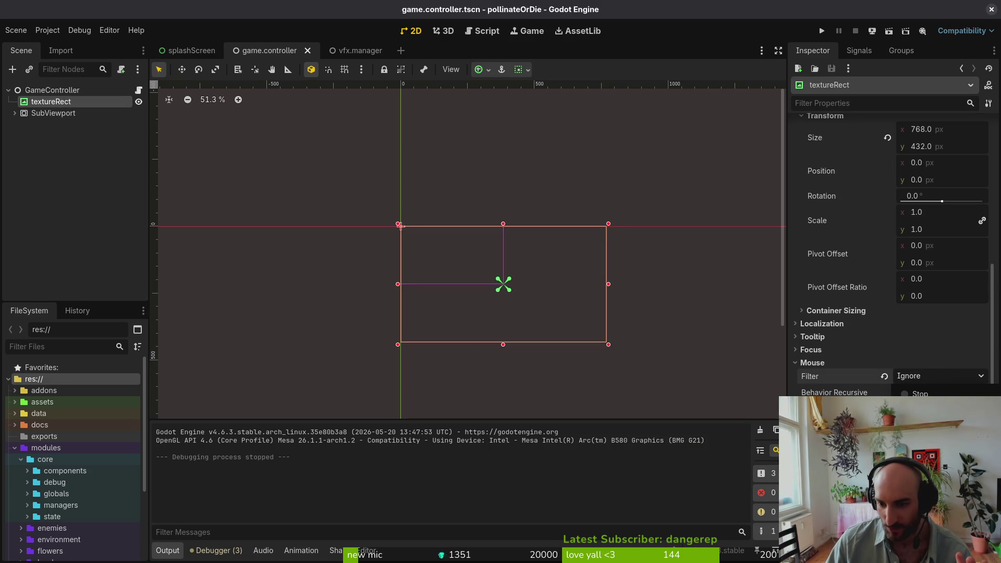
{"action": "left_click", "coordinate": [929, 421]}
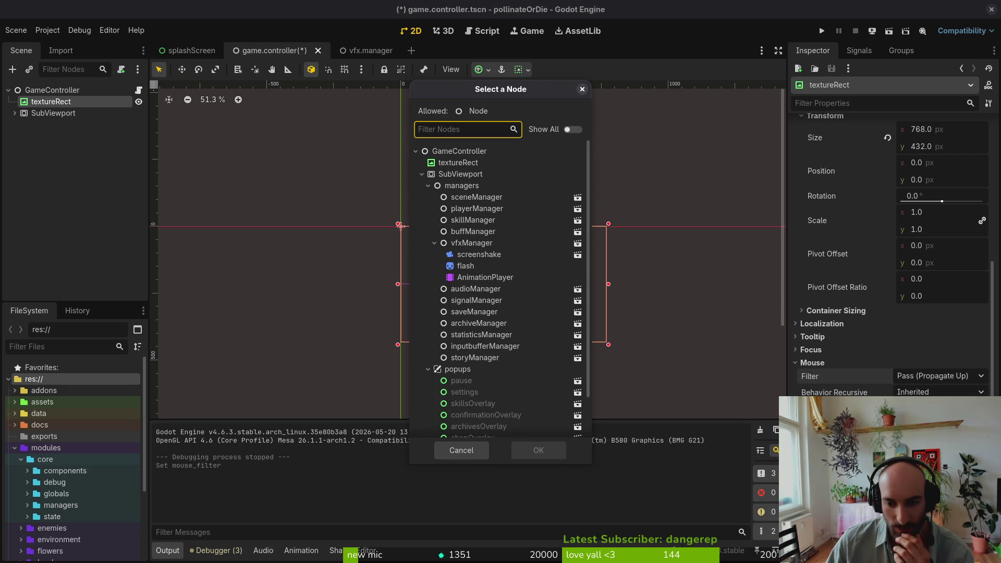
Cancel the Select a Node dialog and expand SubViewport to show managers, popups, gui and level
{"action": "left_click", "coordinate": [462, 451]}
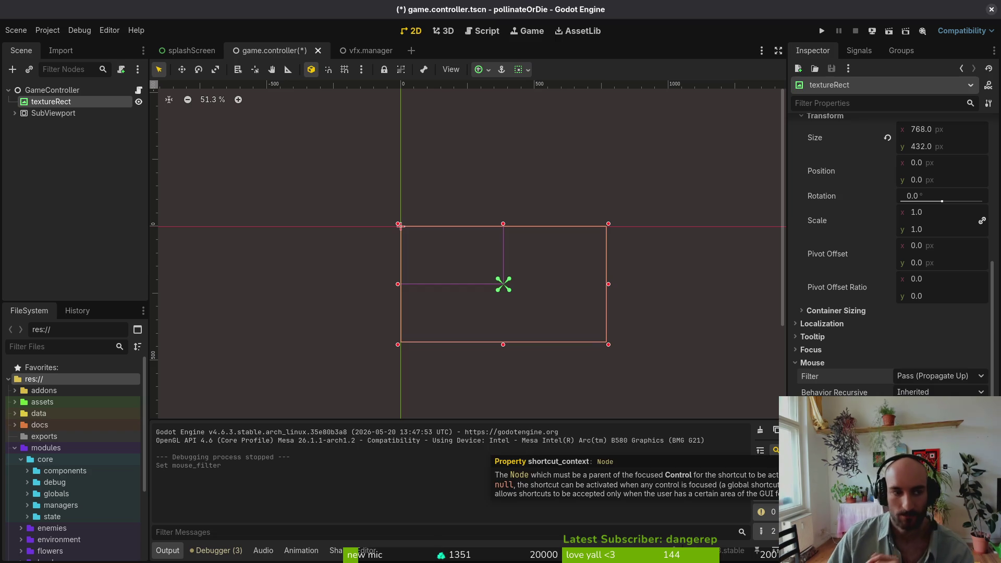
{"action": "left_click", "coordinate": [15, 113]}
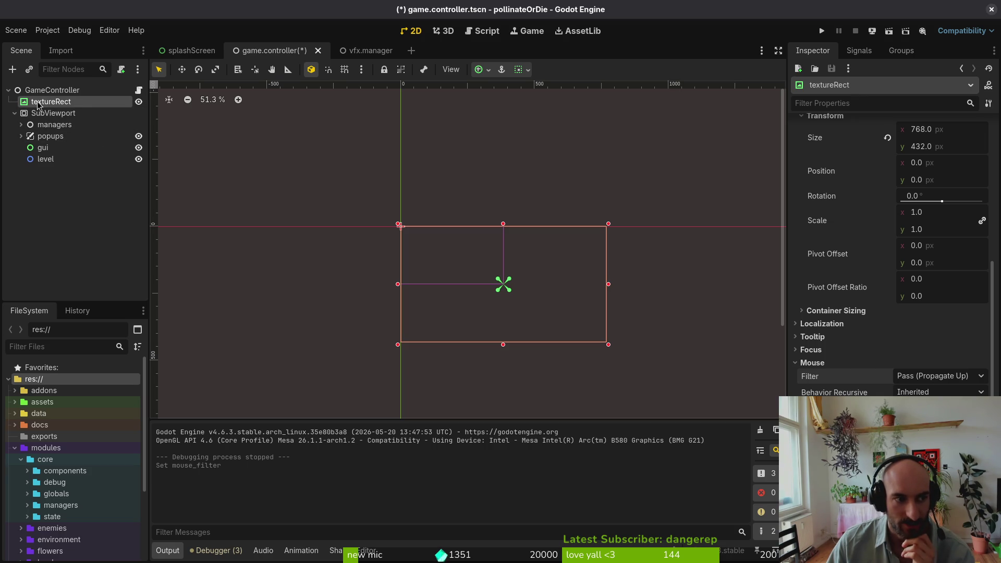
Create a SubViewportContainer under GameController and drag SubViewport into it
{"action": "left_click", "coordinate": [53, 90]}
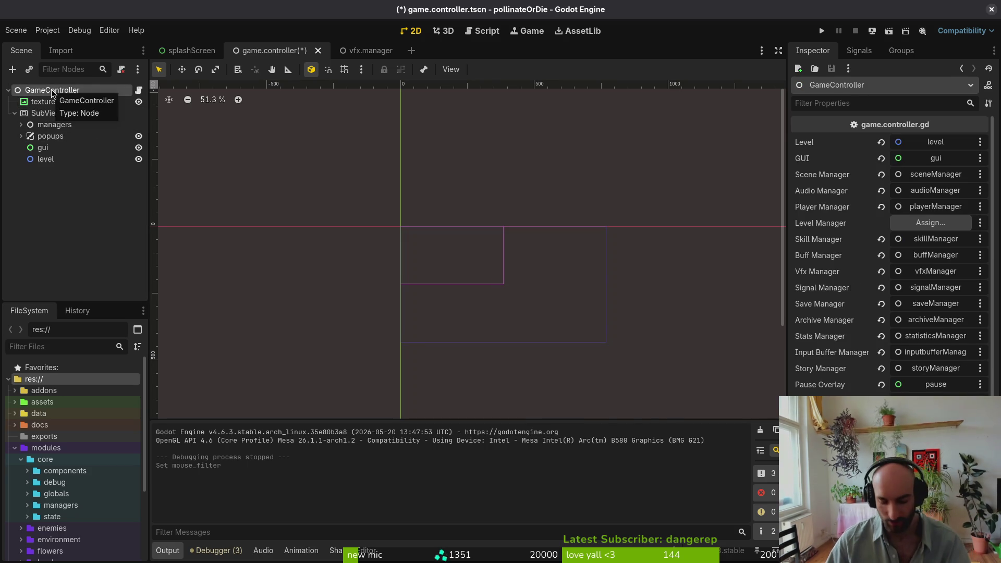
{"action": "key", "text": "ctrl+a"}
{"action": "type", "text": "subcon"}
{"action": "key", "text": "Return"}
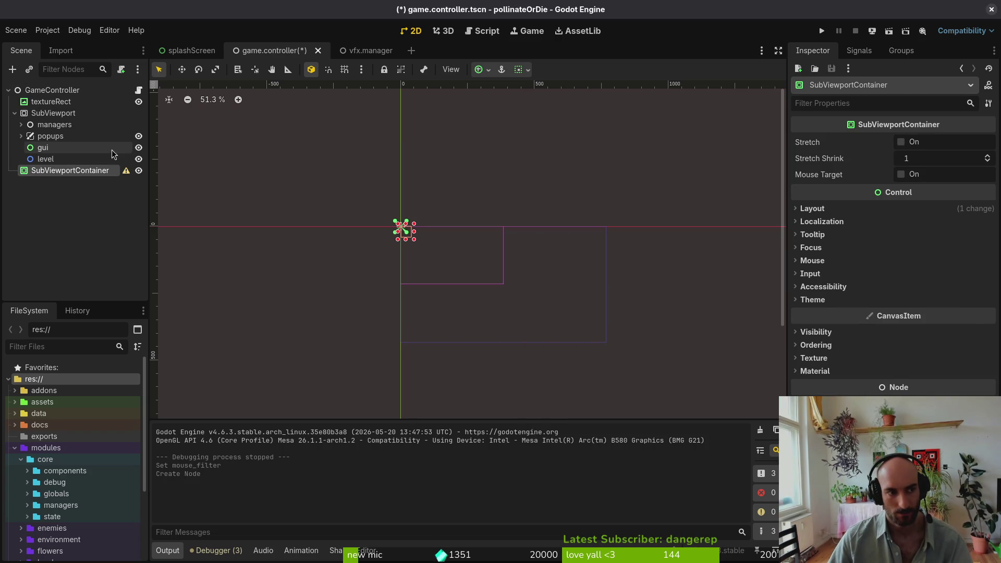
{"action": "mouse_move", "coordinate": [52, 113]}
{"action": "left_mouse_down"}
{"action": "mouse_move", "coordinate": [89, 179]}
{"action": "mouse_move", "coordinate": [79, 171]}
{"action": "left_mouse_up"}
Check textureRect's properties and run the game to test the new setup
{"action": "left_click", "coordinate": [14, 113]}
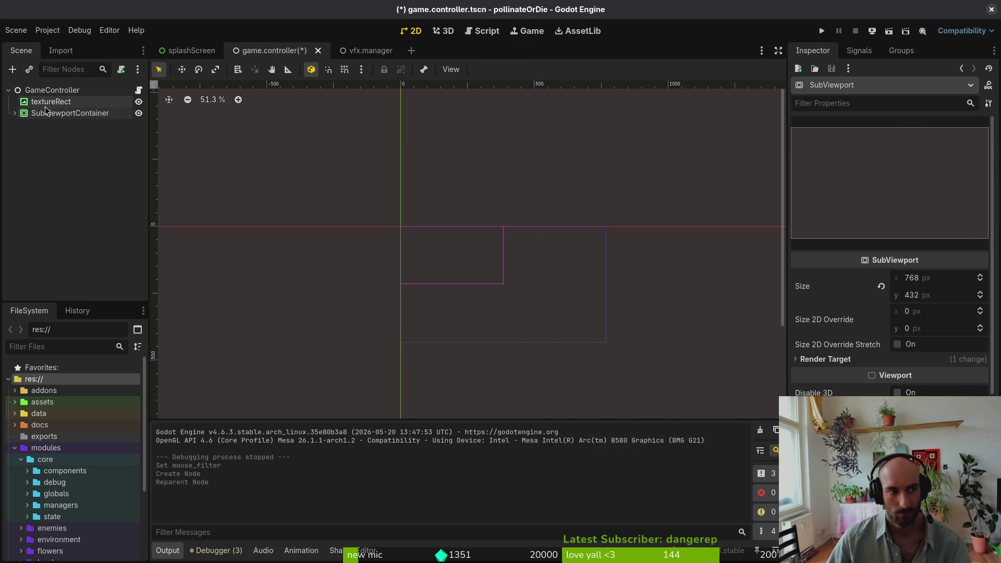
{"action": "left_click", "coordinate": [47, 102]}
{"action": "scroll", "coordinate": [863, 145], "scroll_direction": "up", "scroll_amount": 5}
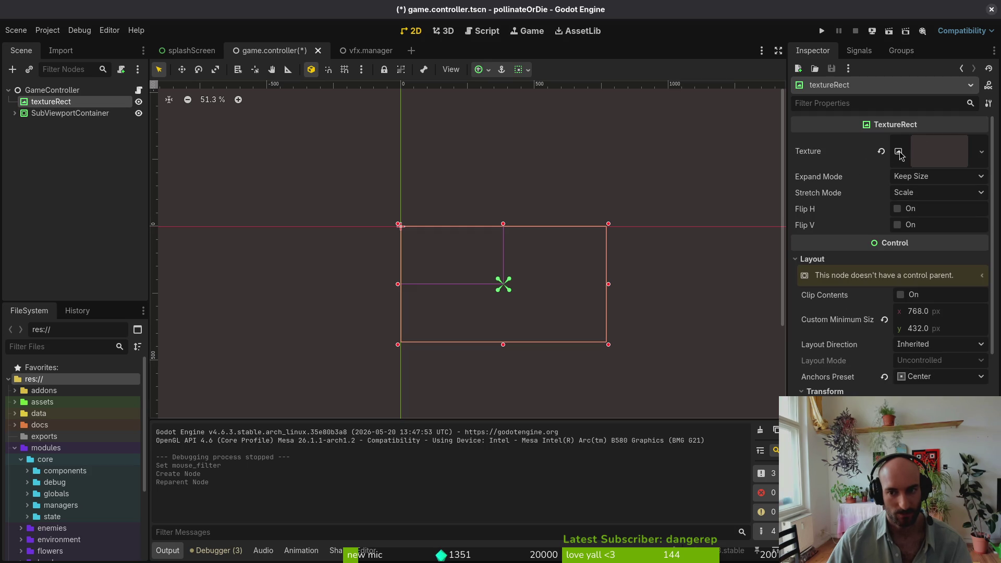
{"action": "left_click", "coordinate": [822, 31]}
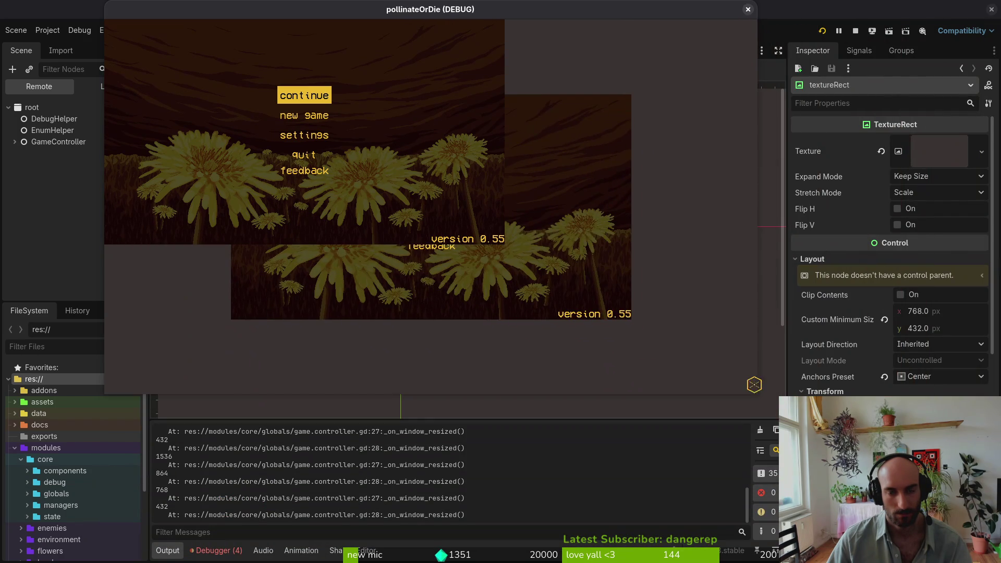
Set the SubViewportContainer's custom minimum size to 768 × 432
{"action": "left_click", "coordinate": [749, 23]}
{"action": "left_click", "coordinate": [73, 204]}
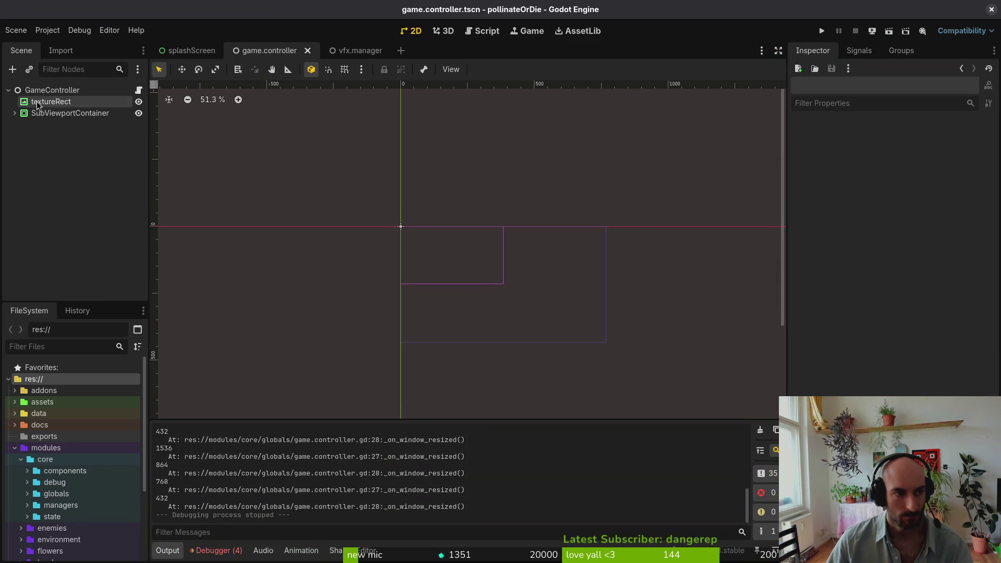
{"action": "left_click", "coordinate": [14, 113]}
{"action": "left_click", "coordinate": [54, 117]}
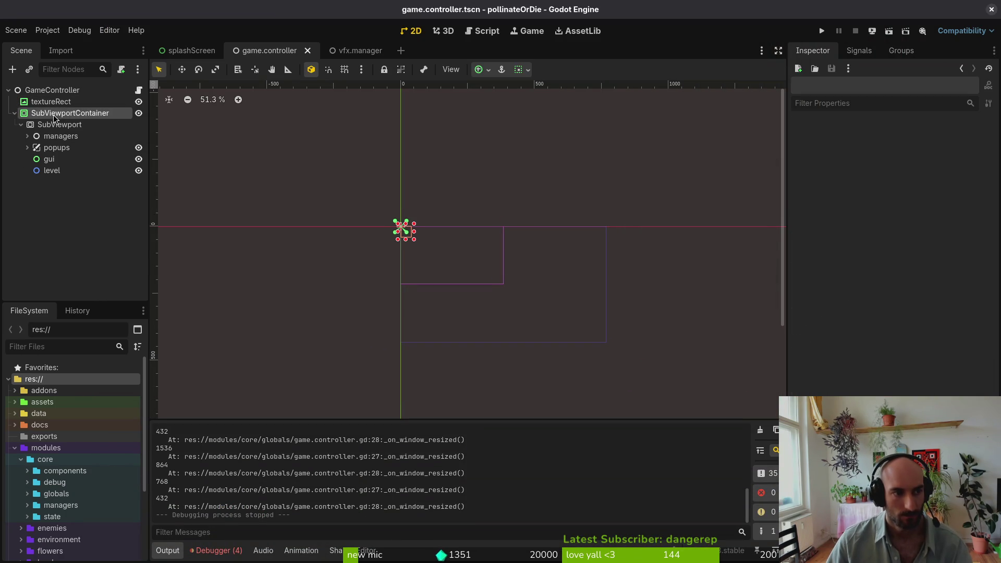
{"action": "left_click", "coordinate": [812, 208]}
{"action": "left_click", "coordinate": [934, 262]}
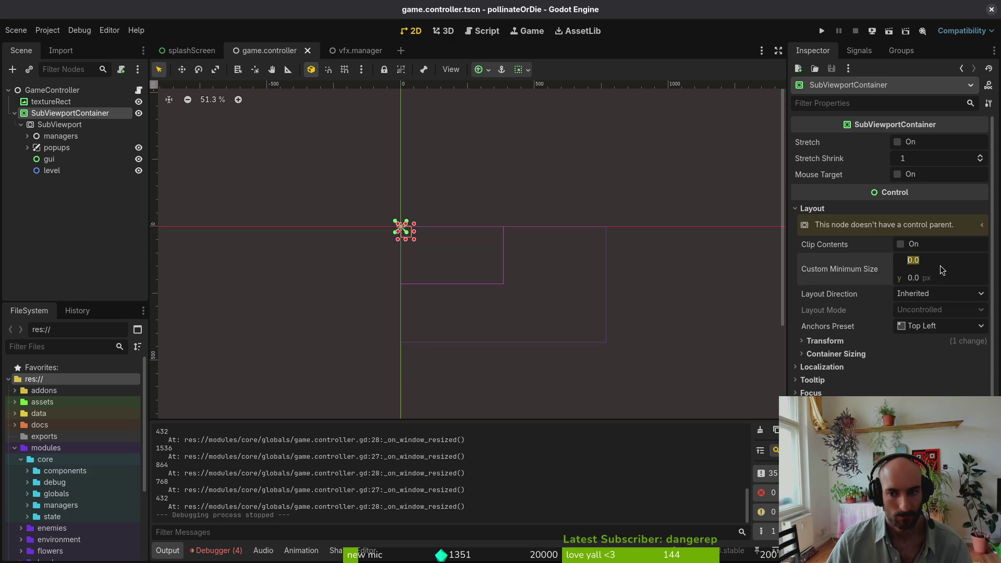
{"action": "type", "text": "768"}
{"action": "key", "text": "Tab"}
{"action": "type", "text": "432"}
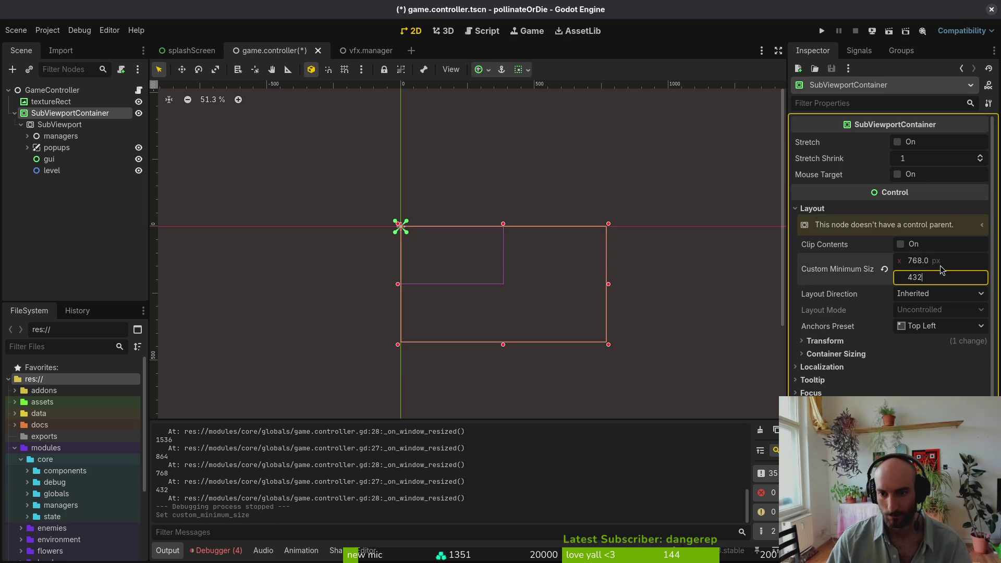
{"action": "key", "text": "Return"}
Save the scene and run the game, enlarging the window to test scaling
{"action": "key", "text": "ctrl+s"}
{"action": "left_click", "coordinate": [822, 30]}
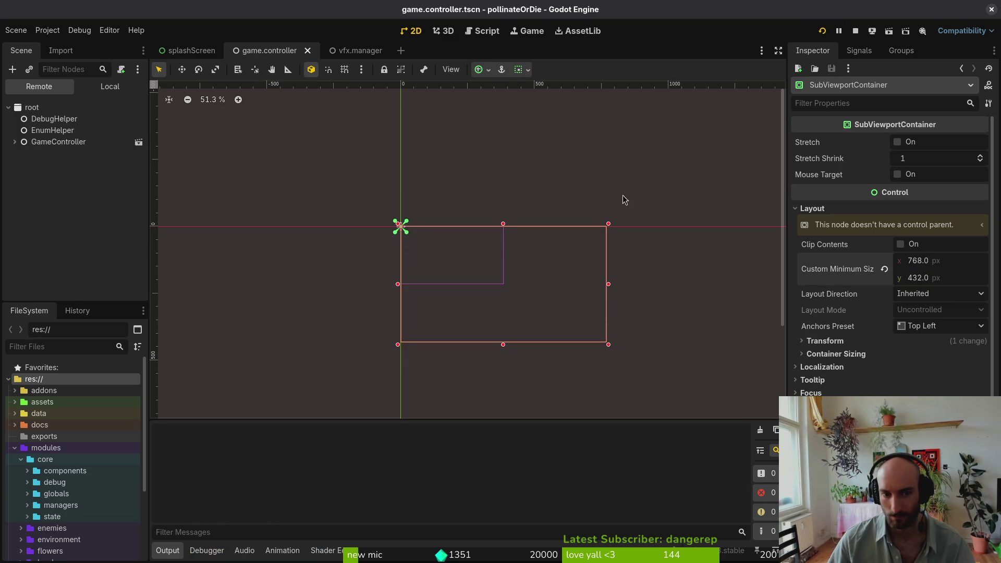
{"action": "mouse_move", "coordinate": [507, 246]}
{"action": "left_mouse_down"}
{"action": "mouse_move", "coordinate": [871, 391]}
{"action": "mouse_move", "coordinate": [834, 459]}
{"action": "mouse_move", "coordinate": [909, 490]}
{"action": "left_mouse_up"}
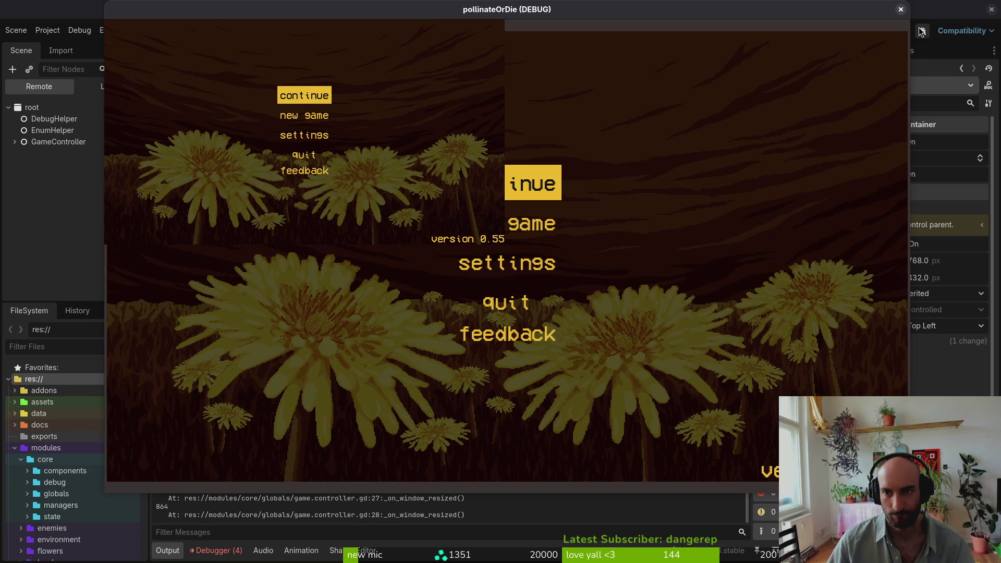
{"action": "left_click", "coordinate": [901, 8]}
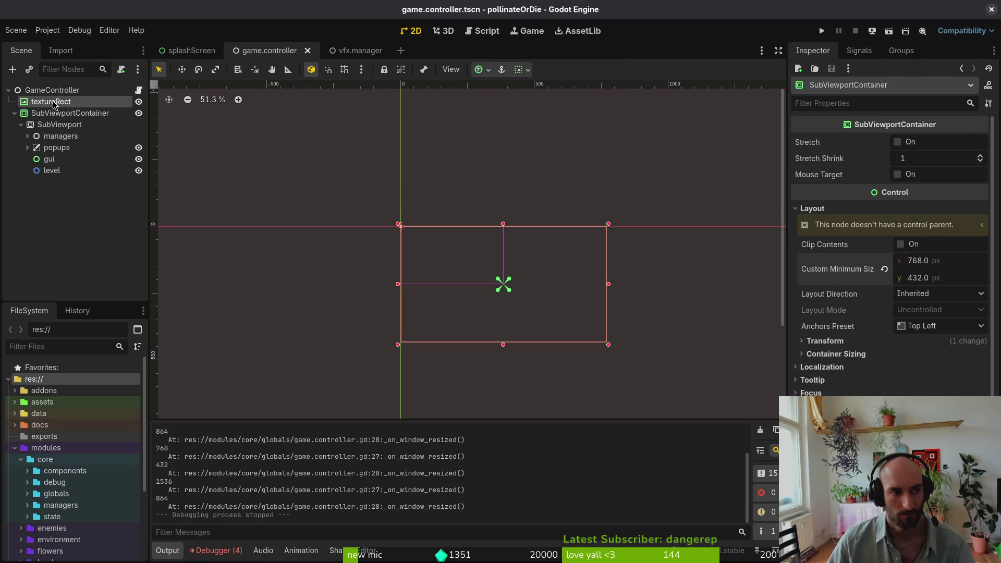
Rerun the game with textureRect selected, resize its window, then start undoing the changes
{"action": "left_click", "coordinate": [54, 102]}
{"action": "left_click", "coordinate": [823, 31]}
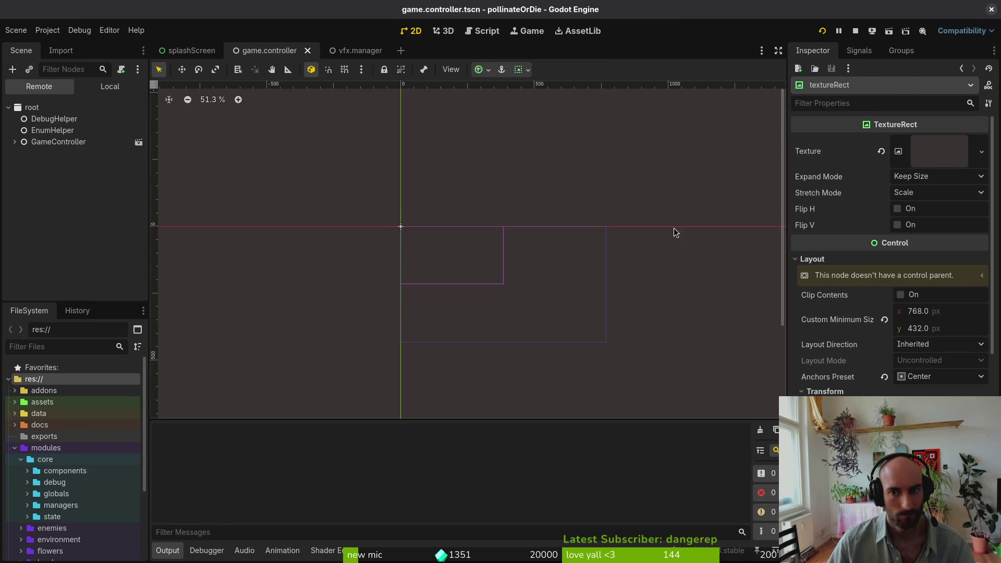
{"action": "mouse_move", "coordinate": [506, 250]}
{"action": "left_mouse_down"}
{"action": "mouse_move", "coordinate": [945, 494]}
{"action": "mouse_move", "coordinate": [567, 257]}
{"action": "mouse_move", "coordinate": [898, 542]}
{"action": "mouse_move", "coordinate": [299, 179]}
{"action": "mouse_move", "coordinate": [712, 410]}
{"action": "left_mouse_up"}
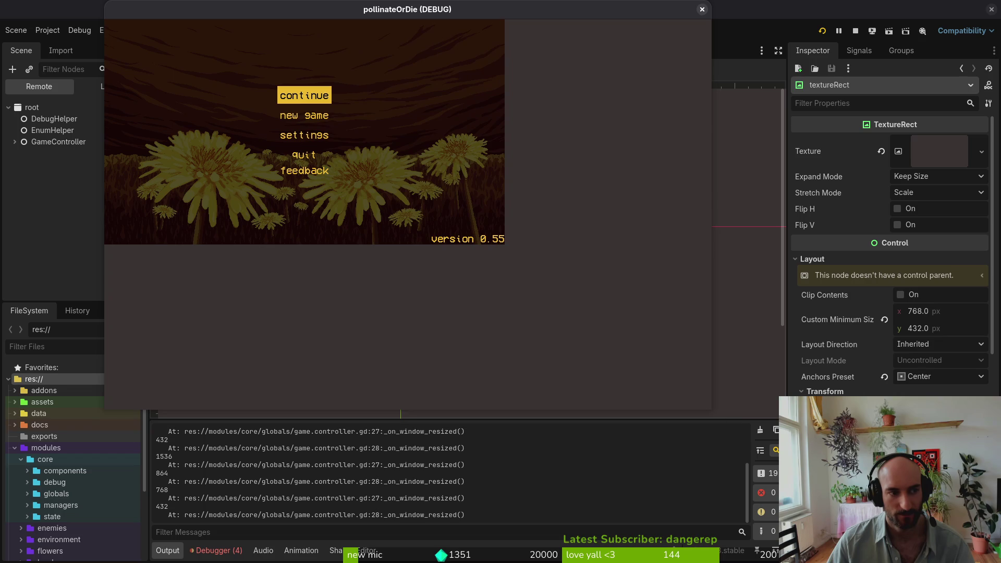
{"action": "left_click", "coordinate": [702, 9]}
{"action": "key", "text": "ctrl+z"}
{"action": "key", "text": "ctrl+z"}
{"action": "key", "text": "ctrl+z"}
{"action": "key", "text": "ctrl+z"}
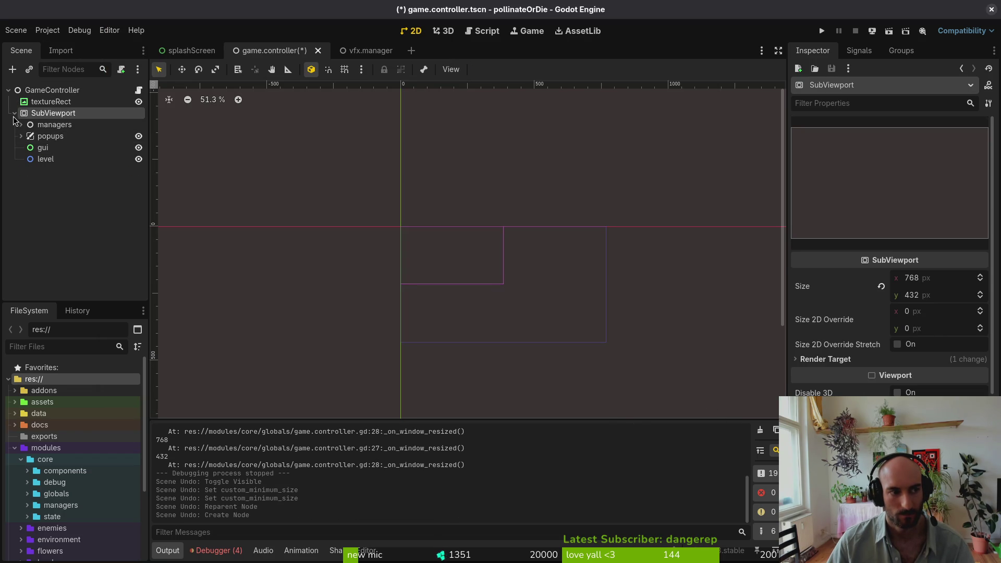
Undo the container changes, keep textureRect's Pass (Propagate Up) mouse filter, and save
{"action": "left_click", "coordinate": [15, 114]}
{"action": "key", "text": "ctrl+z"}
{"action": "key", "text": "ctrl+shift+z"}
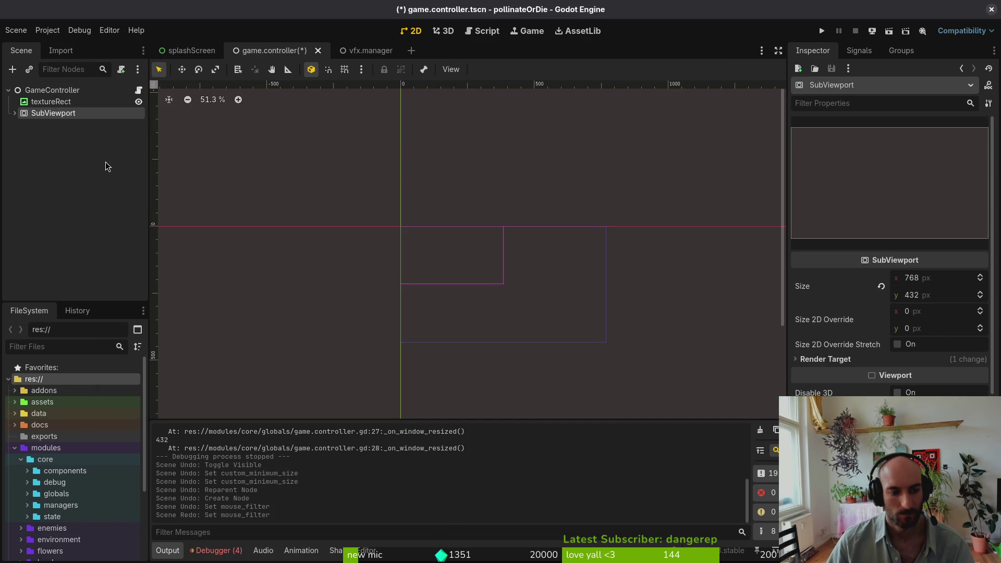
{"action": "key", "text": "ctrl+s"}
Inspect textureRect's Mouse settings, checking the default cursor shape without changing it
{"action": "left_click", "coordinate": [15, 114]}
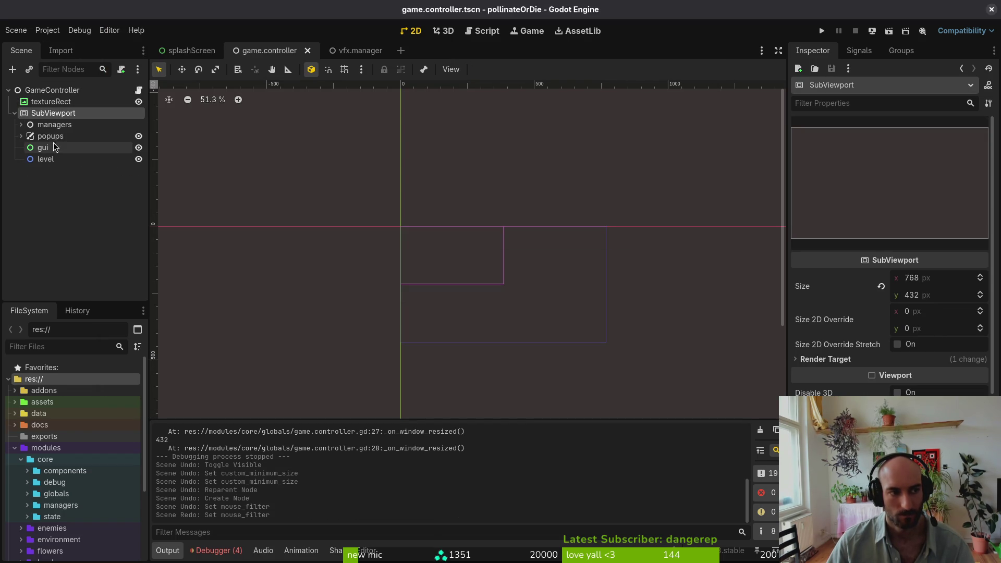
{"action": "left_click", "coordinate": [50, 102]}
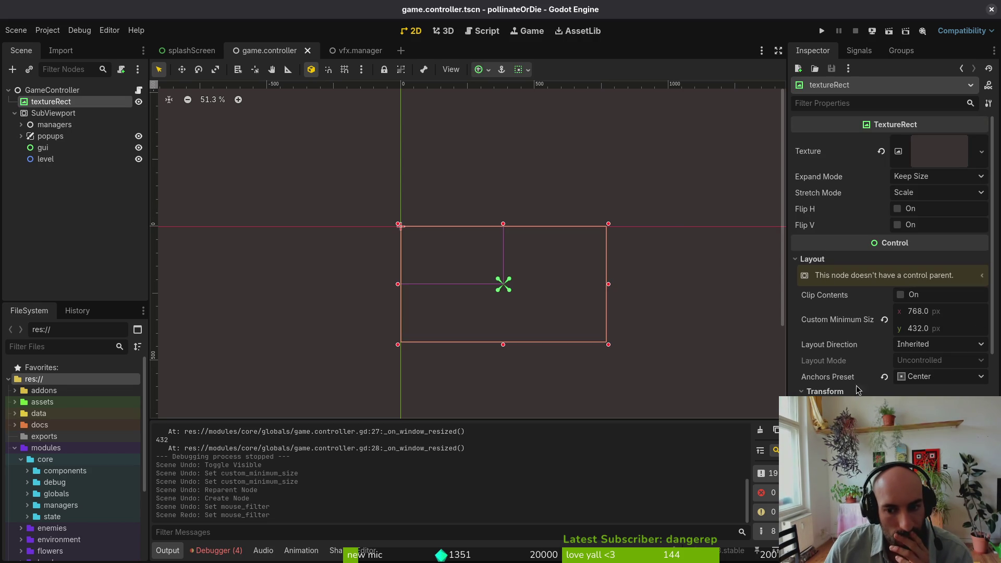
{"action": "scroll", "coordinate": [892, 261], "scroll_direction": "down", "scroll_amount": 5}
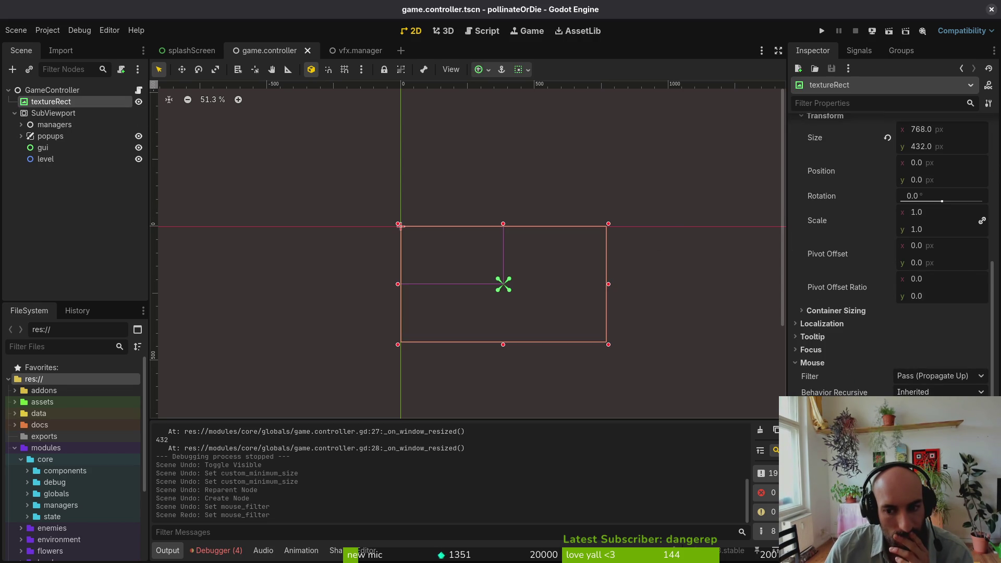
{"action": "left_click", "coordinate": [938, 409]}
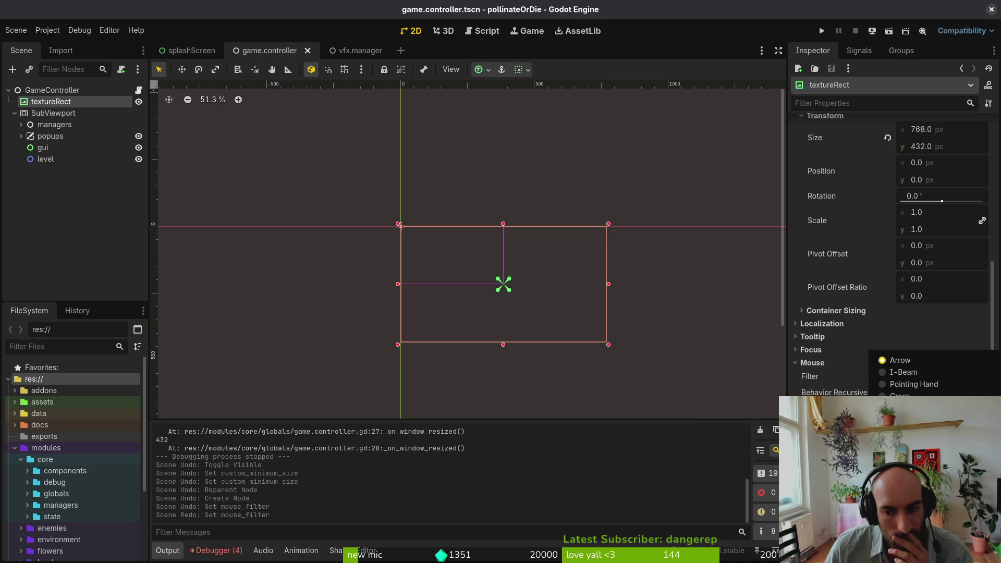
{"action": "key", "text": "Escape"}
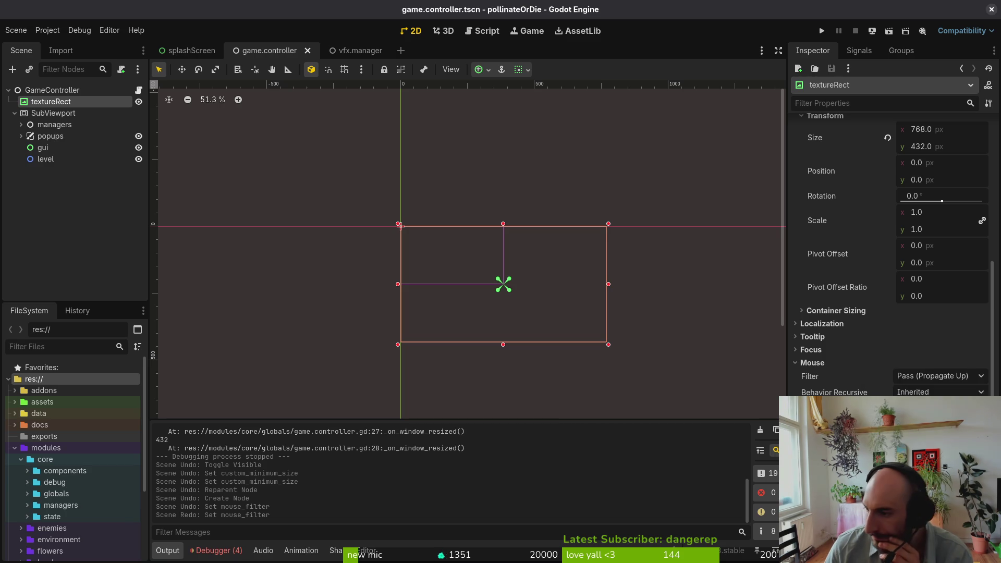
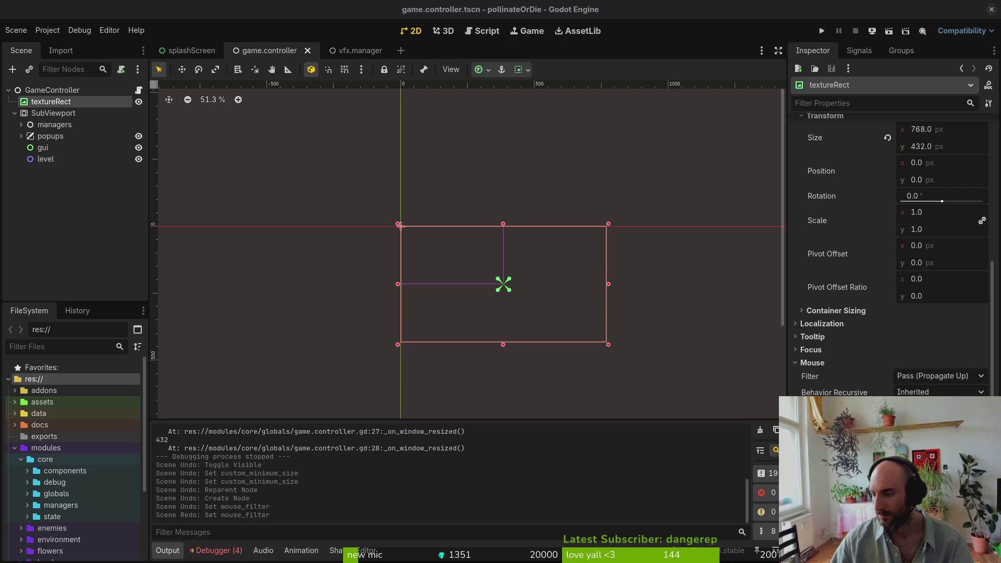
Paste an _input function calling sub_viewport.push_input(event) below the resize handler and save game.controller.gd
{"action": "key", "text": "alt+Tab"}
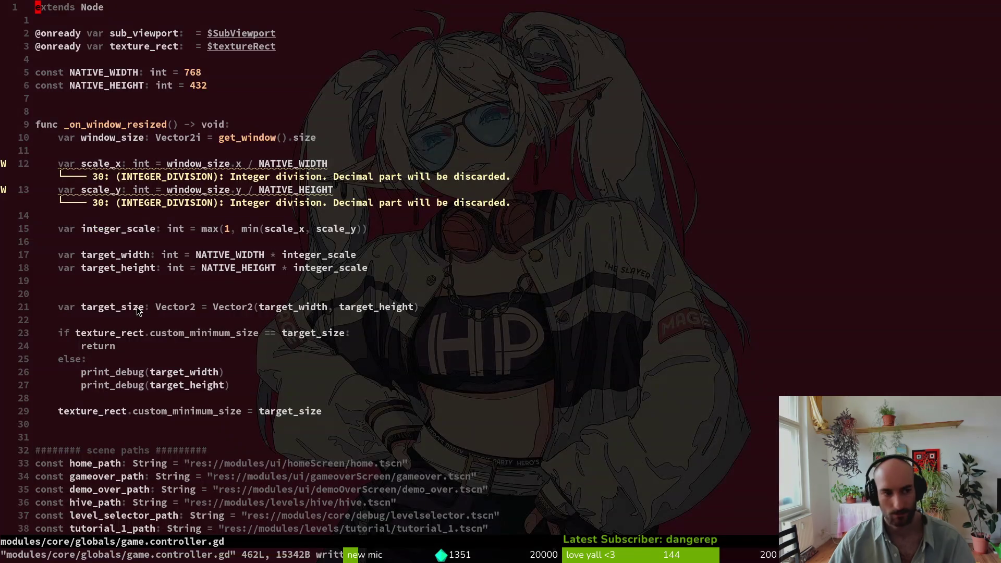
{"action": "left_click", "coordinate": [80, 430]}
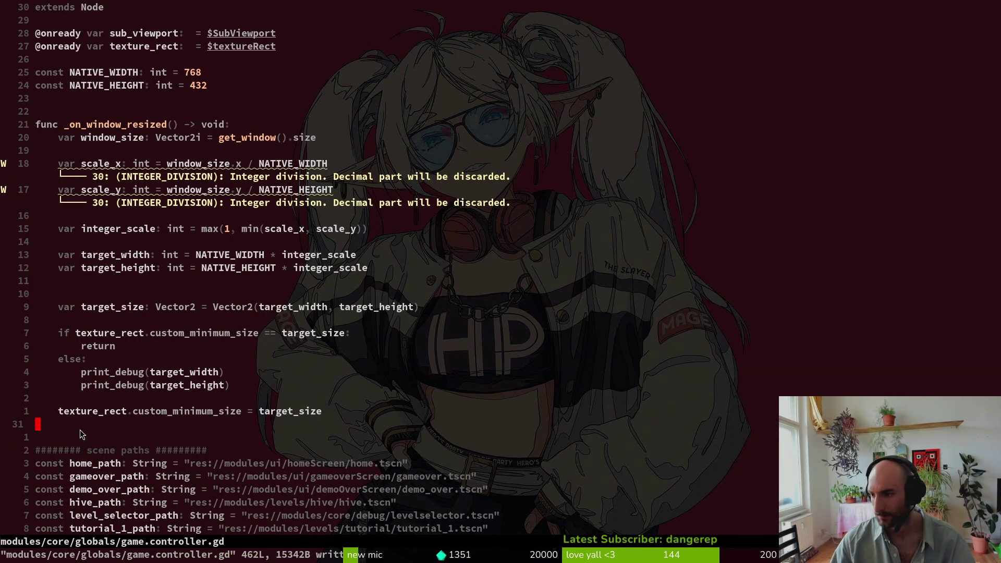
{"action": "key", "text": "p"}
{"action": "key", "text": "ctrl+s"}
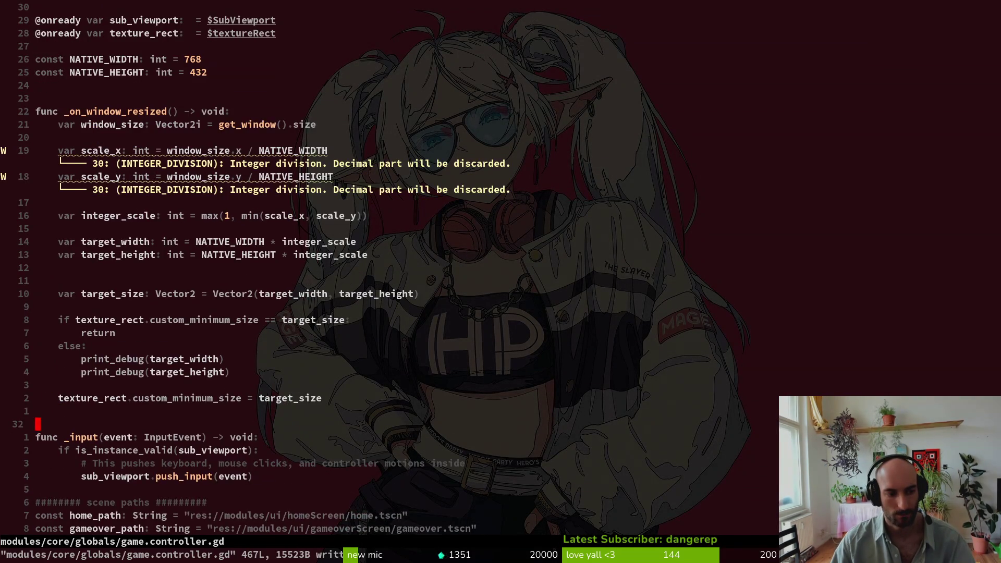
{"action": "key", "text": "j"}
{"action": "key", "text": "j"}
{"action": "key", "text": "j"}
{"action": "key", "text": "o"}
{"action": "key", "text": "Escape"}
{"action": "key", "text": "ctrl+s"}
{"action": "key", "text": "alt+Tab"}
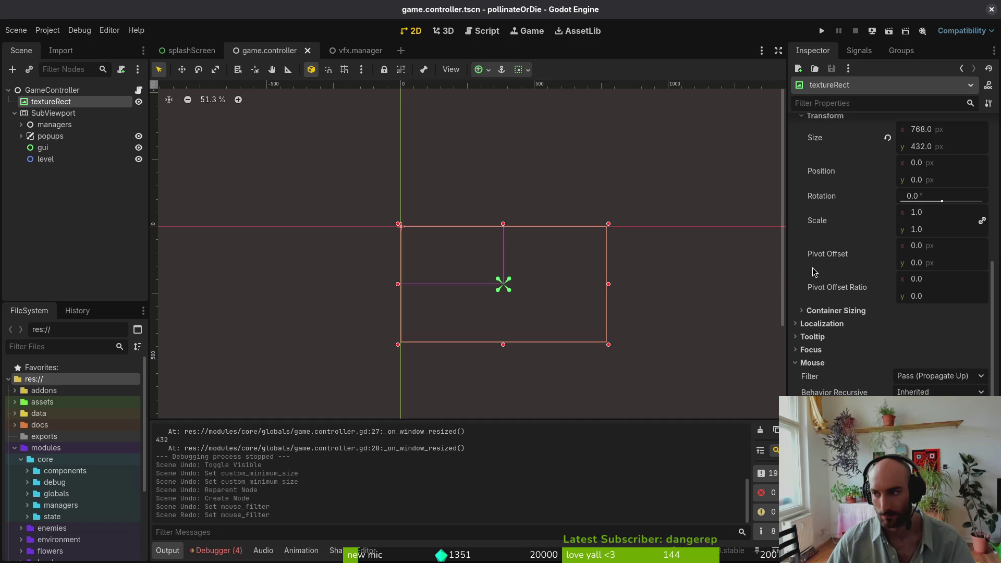
Run the project and cycle the main menu highlight through new game, settings and quit with arrow keys
{"action": "left_click", "coordinate": [822, 30]}
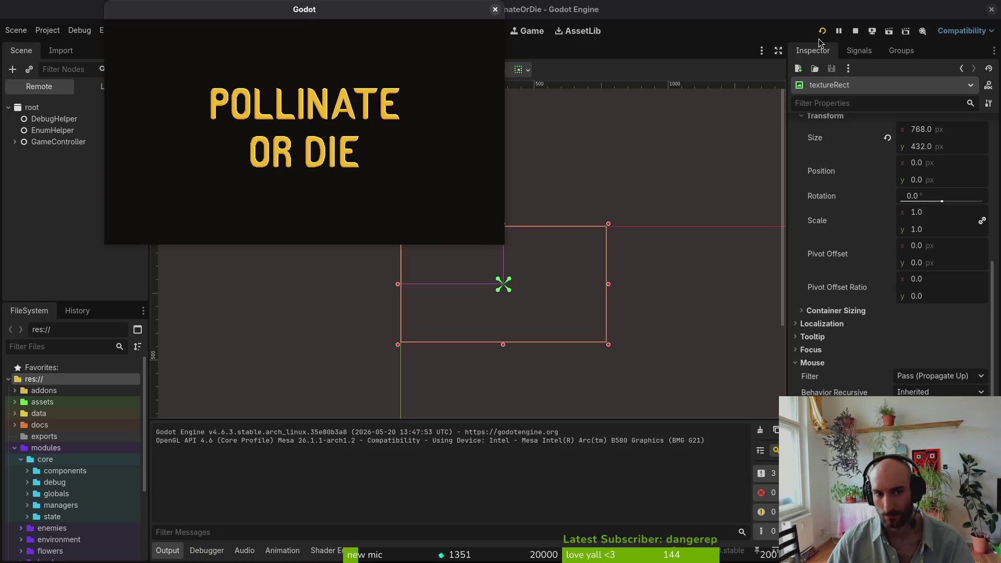
{"action": "key", "text": "Down"}
{"action": "key", "text": "Up"}
{"action": "key", "text": "Up"}
{"action": "key", "text": "Down"}
{"action": "key", "text": "Down"}
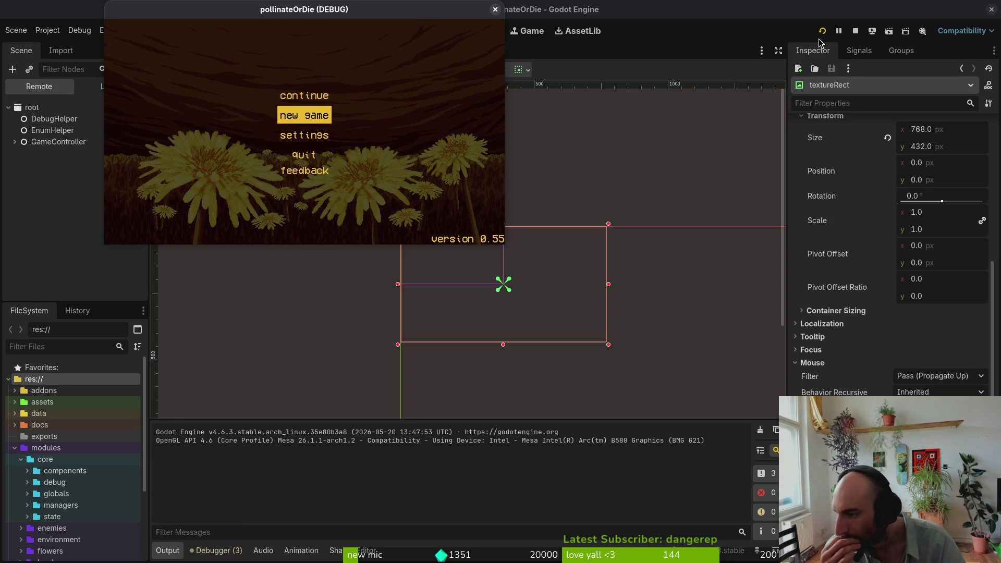
{"action": "key", "text": "Down"}
{"action": "key", "text": "Down"}
{"action": "key", "text": "Up"}
{"action": "key", "text": "Up"}
{"action": "key", "text": "Down"}
{"action": "key", "text": "Down"}
{"action": "key", "text": "Down"}
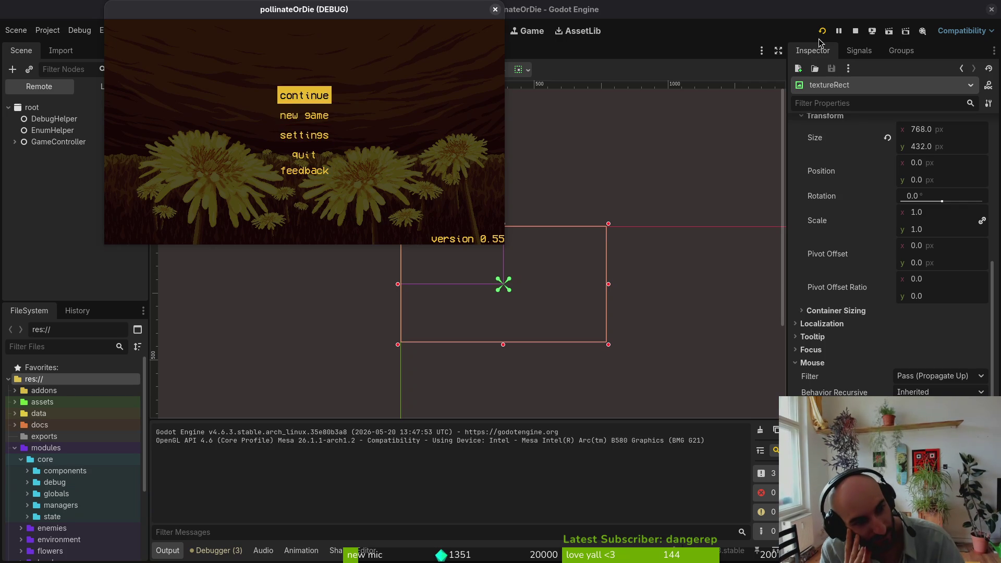
{"action": "key", "text": "Down"}
{"action": "key", "text": "Down"}
{"action": "key", "text": "Down"}
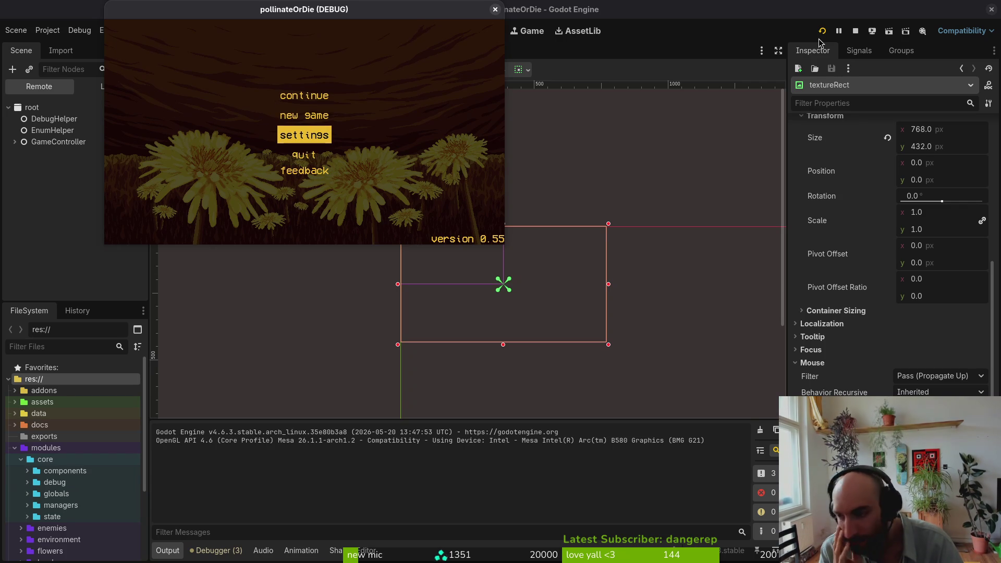
{"action": "key", "text": "super+1"}
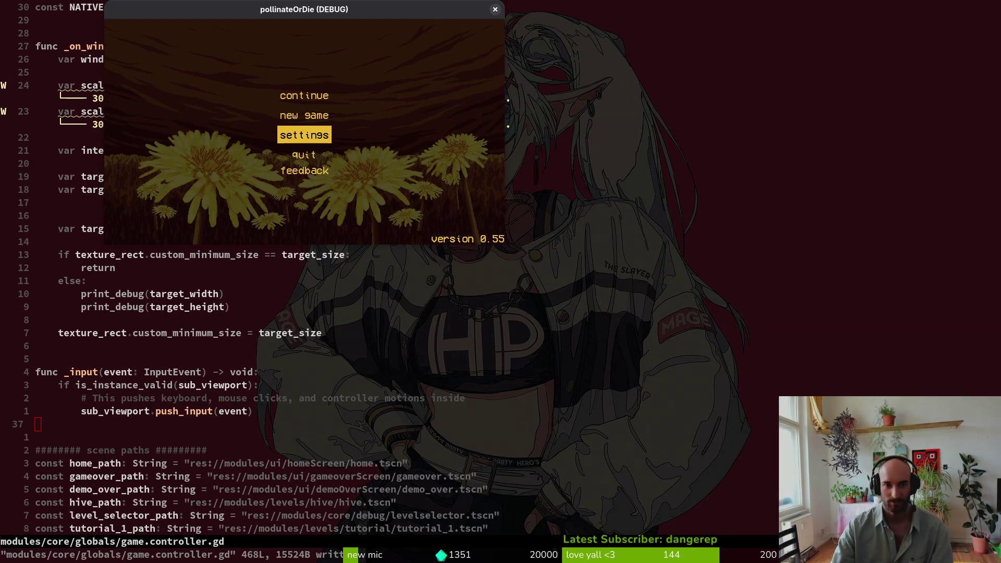
Maximize the game window and choose continue to load the hive level
{"action": "mouse_move", "coordinate": [502, 243]}
{"action": "left_mouse_down"}
{"action": "mouse_move", "coordinate": [834, 448]}
{"action": "mouse_move", "coordinate": [926, 522]}
{"action": "left_mouse_up"}
{"action": "left_click_drag", "start_coordinate": [461, 14], "coordinate": [365, 15]}
{"action": "double_click", "coordinate": [363, 18]}
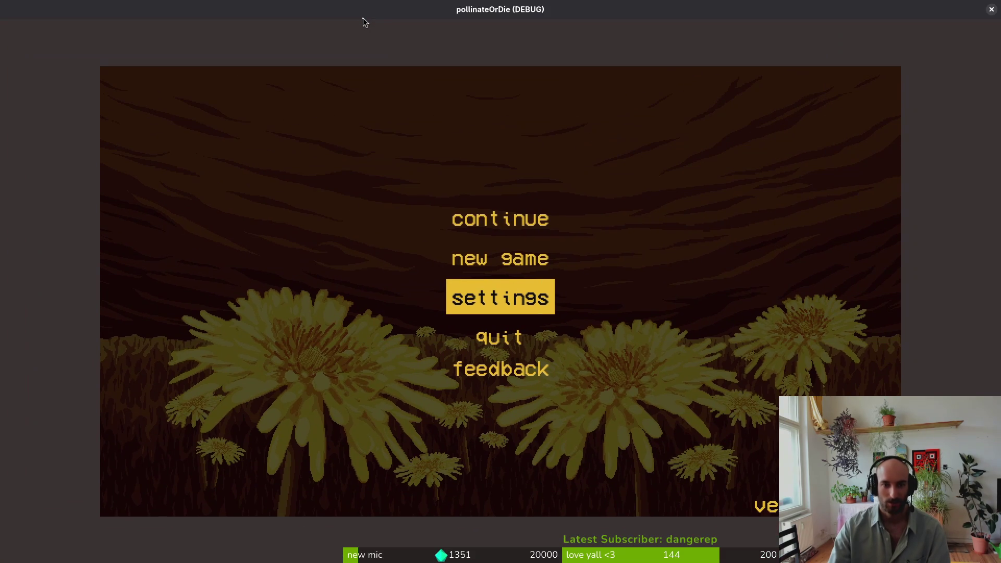
{"action": "key", "text": "Up"}
{"action": "key", "text": "Up"}
{"action": "key", "text": "Return"}
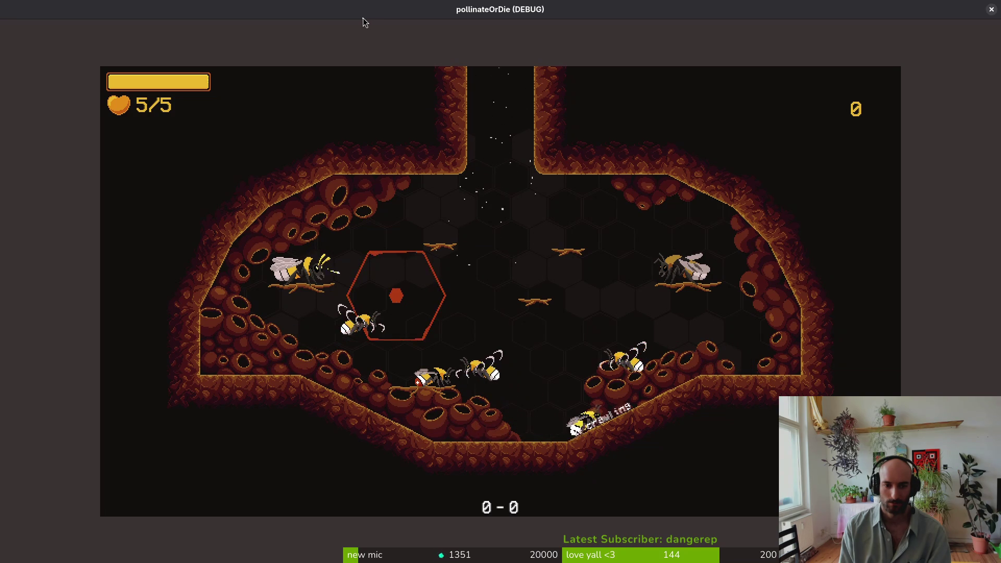
Open the journal, flip through its memories, stats, enemies and attempts tabs, then close the game
{"action": "key", "text": "Escape"}
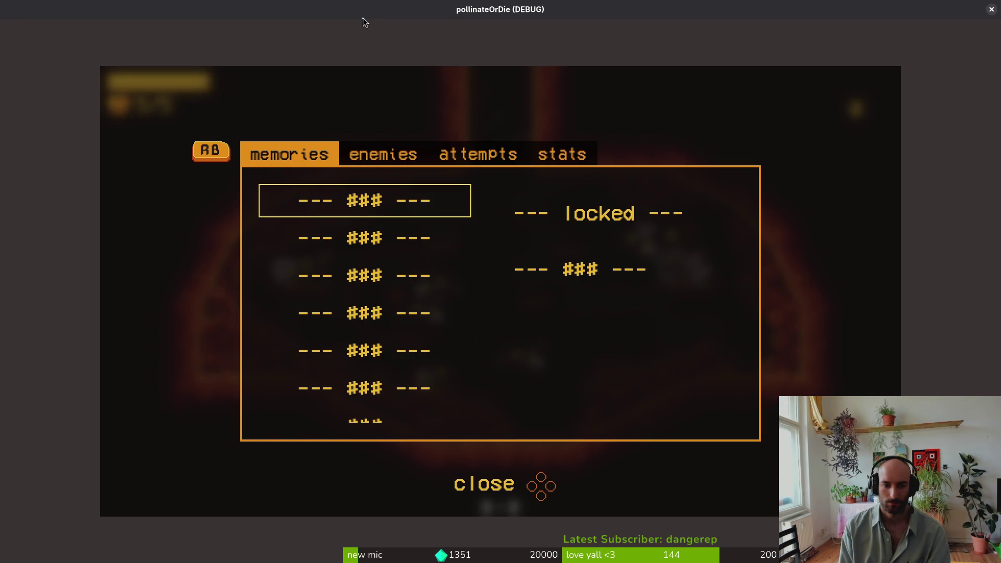
{"action": "key", "text": "q"}
{"action": "key", "text": "e"}
{"action": "key", "text": "e"}
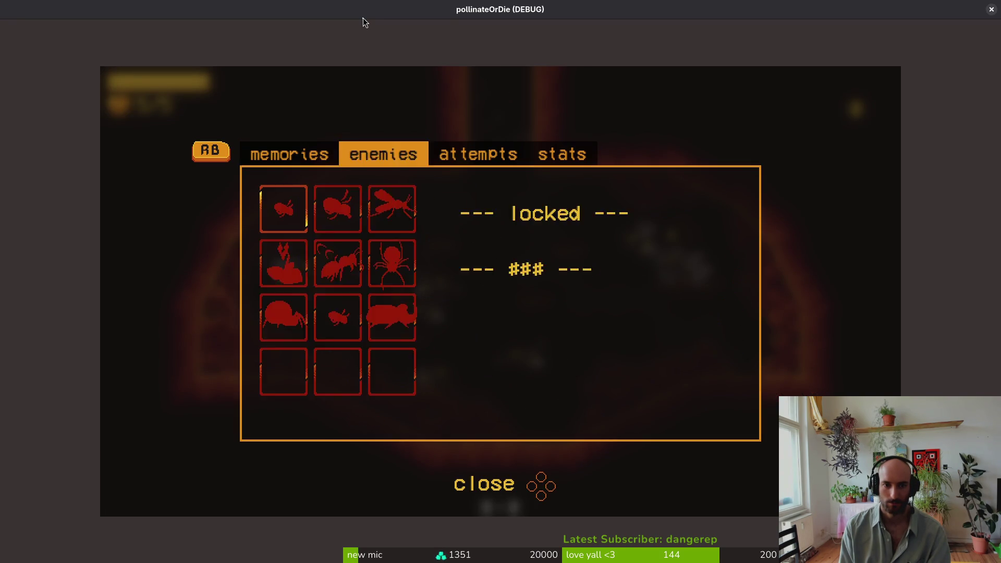
{"action": "key", "text": "e"}
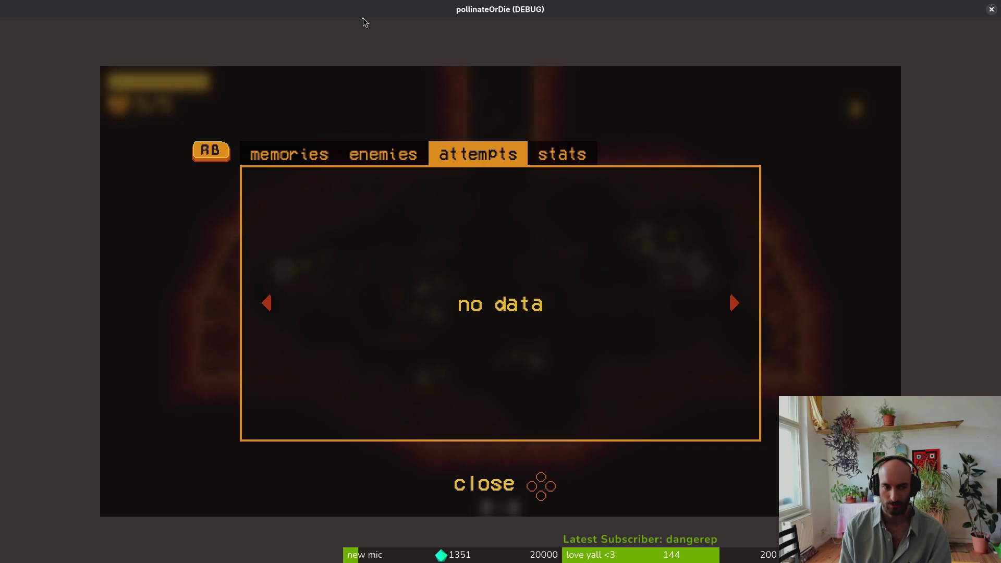
{"action": "key", "text": "q"}
{"action": "key", "text": "q"}
{"action": "key", "text": "q"}
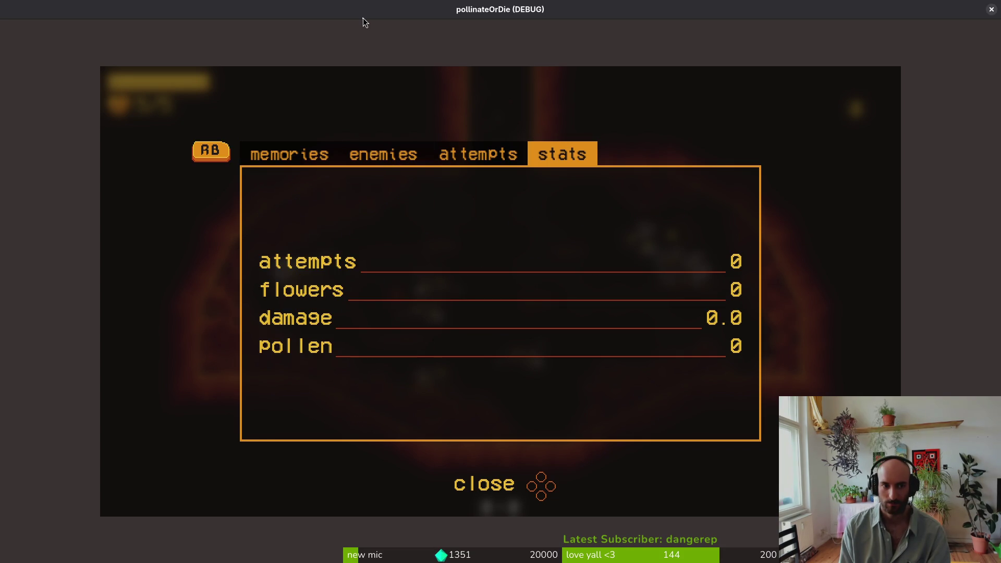
{"action": "key", "text": "q"}
{"action": "key", "text": "e"}
{"action": "key", "text": "q"}
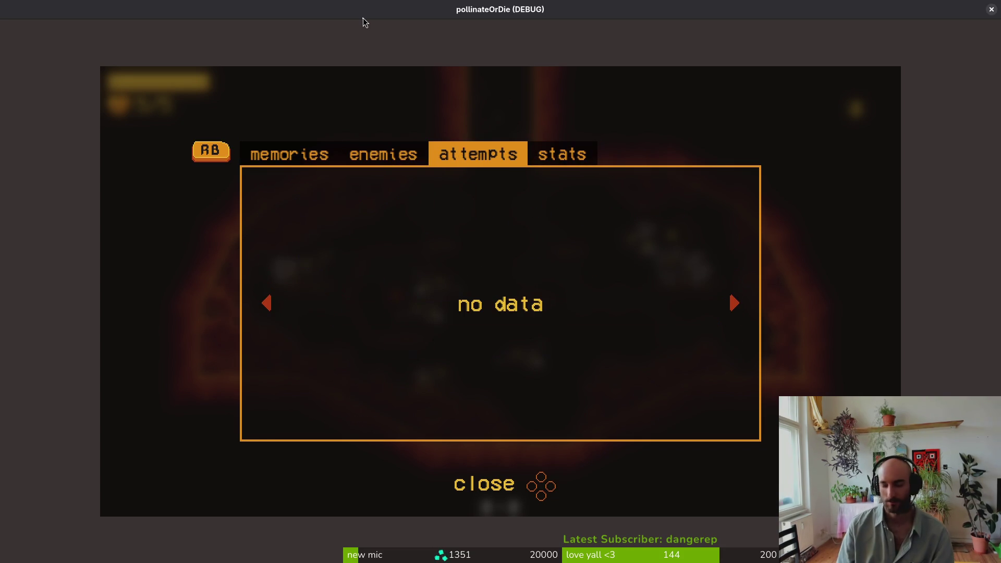
{"action": "key", "text": "alt+F4"}
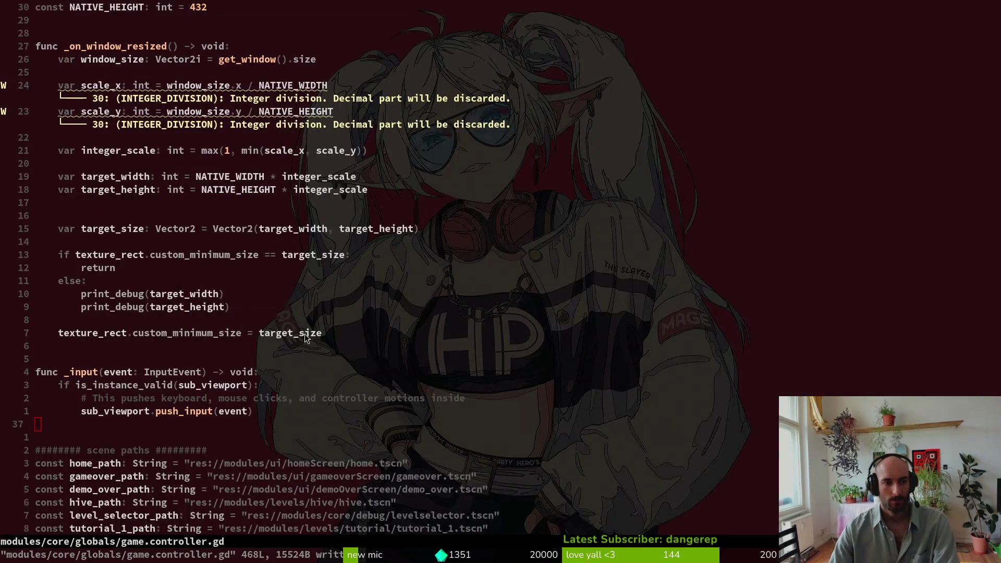
Yank the _input function block in Neovim, then show Godot's Local scene tree
{"action": "key", "text": "alt+Tab"}
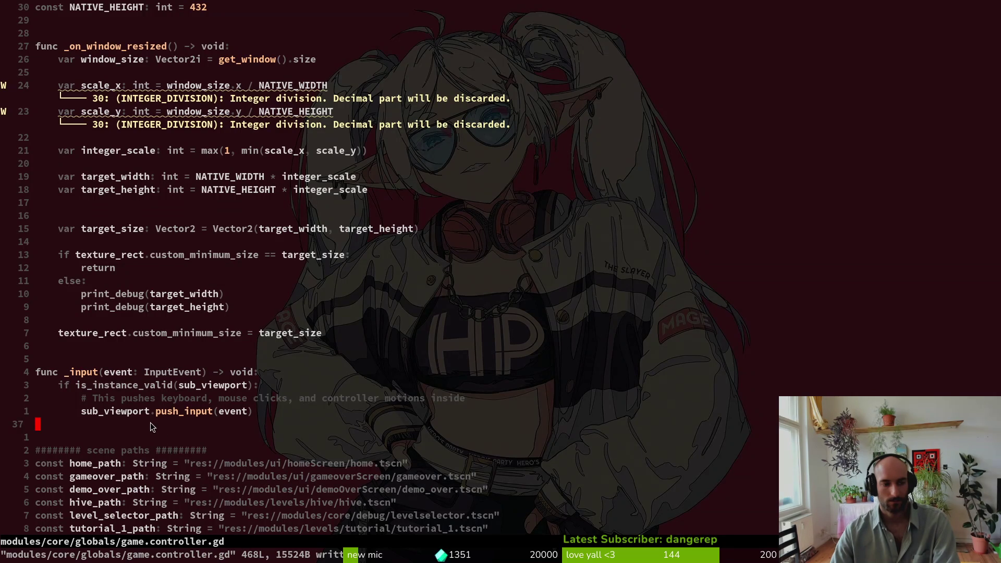
{"action": "key", "text": "V"}
{"action": "key", "text": "{"}
{"action": "key", "text": "y"}
{"action": "key", "text": "j"}
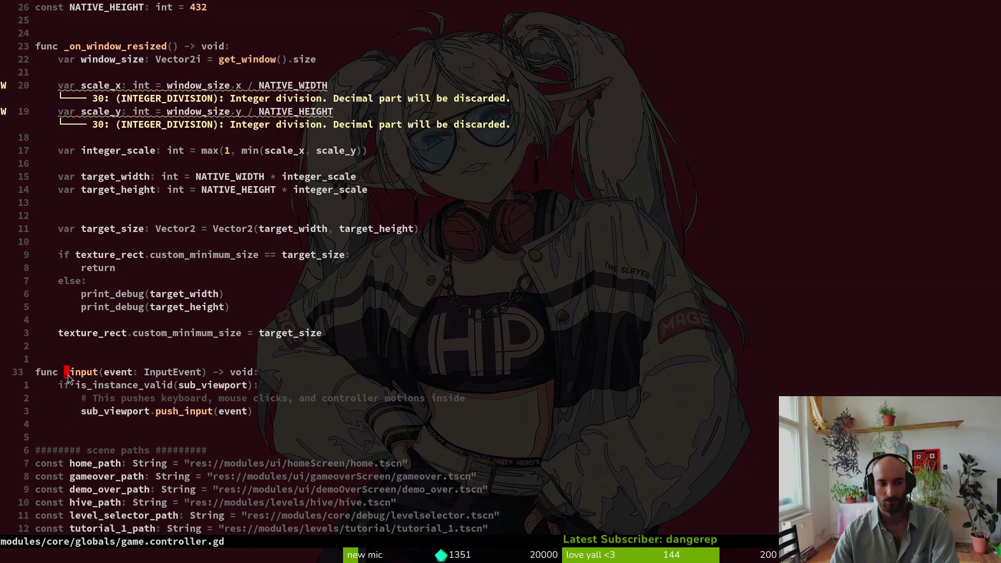
{"action": "left_click", "coordinate": [85, 377]}
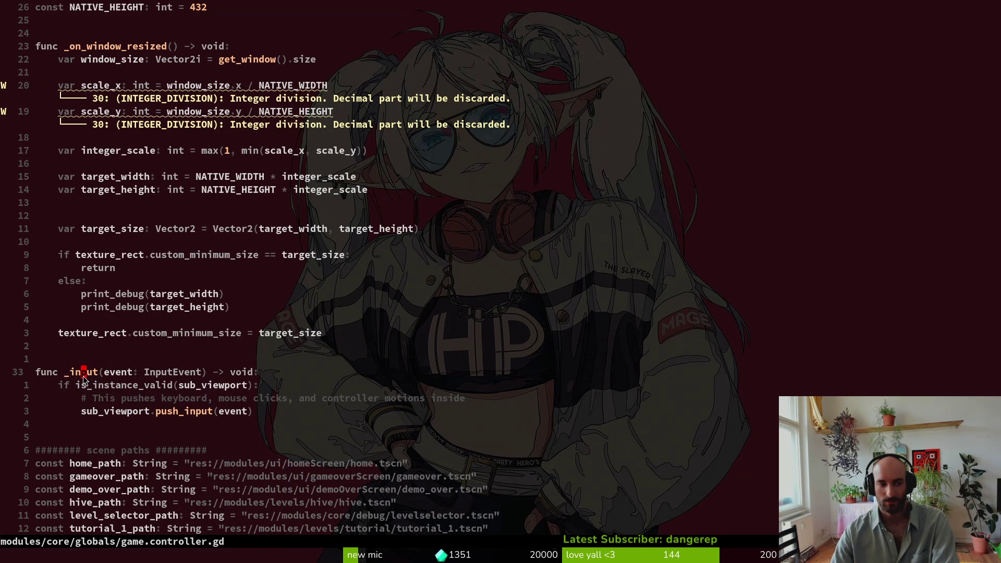
{"action": "key", "text": "alt+Tab"}
{"action": "left_click", "coordinate": [109, 86]}
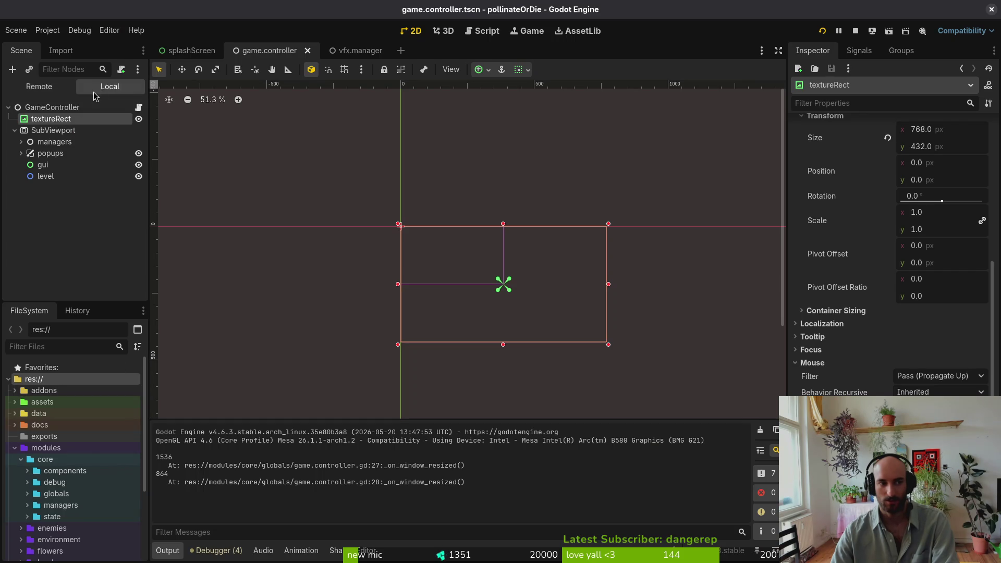
Expand popups, select the pause popup, and keep its Mouse Filter at Stop
{"action": "left_click", "coordinate": [49, 156]}
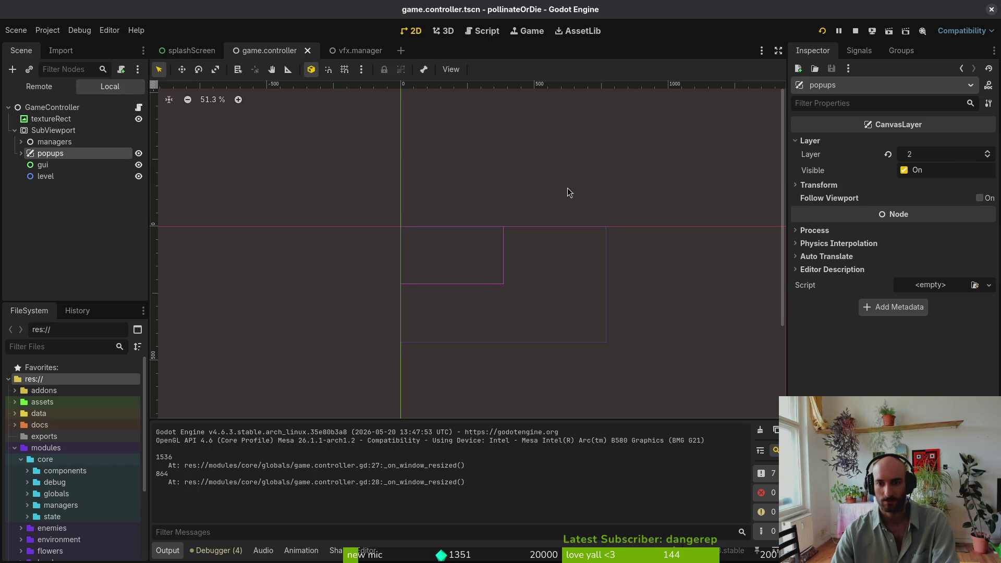
{"action": "left_click", "coordinate": [21, 154]}
{"action": "left_click", "coordinate": [55, 165]}
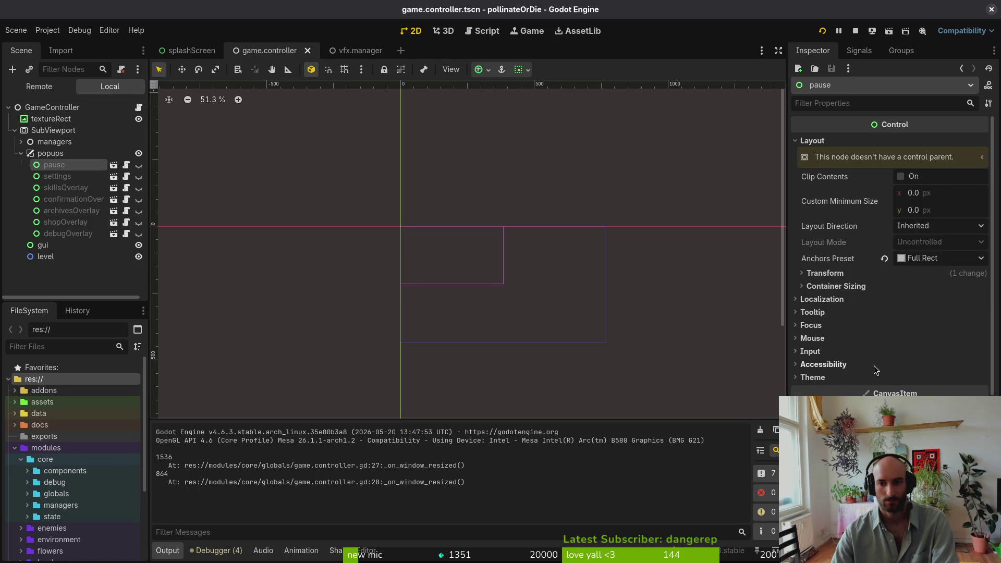
{"action": "left_click", "coordinate": [813, 338]}
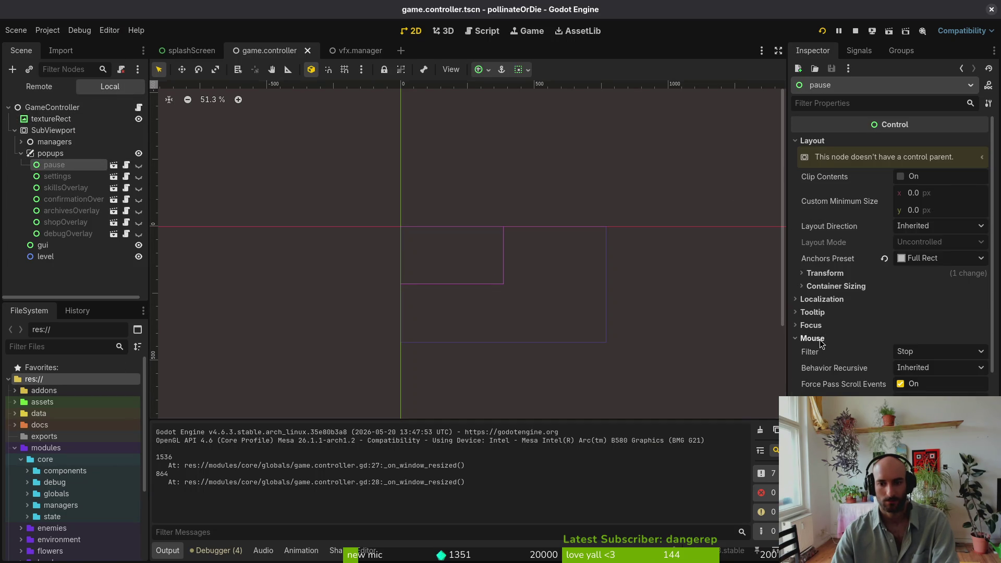
{"action": "left_click", "coordinate": [929, 352]}
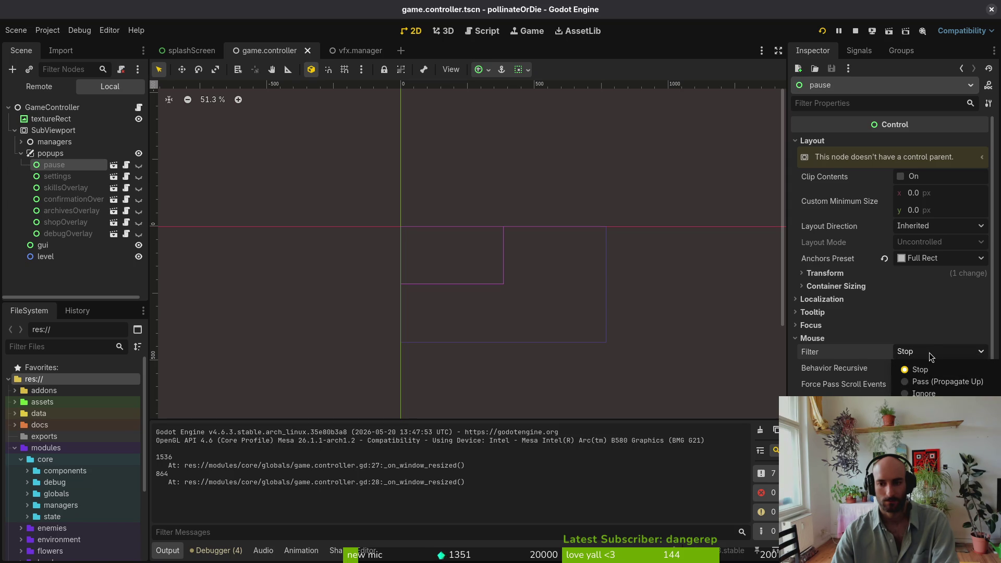
{"action": "left_click", "coordinate": [932, 357]}
{"action": "left_click", "coordinate": [21, 153]}
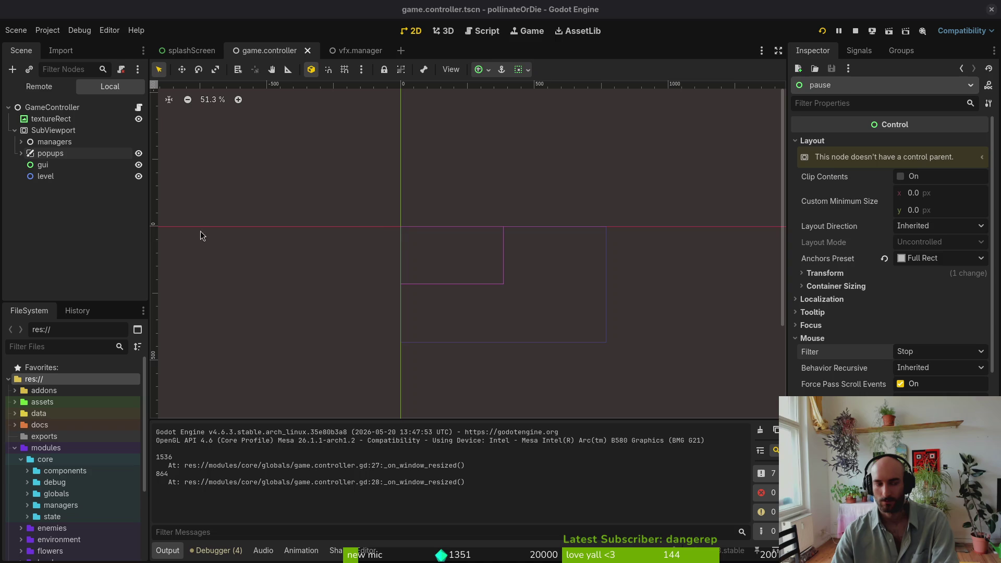
Run the game, open settings, toggle language Spanish/English, view the accessibility tab, then close
{"action": "key", "text": "F5"}
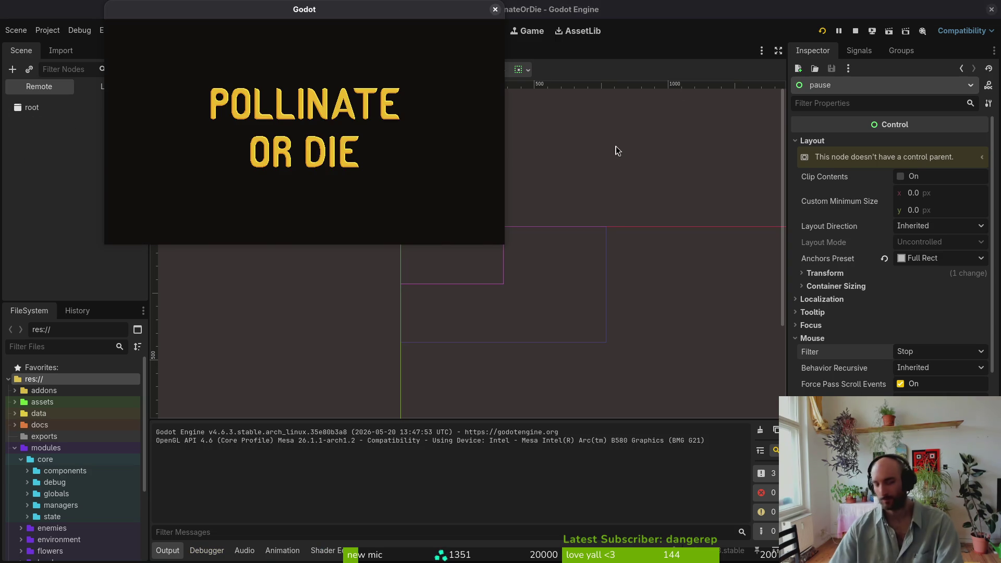
{"action": "key", "text": "Down"}
{"action": "key", "text": "Down"}
{"action": "key", "text": "Down"}
{"action": "key", "text": "Up"}
{"action": "key", "text": "Return"}
{"action": "key", "text": "Right"}
{"action": "key", "text": "Left"}
{"action": "key", "text": "e"}
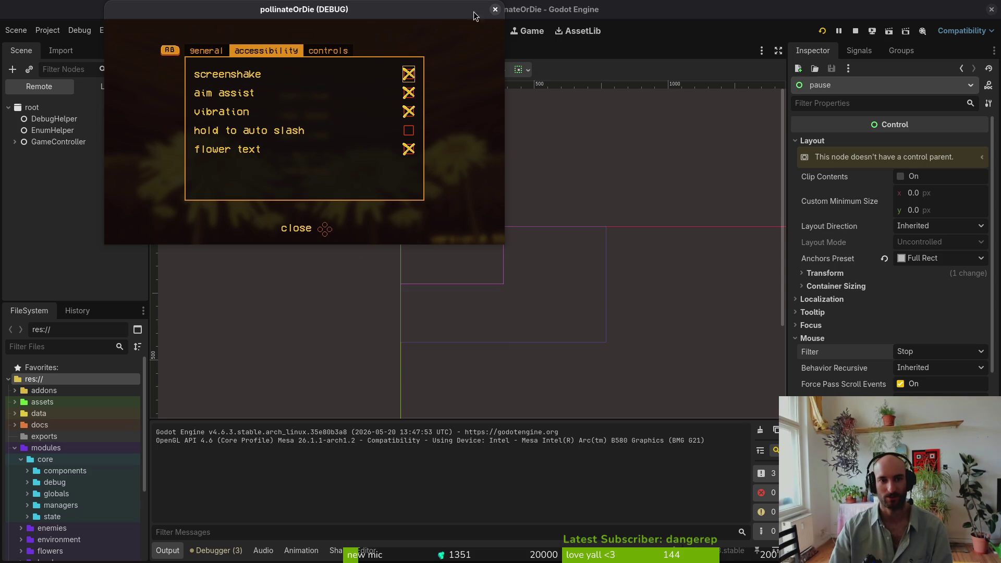
{"action": "left_click", "coordinate": [496, 10]}
Relaunch, open settings with the mouse, close the game, and select the SubViewport node
{"action": "left_click", "coordinate": [823, 31]}
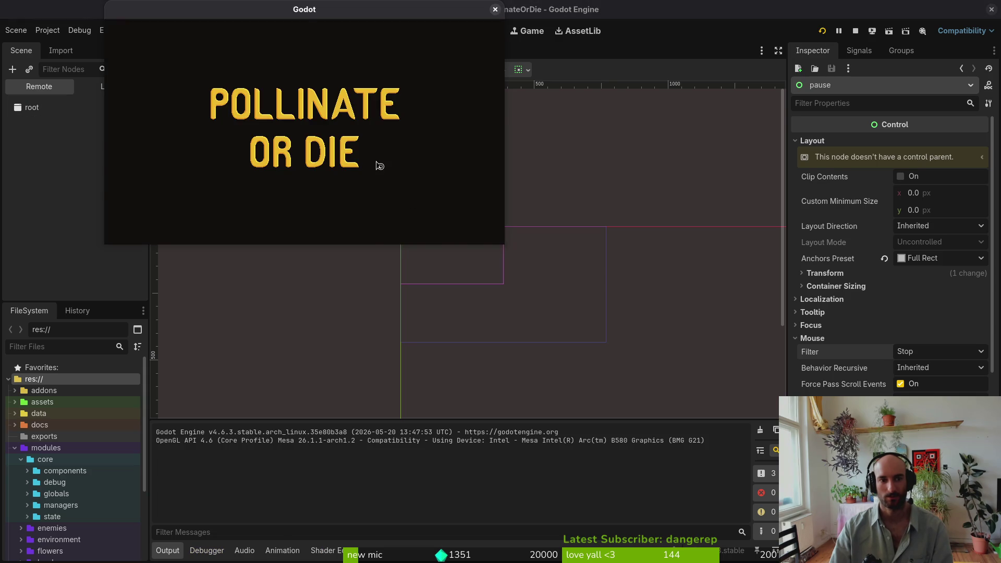
{"action": "left_click", "coordinate": [305, 134]}
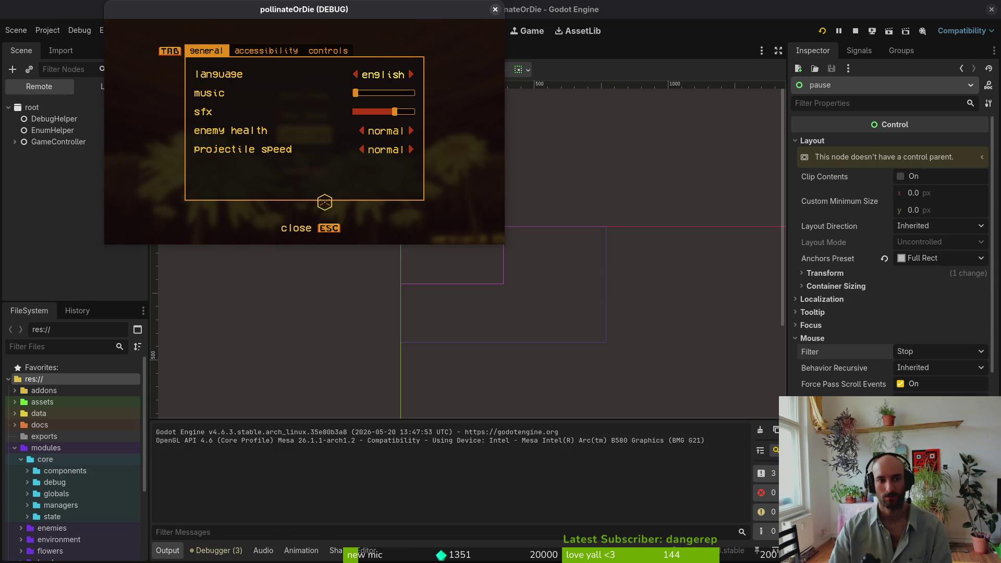
{"action": "left_click", "coordinate": [495, 10]}
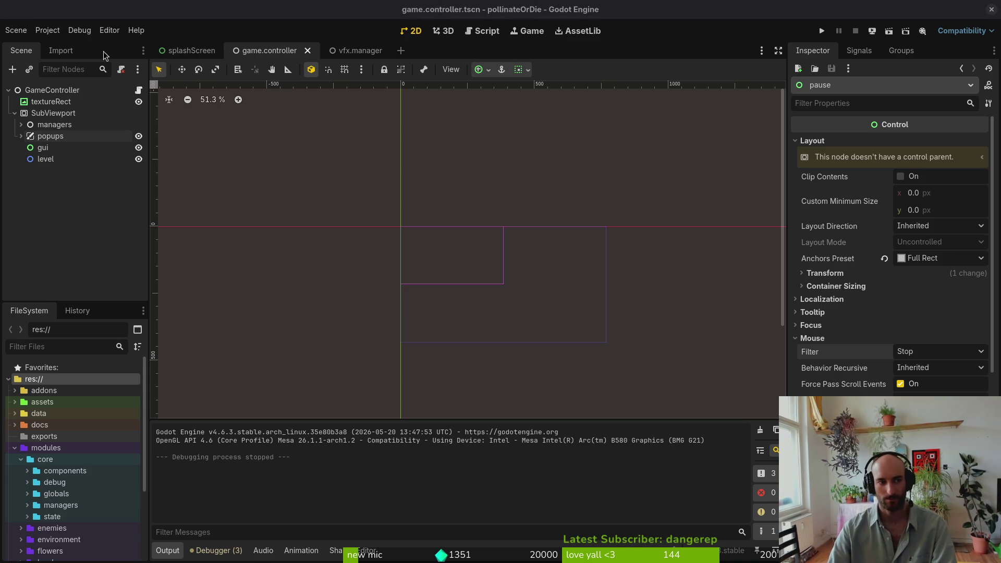
{"action": "left_click", "coordinate": [57, 114]}
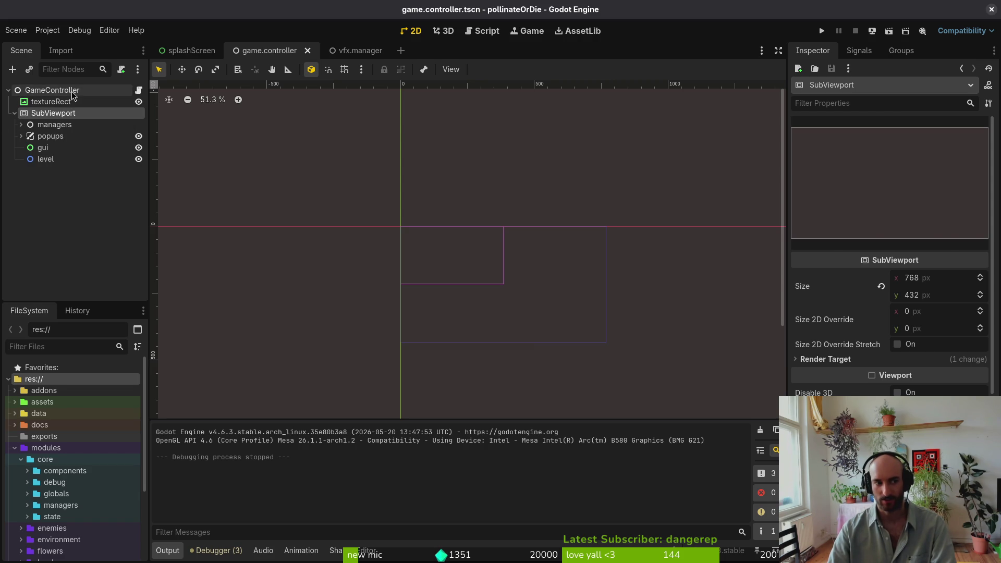
Add a SubViewportContainer under GameController and move SubViewport inside it
{"action": "left_click", "coordinate": [105, 91]}
{"action": "key", "text": "ctrl+a"}
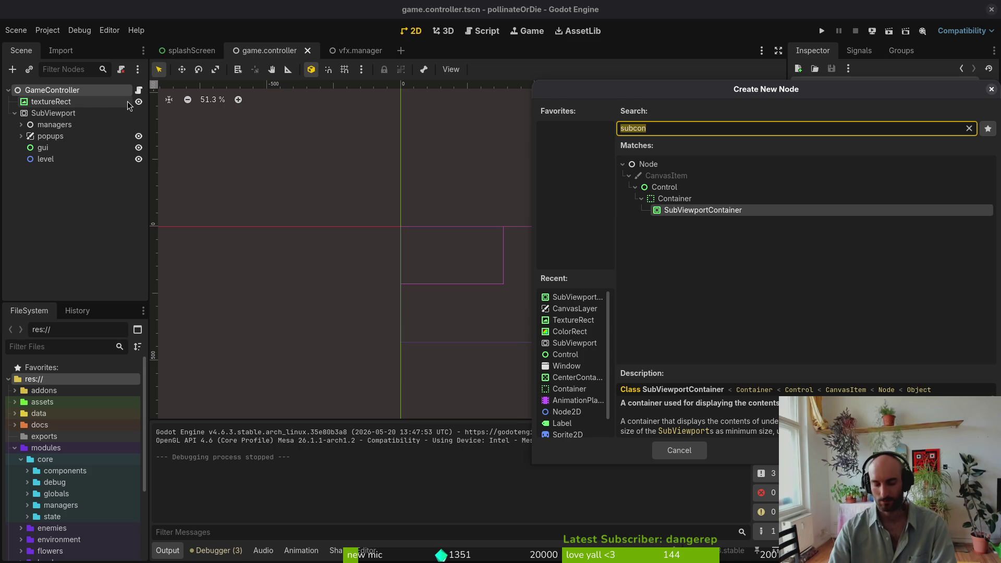
{"action": "type", "text": "subvie"}
{"action": "key", "text": "Down"}
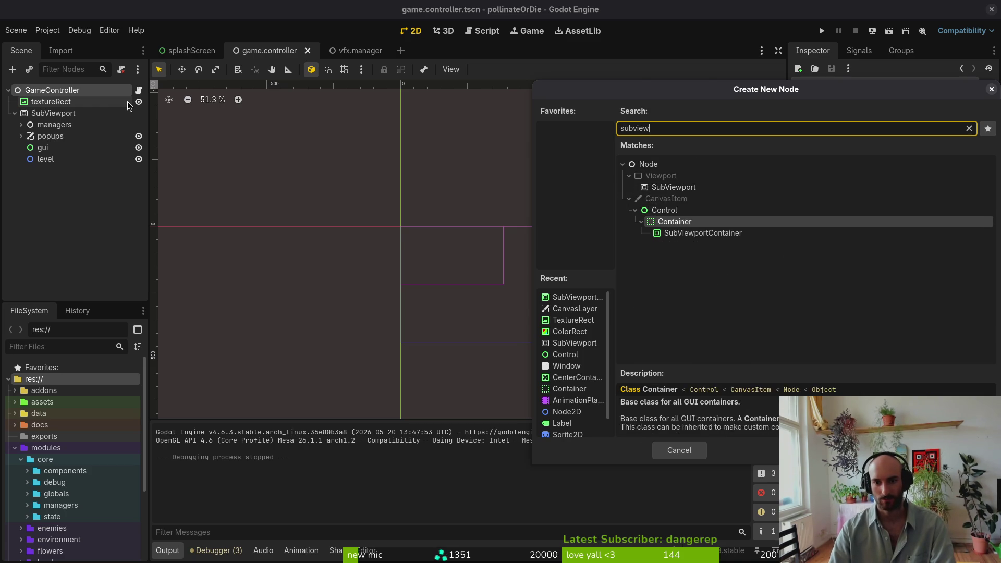
{"action": "key", "text": "Return"}
{"action": "left_click_drag", "start_coordinate": [52, 172], "coordinate": [73, 113]}
{"action": "left_click", "coordinate": [48, 125]}
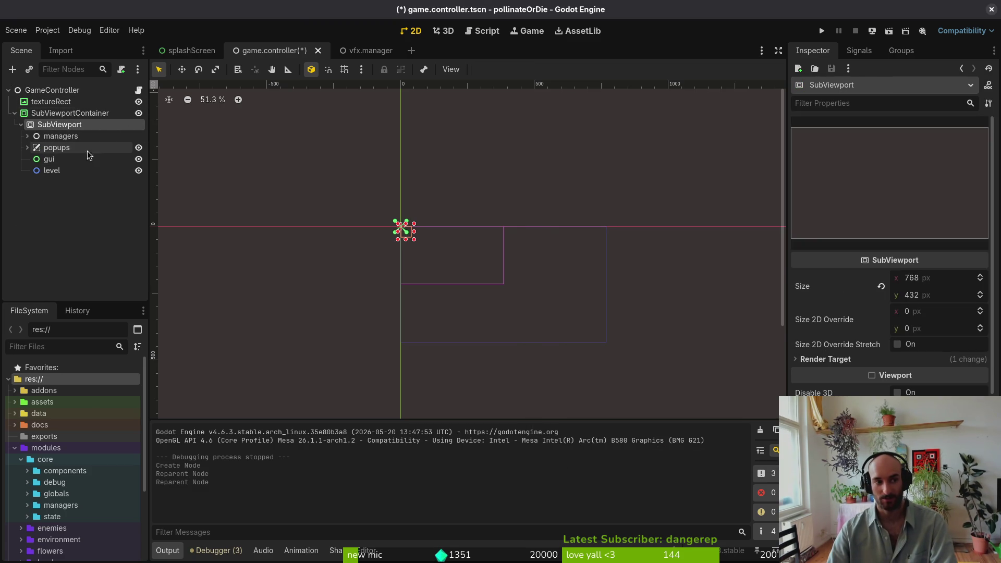
Tidy the container branches, select textureRect, and run the project to test the nesting
{"action": "left_click", "coordinate": [23, 113]}
{"action": "left_click", "coordinate": [21, 125]}
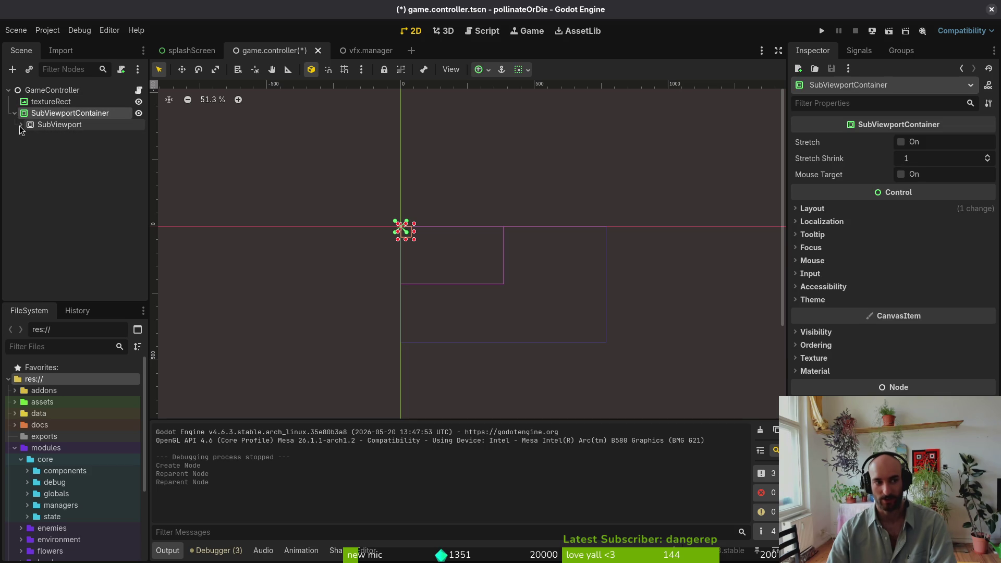
{"action": "left_click", "coordinate": [14, 113]}
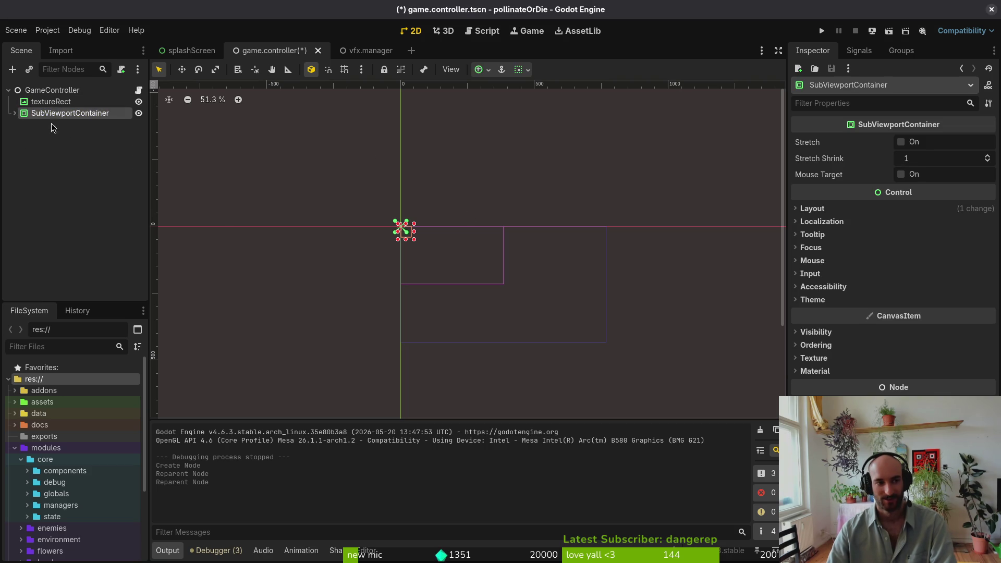
{"action": "left_click", "coordinate": [14, 113]}
{"action": "left_click", "coordinate": [50, 102]}
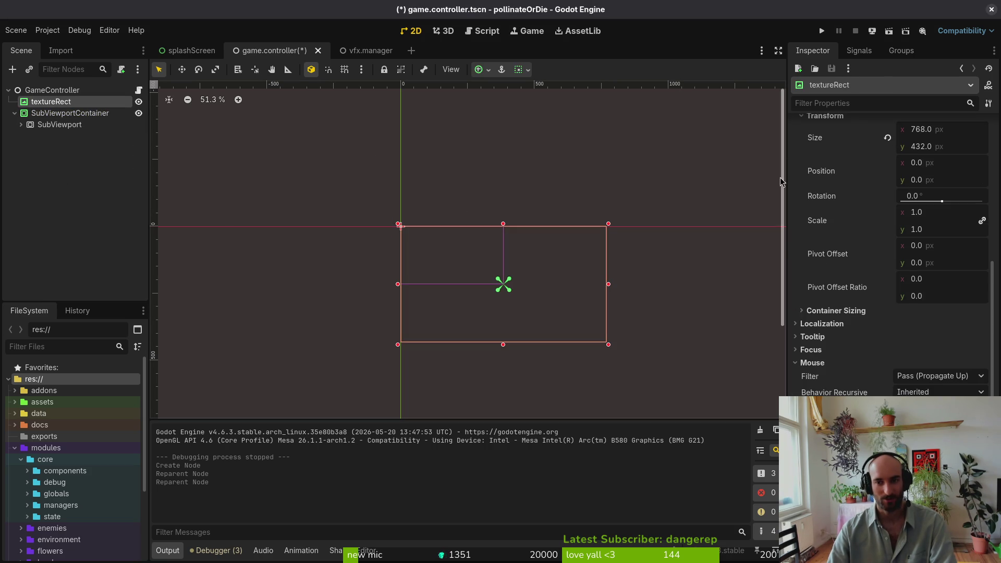
{"action": "scroll", "coordinate": [802, 173], "scroll_direction": "up", "scroll_amount": 10}
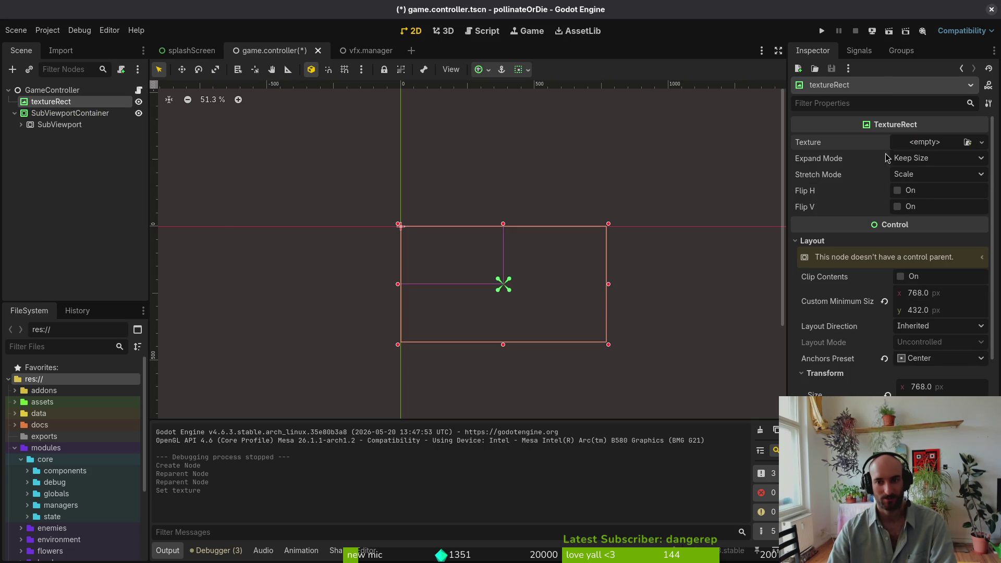
{"action": "key", "text": "F5"}
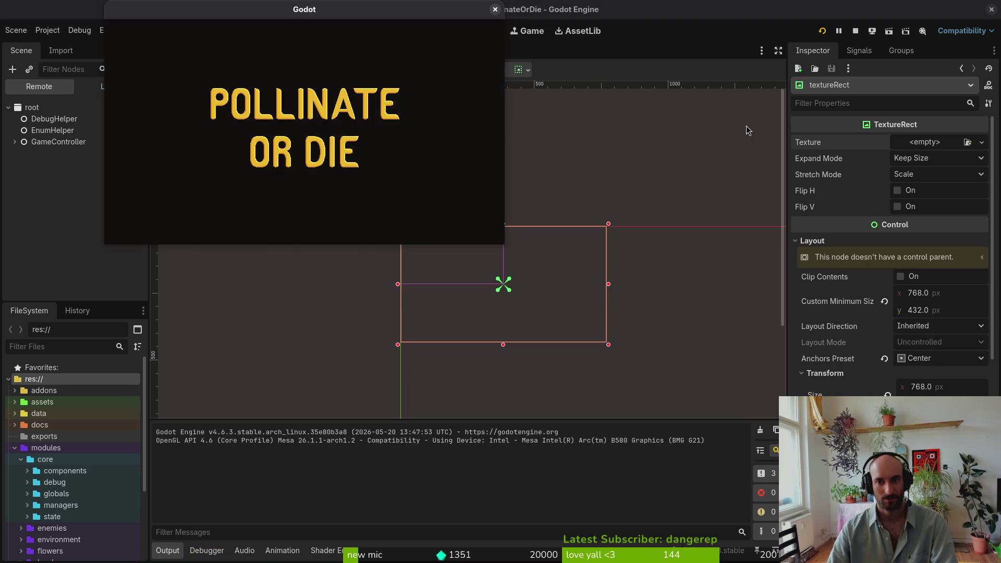
Navigate the game menu to settings, open the panel, and close the game window
{"action": "key", "text": "Down"}
{"action": "key", "text": "Down"}
{"action": "key", "text": "Up"}
{"action": "key", "text": "Up"}
{"action": "key", "text": "Down"}
{"action": "key", "text": "Down"}
{"action": "key", "text": "Up"}
{"action": "key", "text": "Down"}
{"action": "key", "text": "Return"}
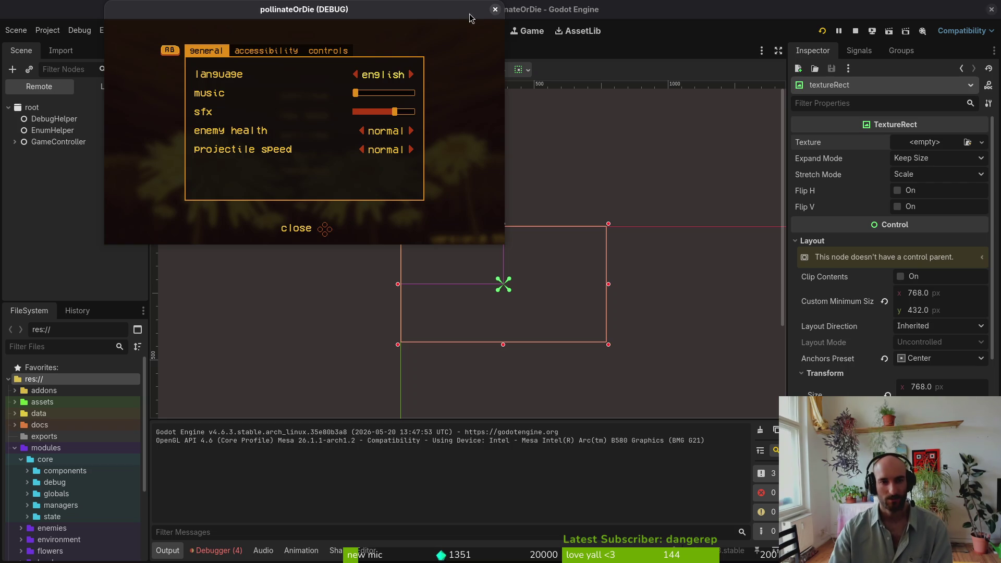
{"action": "left_click", "coordinate": [495, 9]}
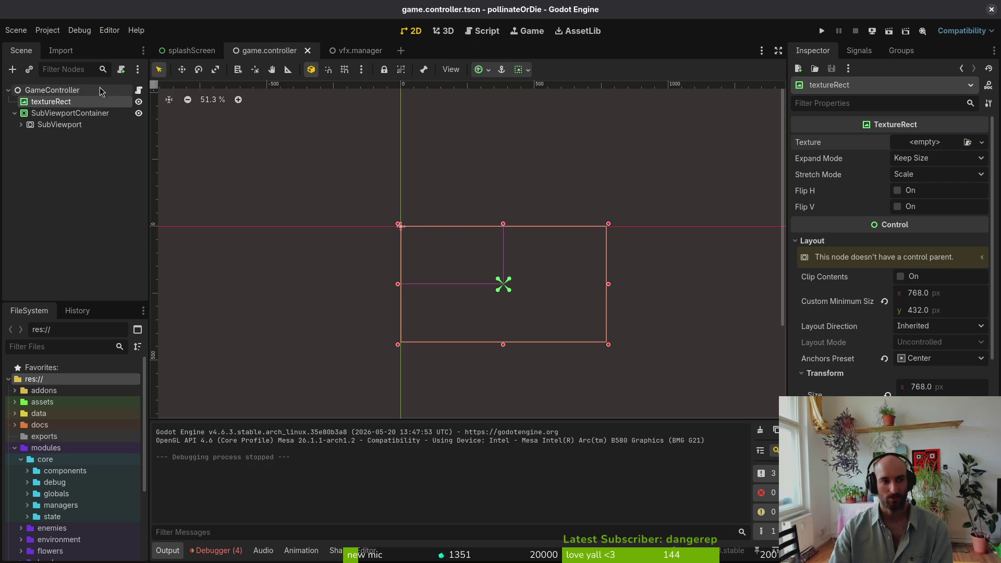
Select SubViewportContainer, rerun the game, and open its settings panel
{"action": "left_click", "coordinate": [40, 116]}
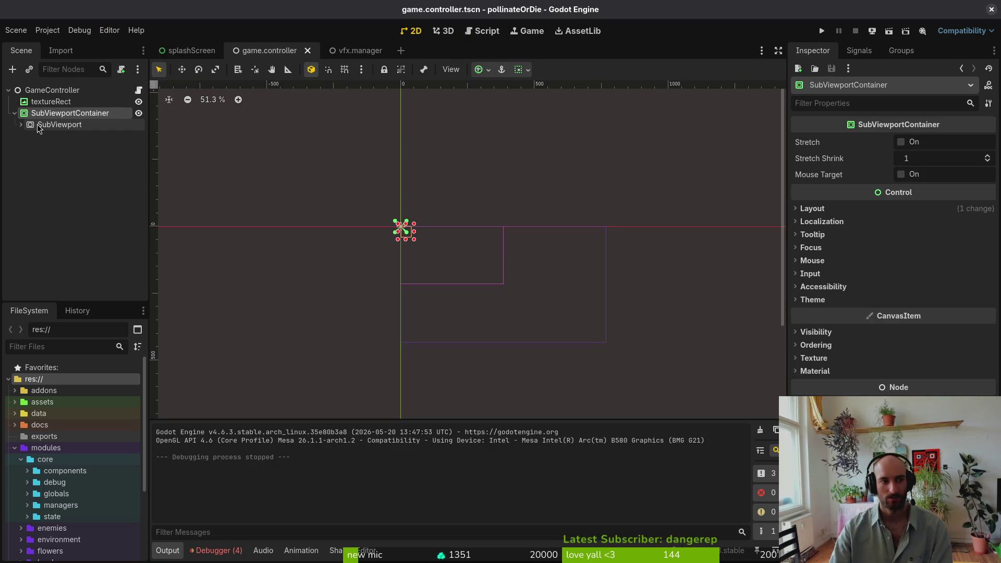
{"action": "left_click", "coordinate": [819, 31]}
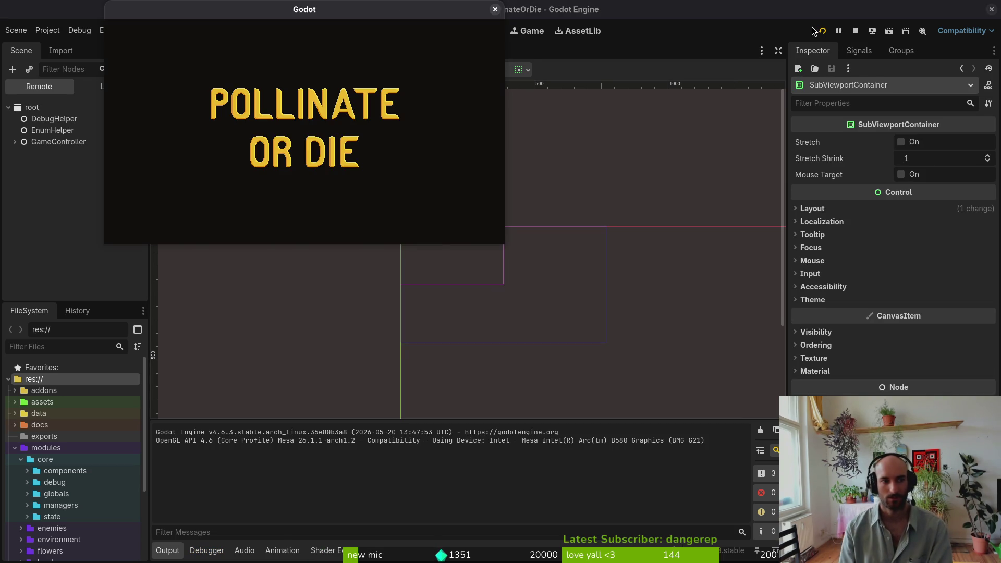
{"action": "key", "text": "Down"}
{"action": "key", "text": "Down"}
{"action": "key", "text": "Up"}
{"action": "key", "text": "Up"}
{"action": "key", "text": "Up"}
{"action": "key", "text": "Down"}
{"action": "key", "text": "Down"}
{"action": "key", "text": "Return"}
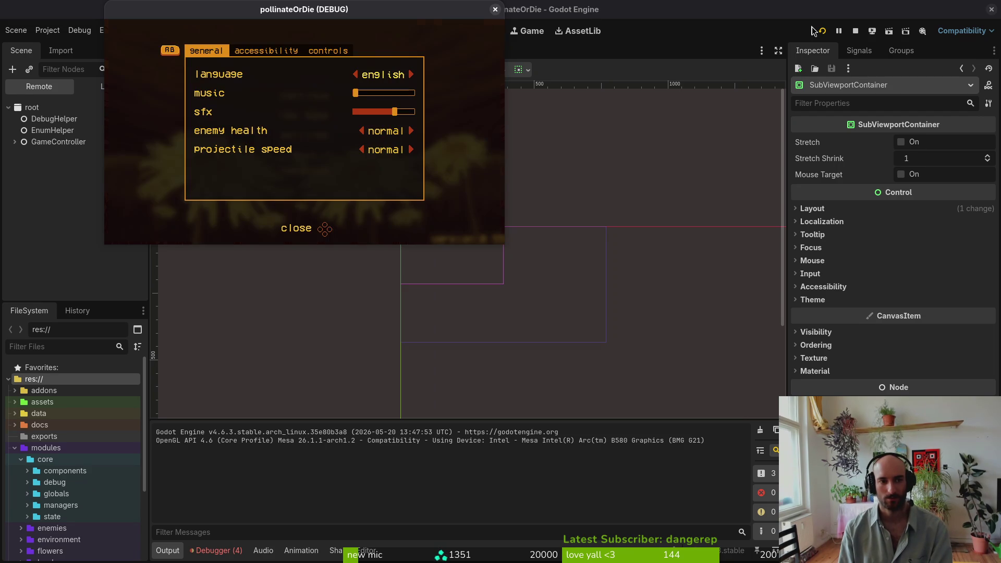
Cycle the language option and leave it at Deutsch, moving to the next settings tab
{"action": "key", "text": "Right"}
{"action": "key", "text": "Left"}
{"action": "key", "text": "Right"}
{"action": "key", "text": "Left"}
{"action": "key", "text": "Right"}
{"action": "key", "text": "Right"}
{"action": "key", "text": "Right"}
{"action": "key", "text": "Right"}
{"action": "key", "text": "Left"}
{"action": "key", "text": "Left"}
{"action": "key", "text": "Left"}
{"action": "key", "text": "Right"}
{"action": "key", "text": "Right"}
{"action": "key", "text": "Right"}
{"action": "key", "text": "Right"}
{"action": "key", "text": "Right"}
{"action": "key", "text": "Tab"}
{"action": "key", "text": "Tab"}
Flip between settings tabs, return to Allgemein, set language back to English, and close the game
{"action": "key", "text": "shift+Tab"}
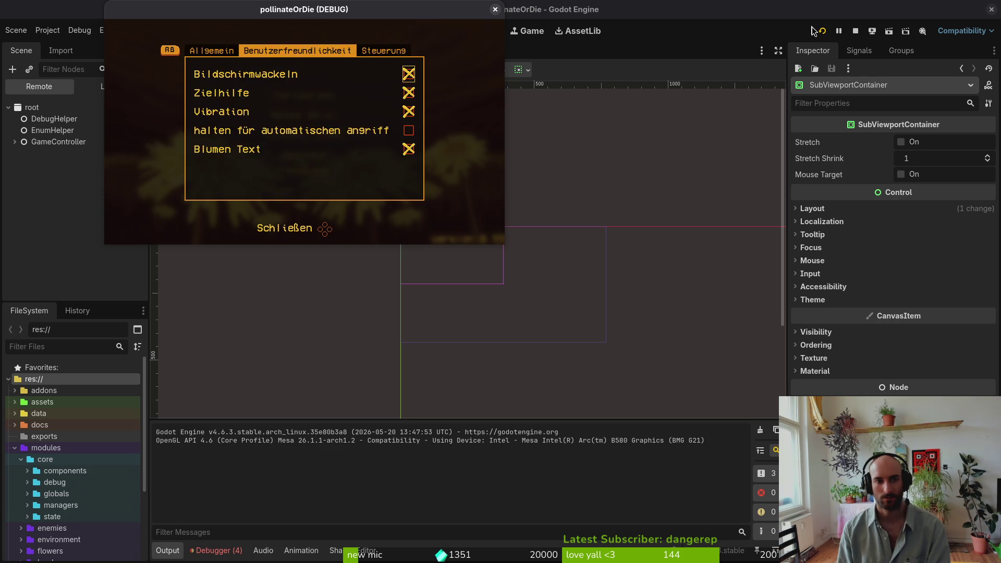
{"action": "key", "text": "Tab"}
{"action": "key", "text": "Tab"}
{"action": "key", "text": "shift+Tab"}
{"action": "key", "text": "shift+Tab"}
{"action": "key", "text": "shift+Tab"}
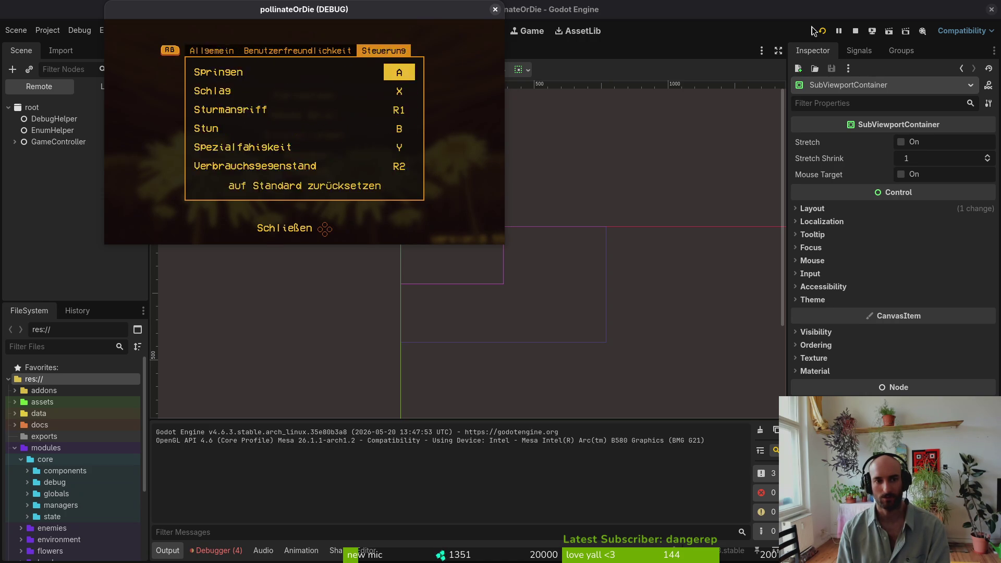
{"action": "key", "text": "Tab"}
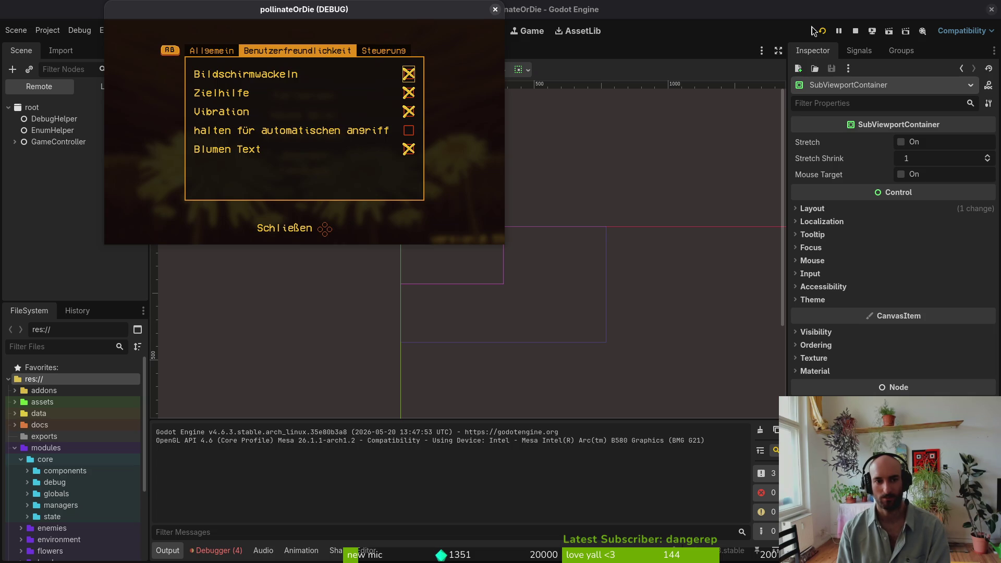
{"action": "key", "text": "shift+Tab"}
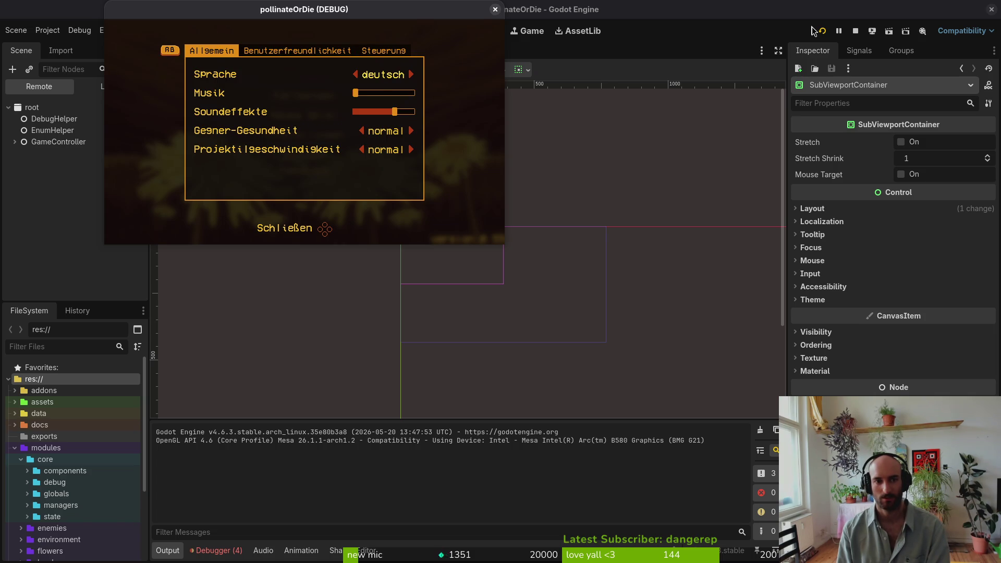
{"action": "key", "text": "Left"}
{"action": "key", "text": "Left"}
{"action": "key", "text": "Left"}
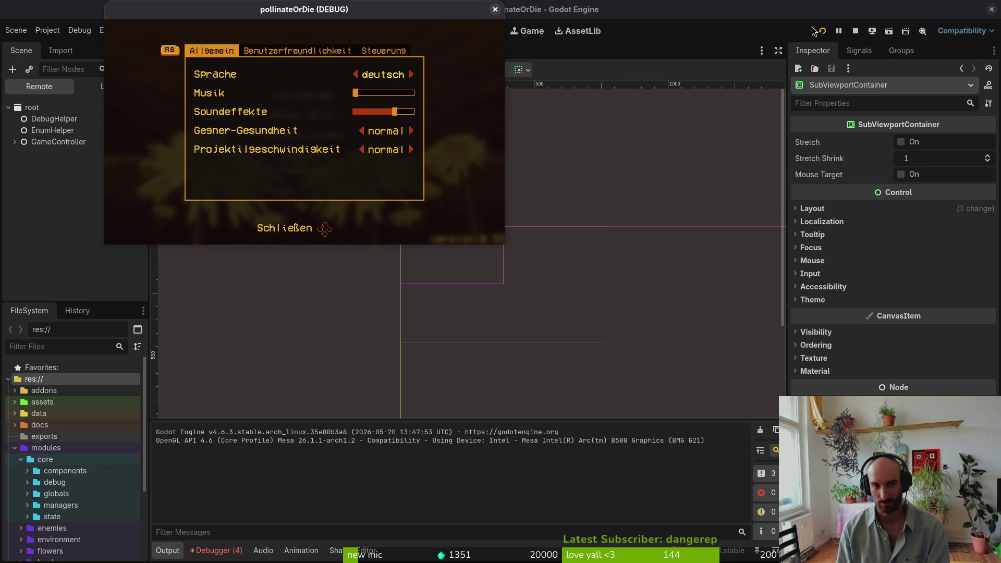
{"action": "key", "text": "Right"}
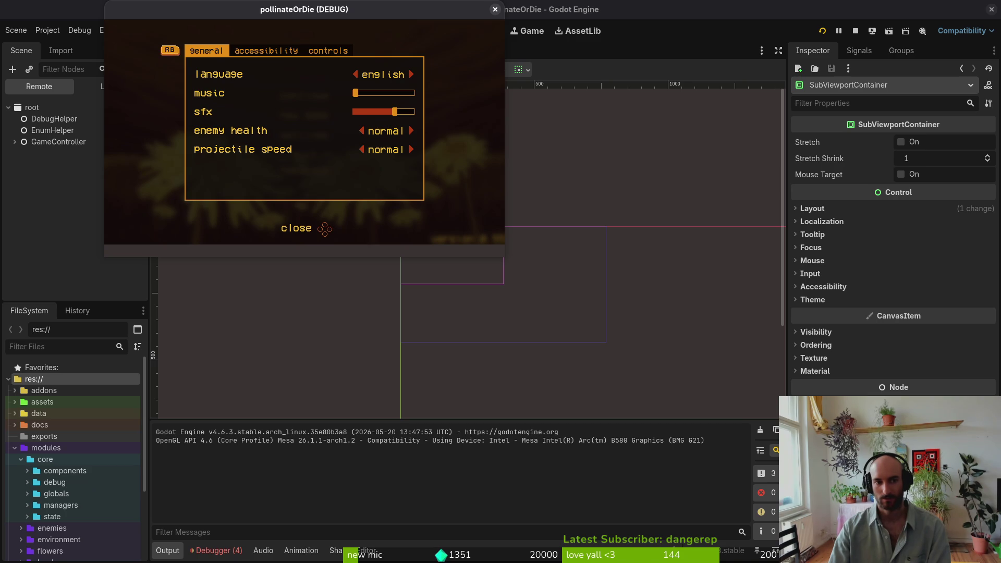
{"action": "left_click", "coordinate": [495, 9]}
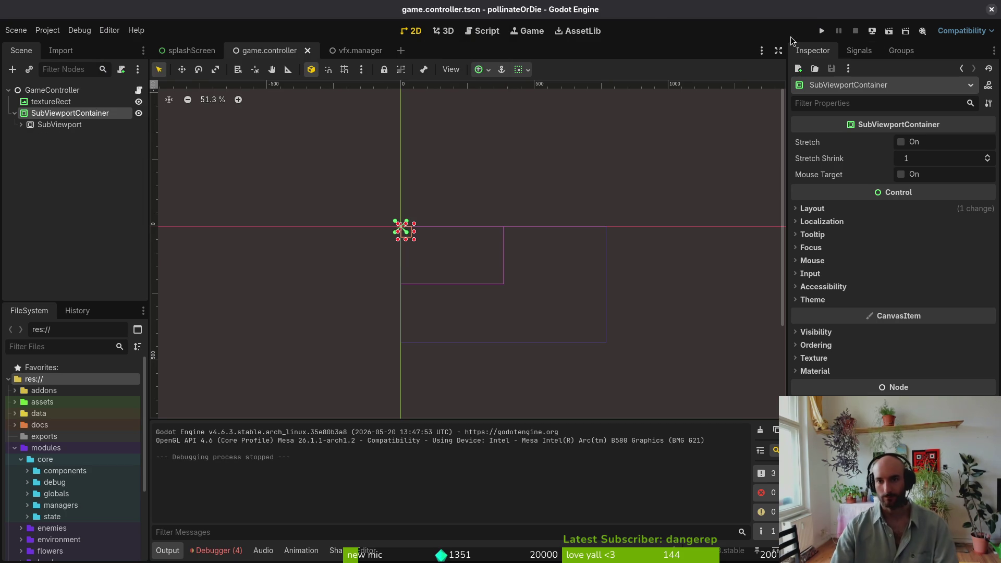
Rerun to open settings once more, then inspect SubViewport's gui child and the SubViewportContainer
{"action": "key", "text": "F5"}
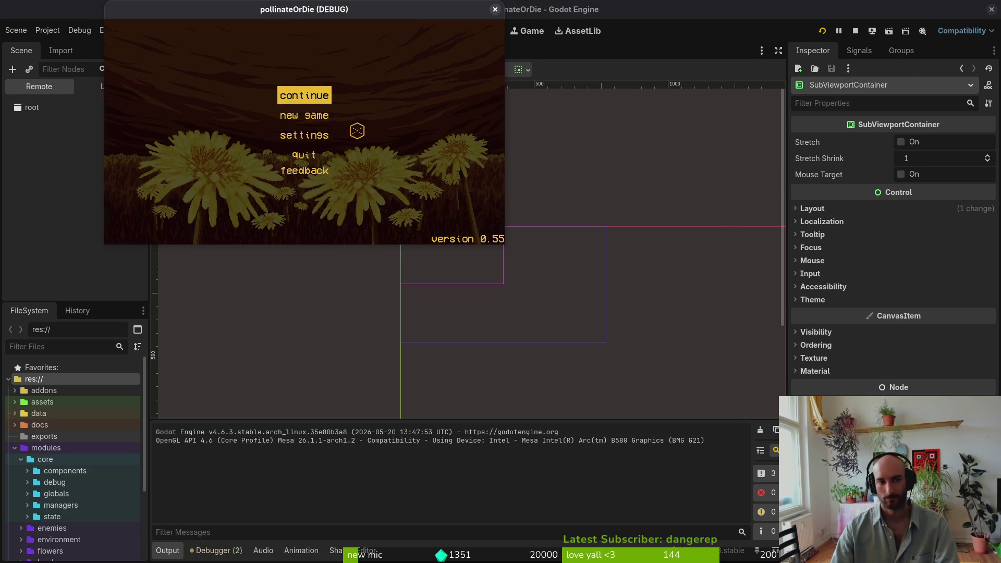
{"action": "left_click", "coordinate": [300, 138]}
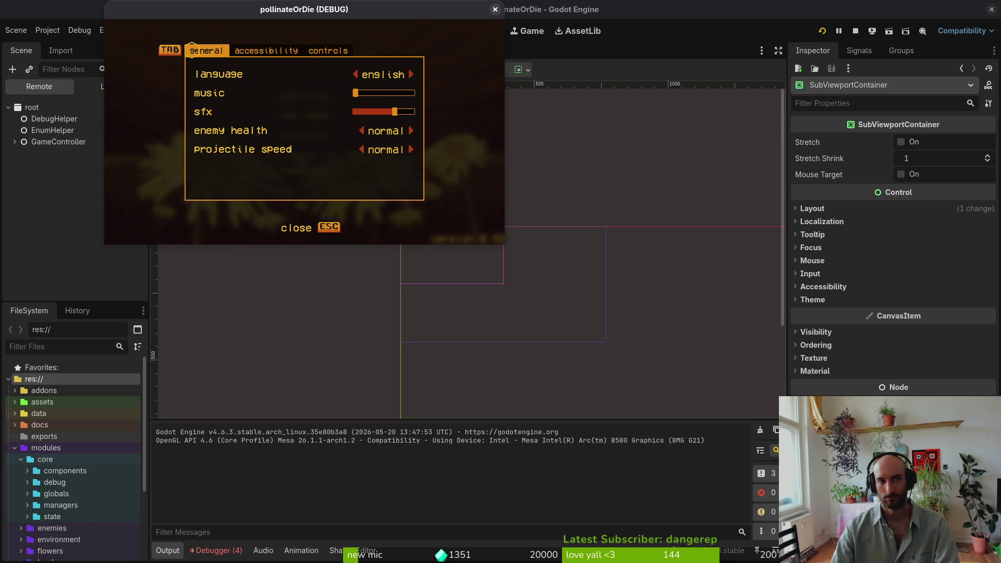
{"action": "left_click", "coordinate": [495, 9]}
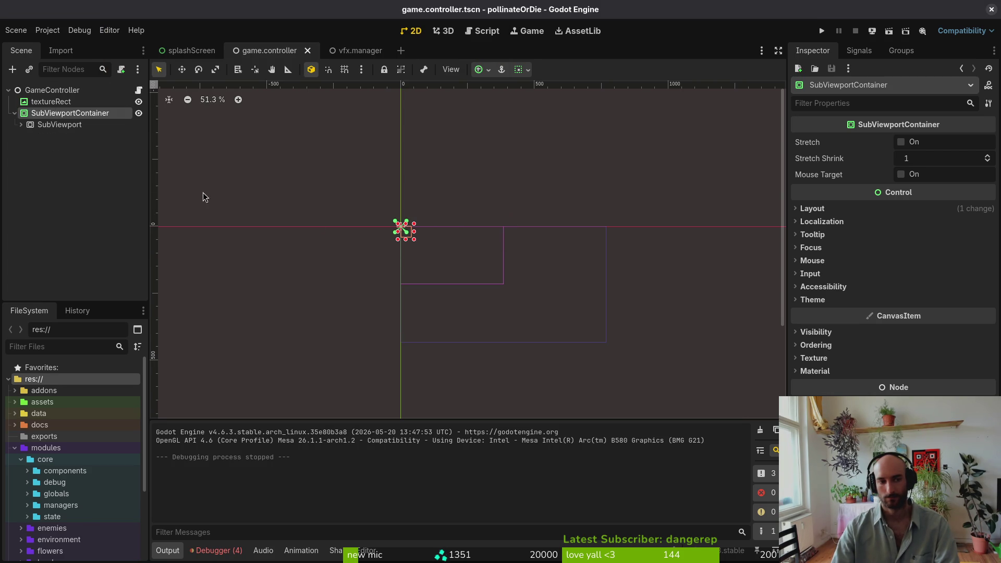
{"action": "left_click", "coordinate": [21, 125]}
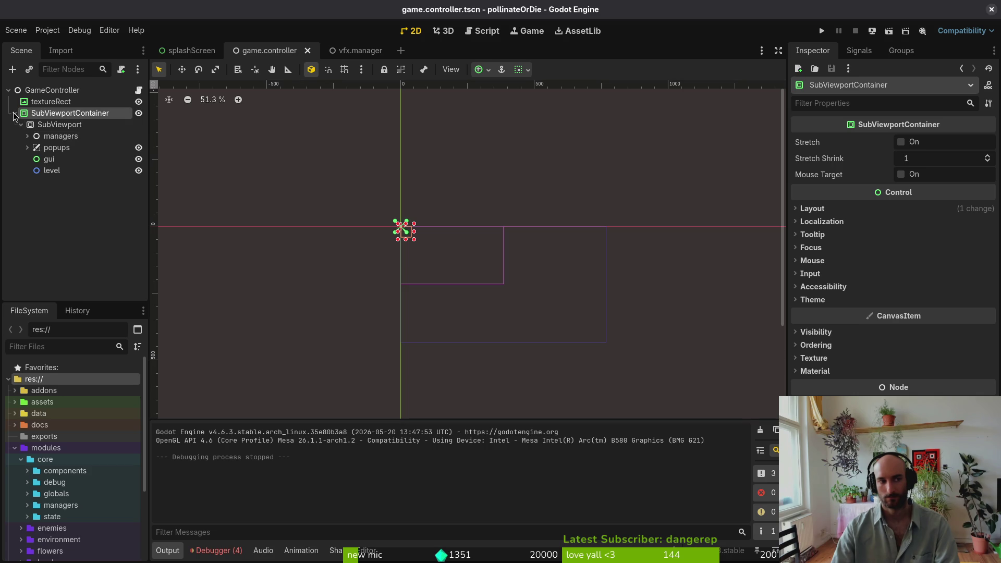
{"action": "left_click", "coordinate": [58, 162]}
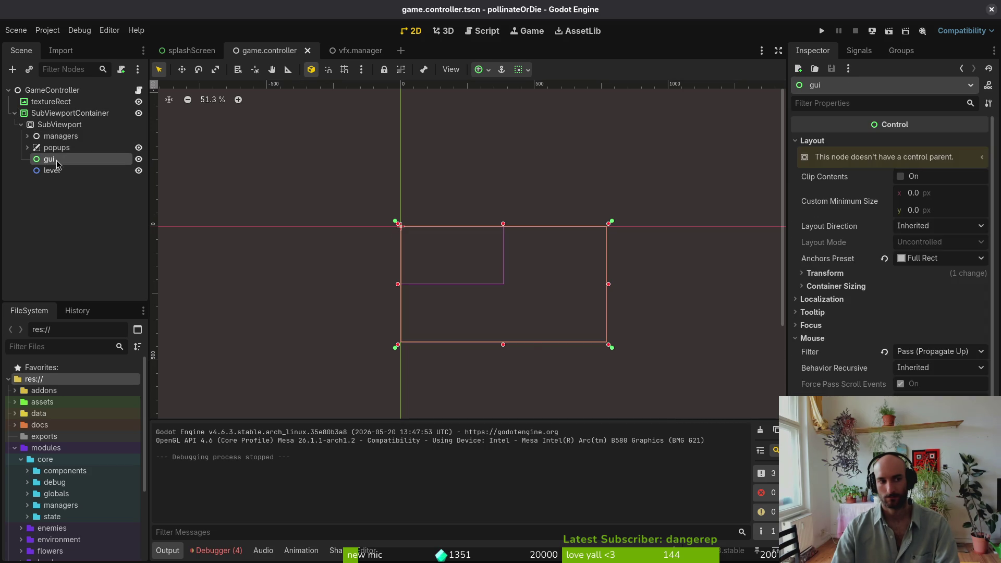
{"action": "left_click", "coordinate": [50, 113]}
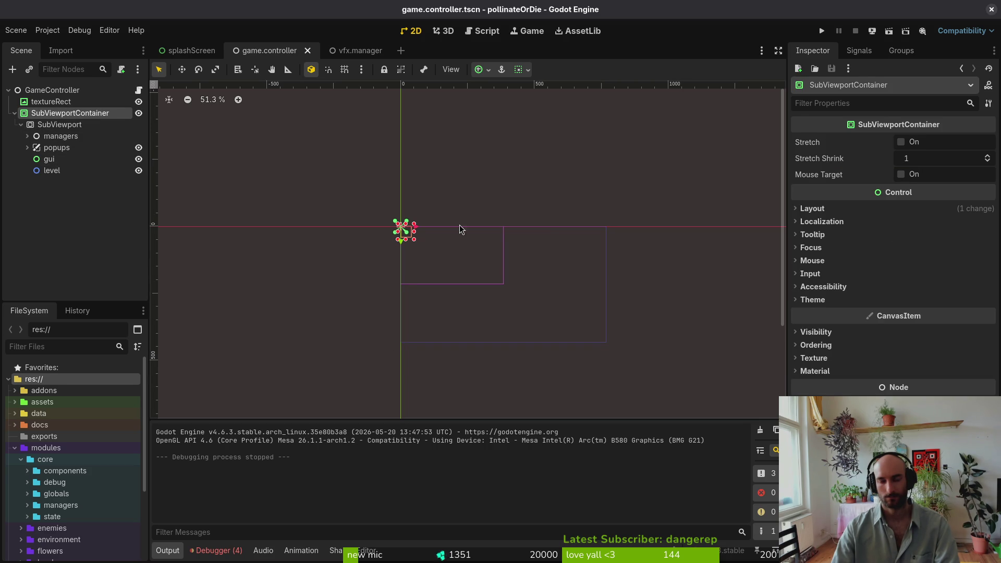
Try renaming the _input function to _physics_process via completion in Neovim
{"action": "key", "text": "alt+Tab"}
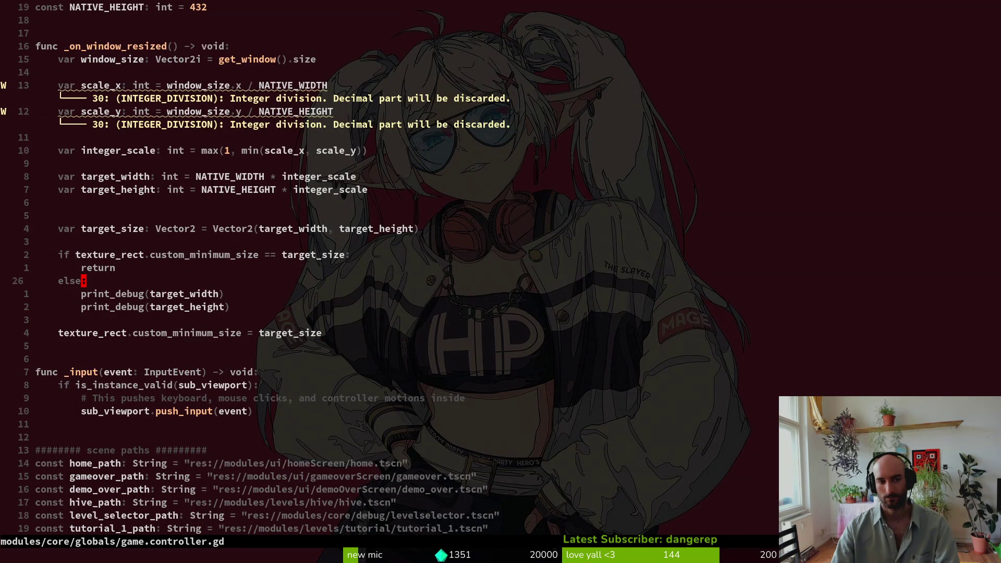
{"action": "scroll", "coordinate": [194, 198], "scroll_direction": "up", "scroll_amount": 2}
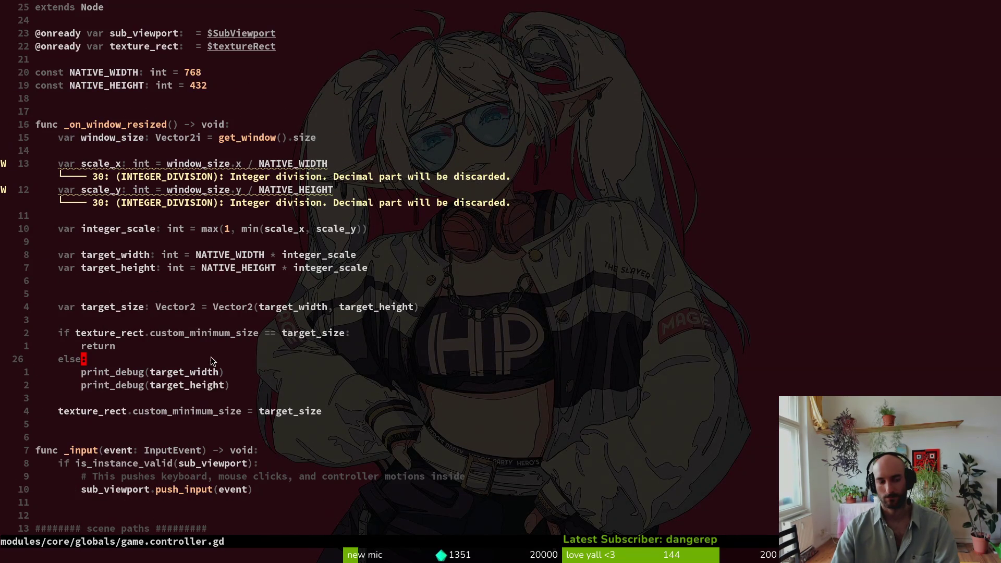
{"action": "scroll", "coordinate": [161, 335], "scroll_direction": "down", "scroll_amount": 4}
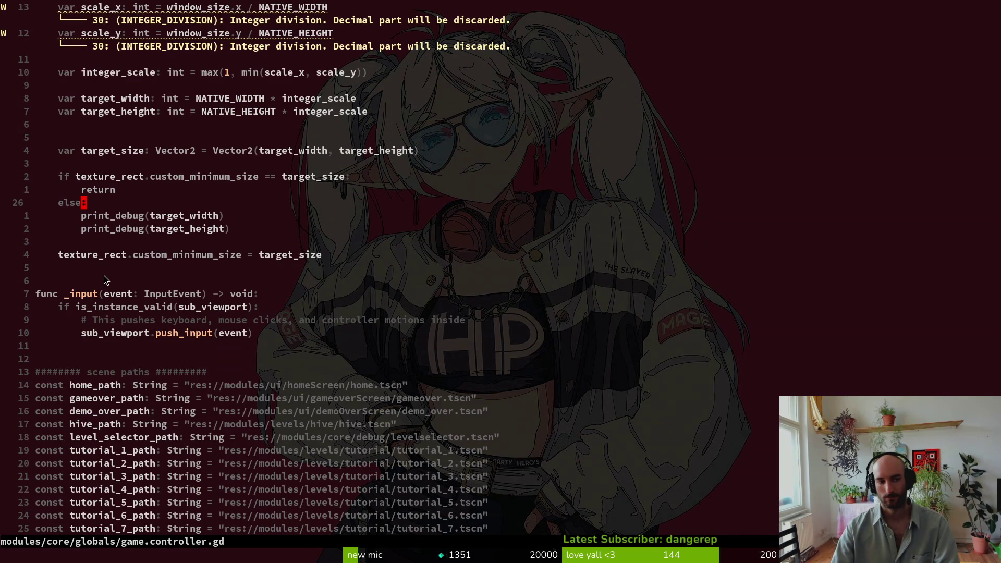
{"action": "left_click", "coordinate": [83, 294]}
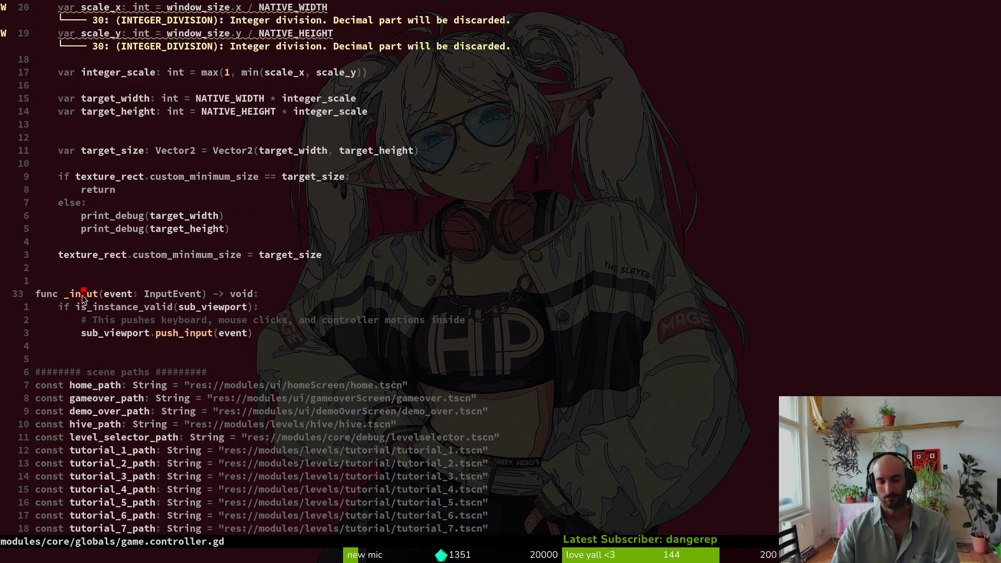
{"action": "key", "text": "b"}
{"action": "key", "text": "l"}
{"action": "key", "text": "c"}
{"action": "key", "text": "w"}
{"action": "type", "text": "h"}
{"action": "key", "text": "Tab"}
{"action": "key", "text": "Return"}
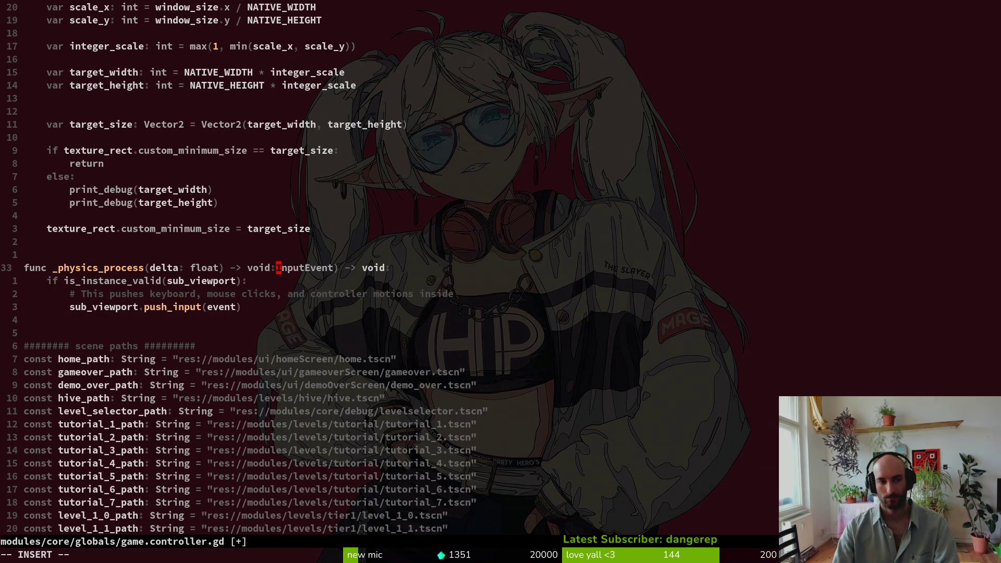
Undo the rename, save the script with :w, and return to Godot
{"action": "key", "text": "Escape"}
{"action": "type", "text": "u:w"}
{"action": "key", "text": "Return"}
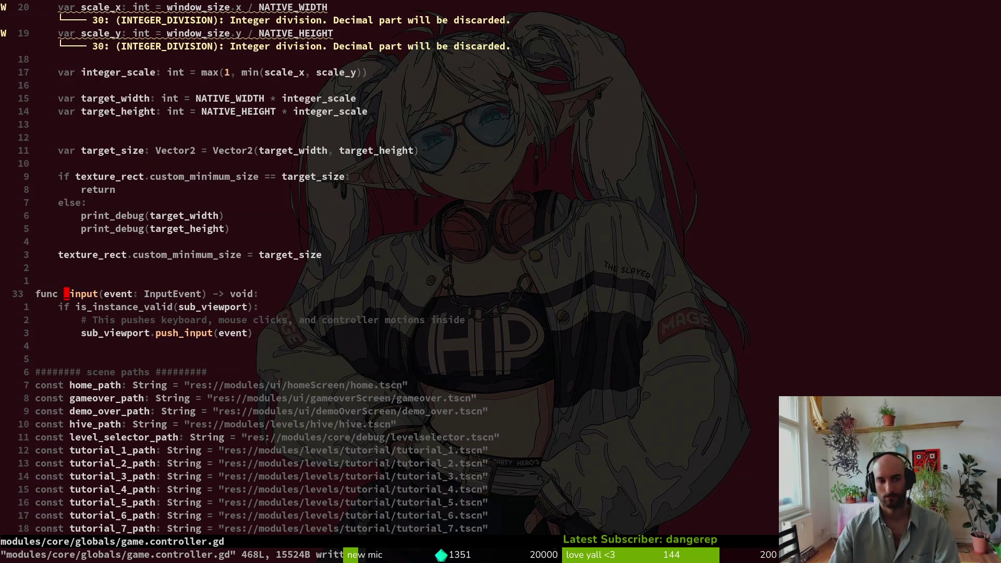
{"action": "scroll", "coordinate": [422, 205], "scroll_direction": "up", "scroll_amount": 3}
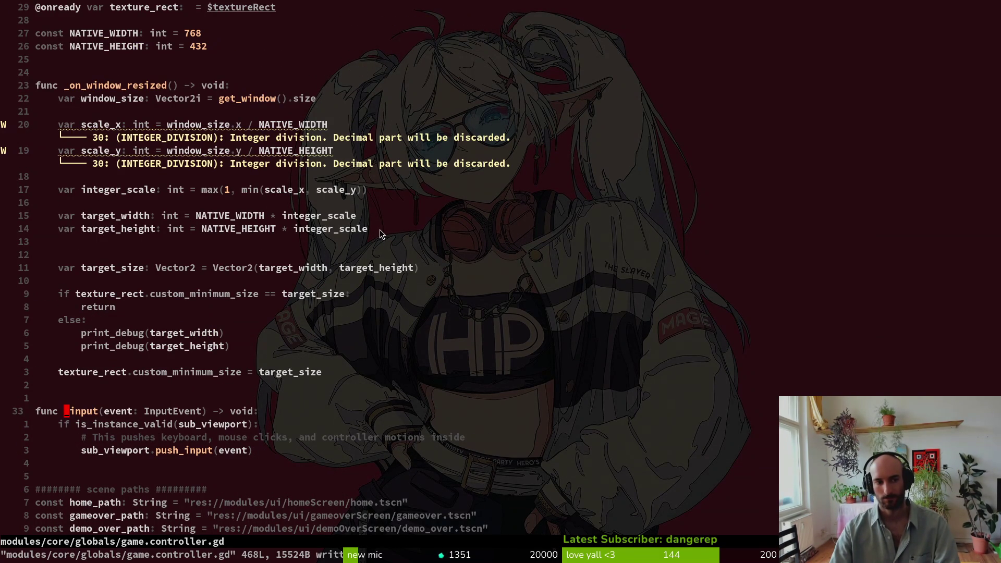
{"action": "key", "text": "alt+Tab"}
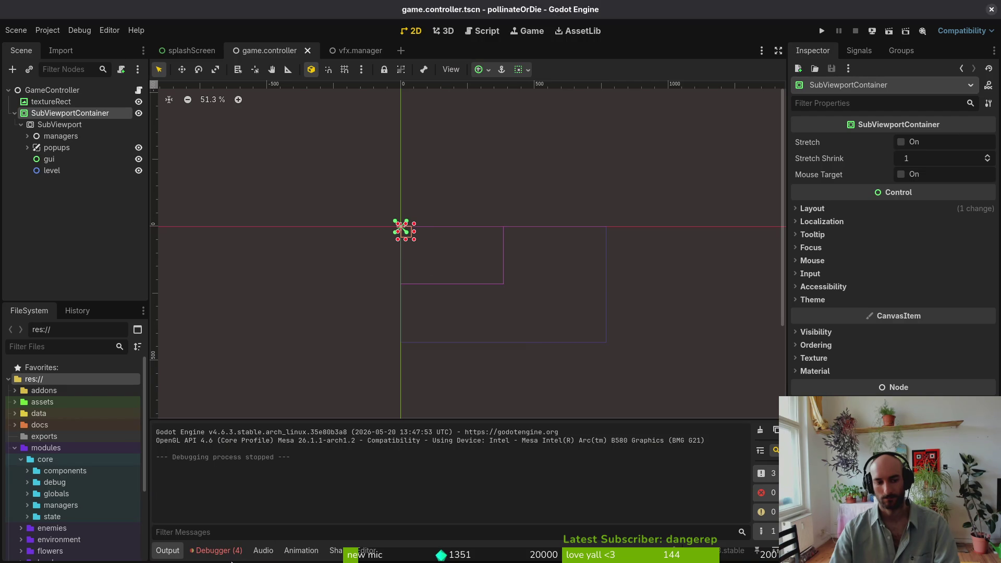
Undo the reparent and SubViewportContainer creation, then save the game.controller scene
{"action": "left_click", "coordinate": [230, 552]}
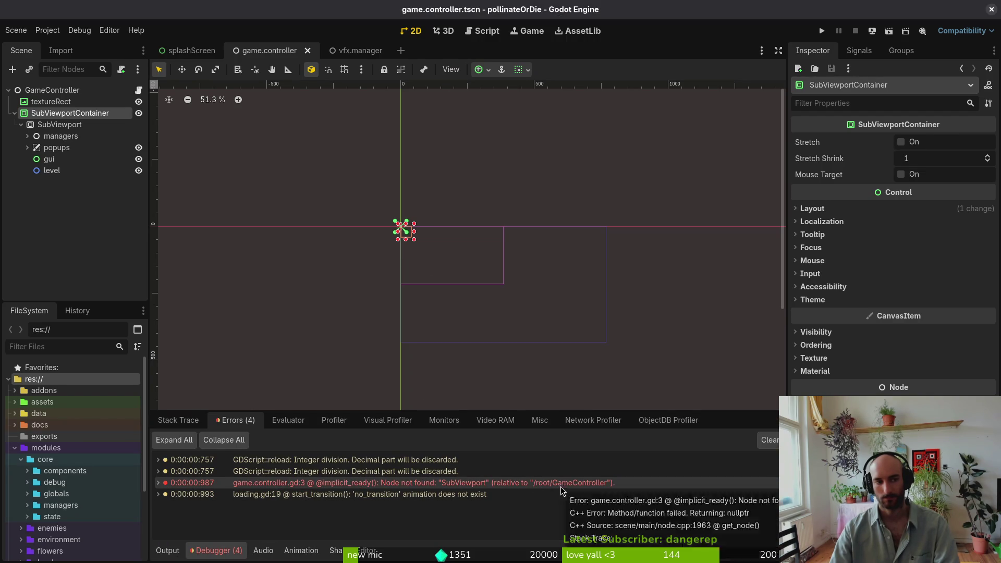
{"action": "key", "text": "ctrl+z"}
{"action": "key", "text": "ctrl+z"}
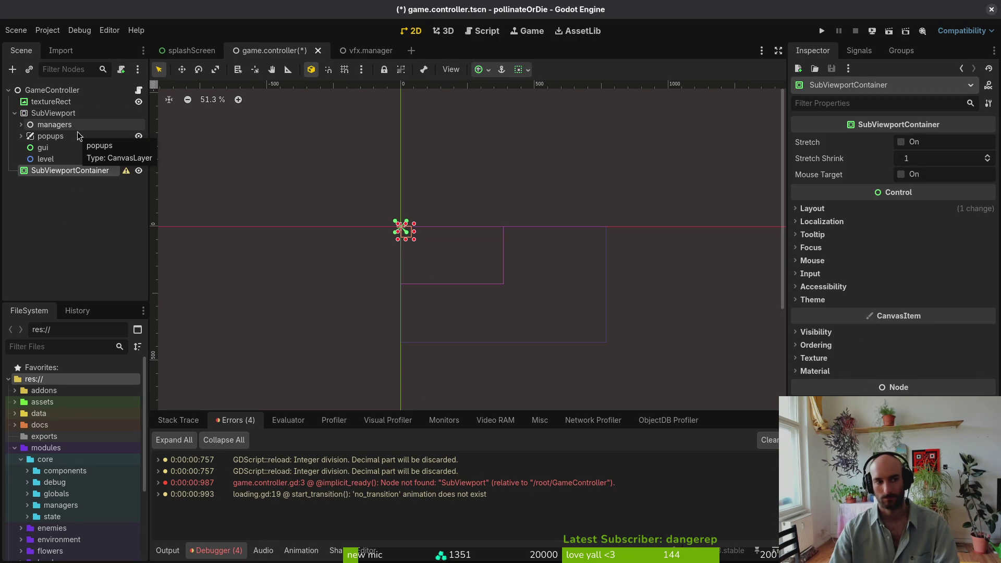
{"action": "key", "text": "ctrl+z"}
{"action": "left_click", "coordinate": [73, 102]}
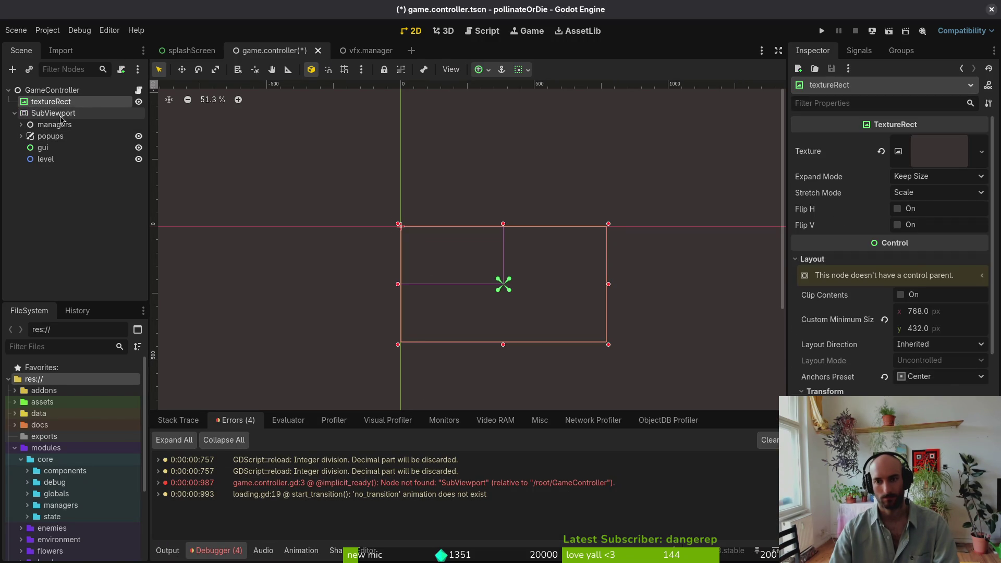
{"action": "left_click", "coordinate": [61, 115]}
{"action": "left_click", "coordinate": [172, 551]}
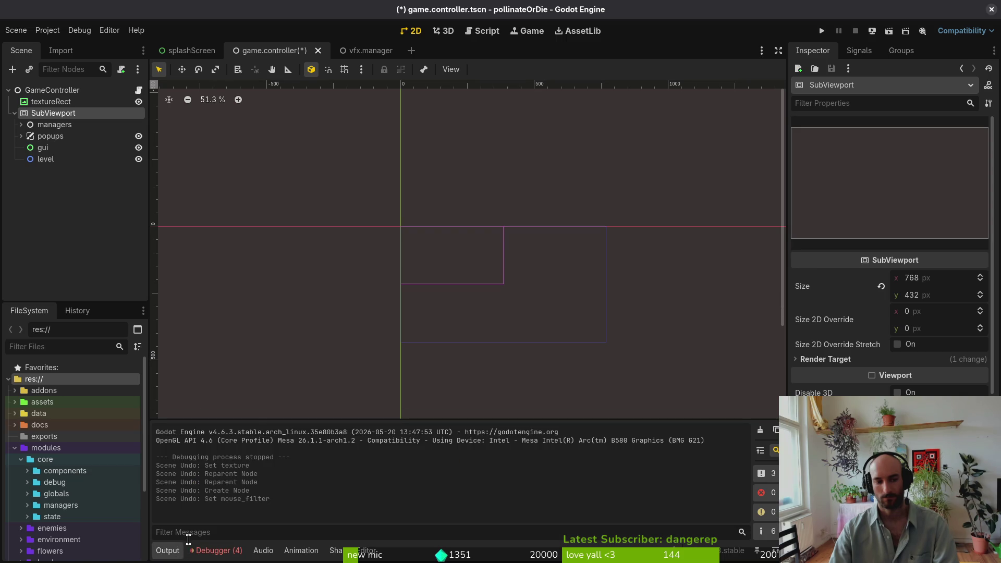
{"action": "key", "text": "ctrl+shift+z"}
{"action": "key", "text": "ctrl+s"}
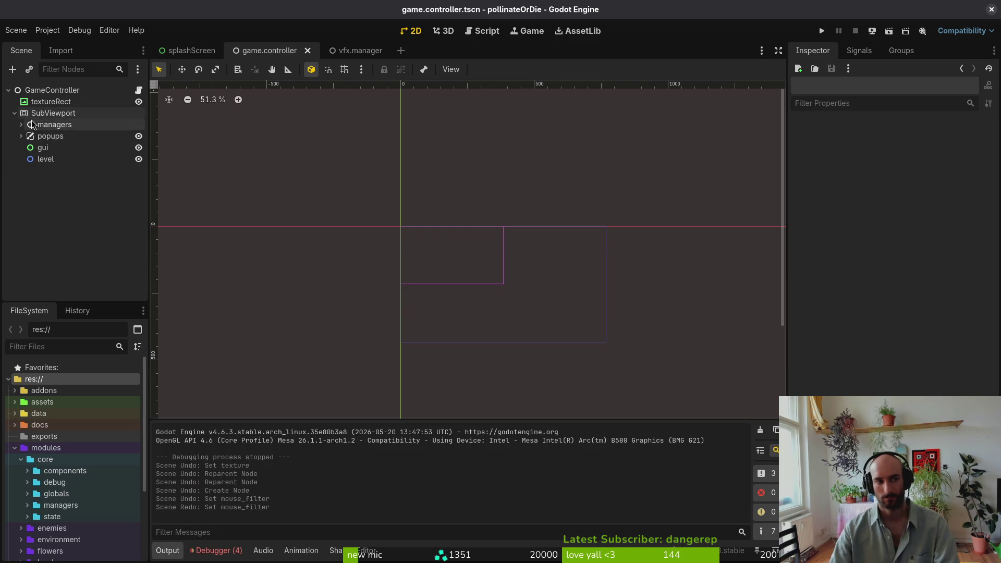
Run the game, open the settings popup, and close the game window
{"action": "left_click", "coordinate": [822, 31]}
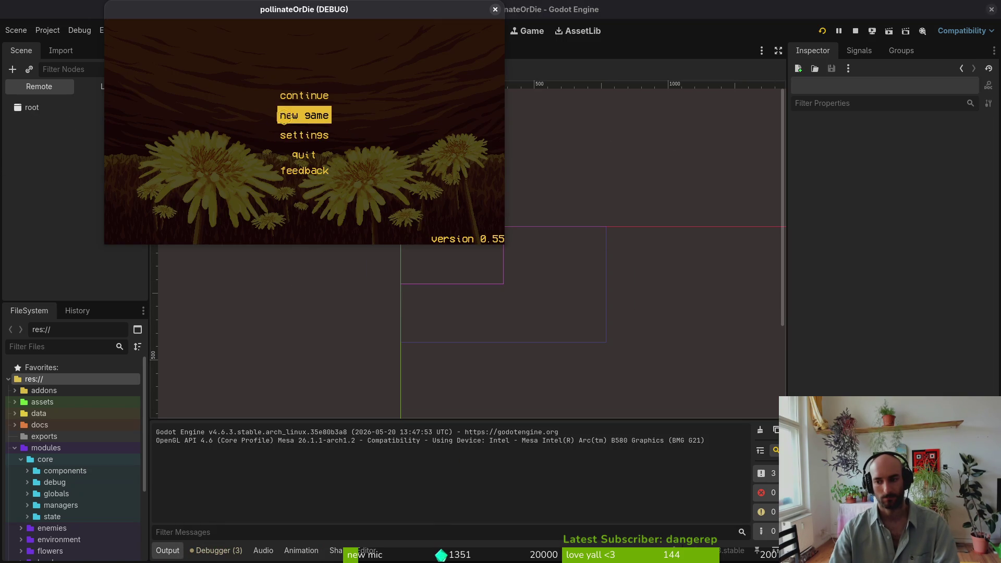
{"action": "left_click", "coordinate": [309, 135]}
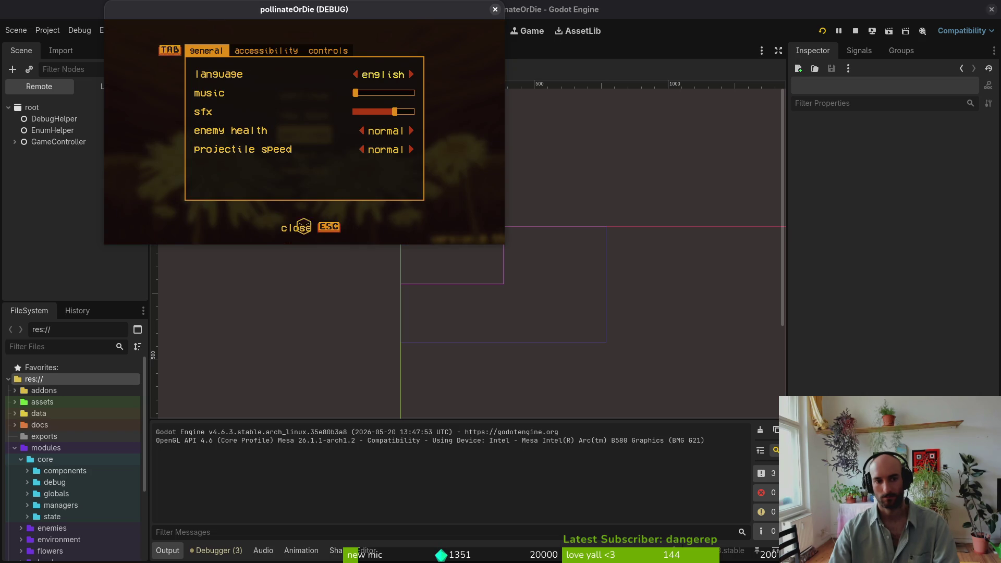
{"action": "left_click", "coordinate": [495, 10]}
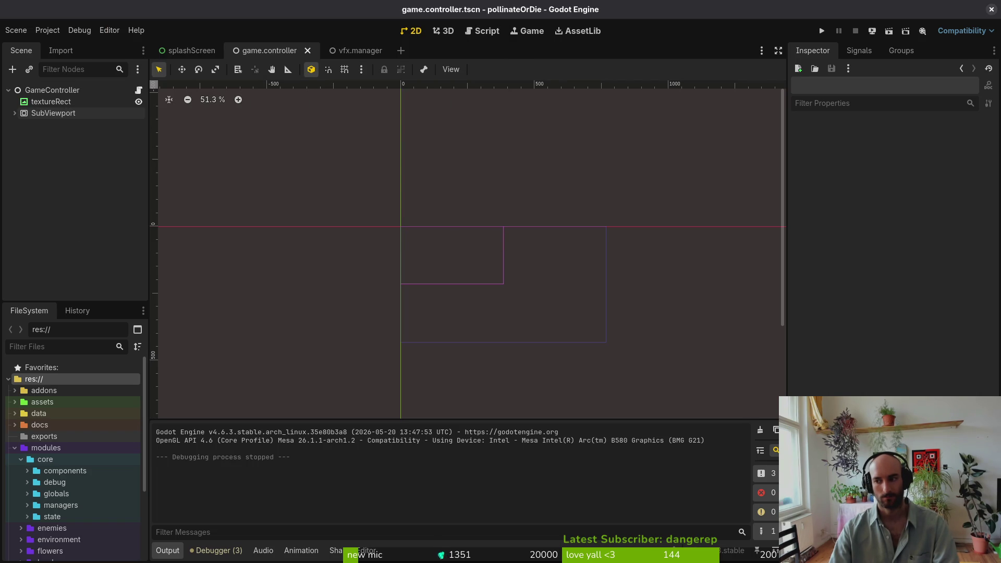
Look over the game controller script's target_width and custom_minimum_size lines
{"action": "key", "text": "super+1"}
{"action": "left_click", "coordinate": [227, 216]}
{"action": "left_click", "coordinate": [120, 386]}
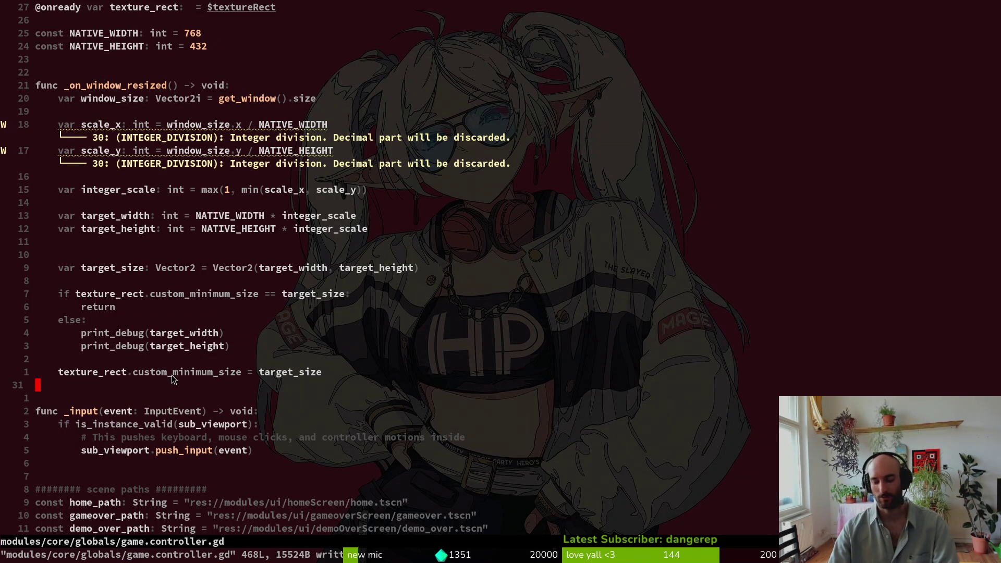
Open pause_overlay.gd with the 'pauseov' file search and move to its set_input_as_handled call
{"action": "key", "text": "space"}
{"action": "key", "text": "f"}
{"action": "key", "text": "f"}
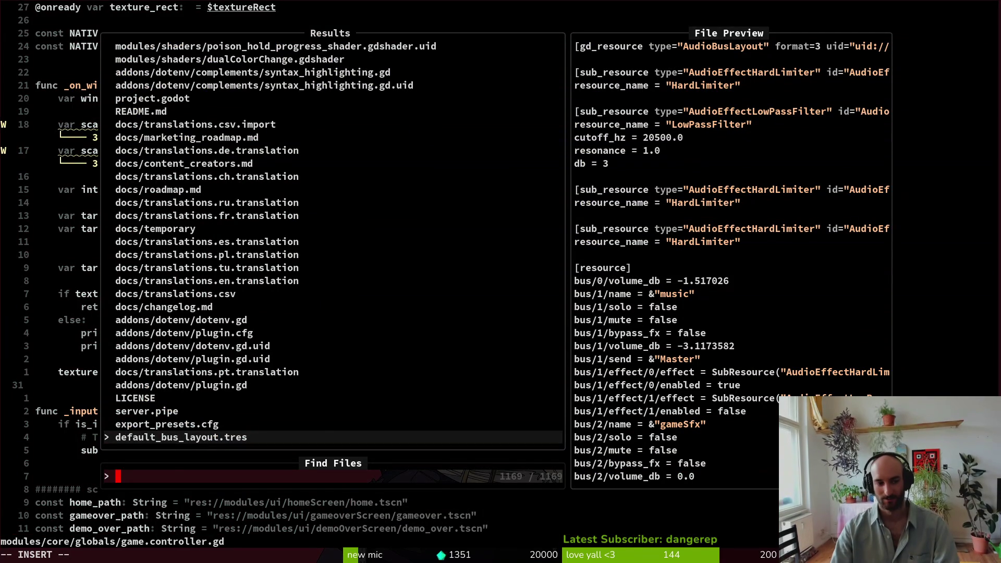
{"action": "type", "text": "pauseove"}
{"action": "key", "text": "Return"}
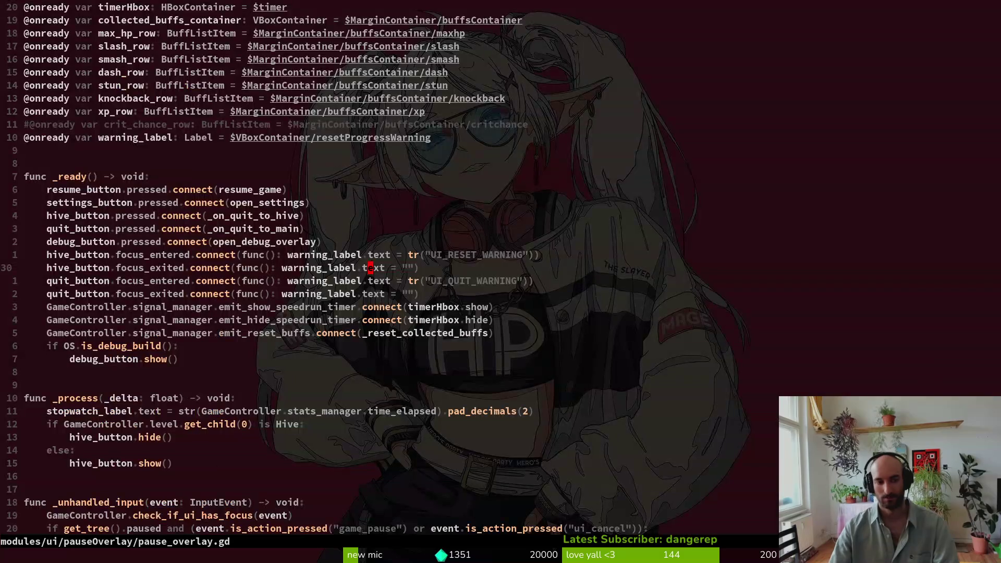
{"action": "scroll", "coordinate": [348, 477], "scroll_direction": "down", "scroll_amount": 3}
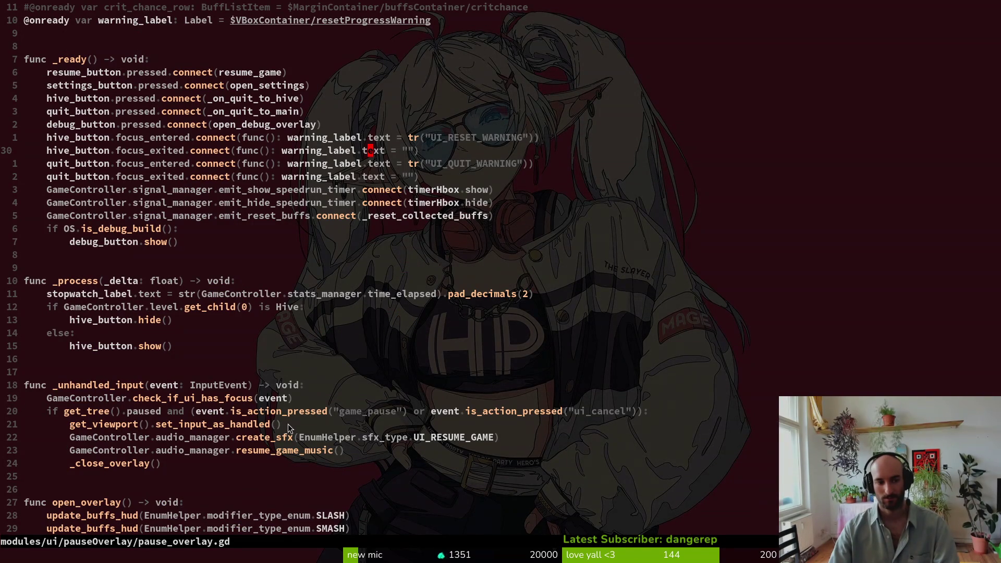
{"action": "left_click", "coordinate": [264, 474]}
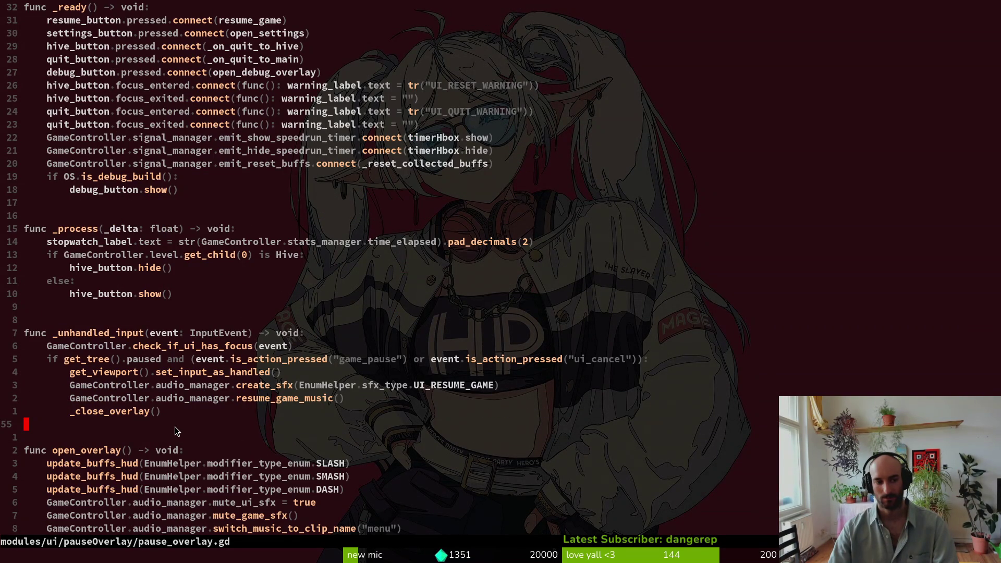
{"action": "left_click", "coordinate": [190, 414]}
{"action": "left_click", "coordinate": [220, 369]}
Start a set_input_as_handled search, preview player.gd's match, then return to the paused check
{"action": "key", "text": "space"}
{"action": "key", "text": "s"}
{"action": "key", "text": "w"}
{"action": "key", "text": "Return"}
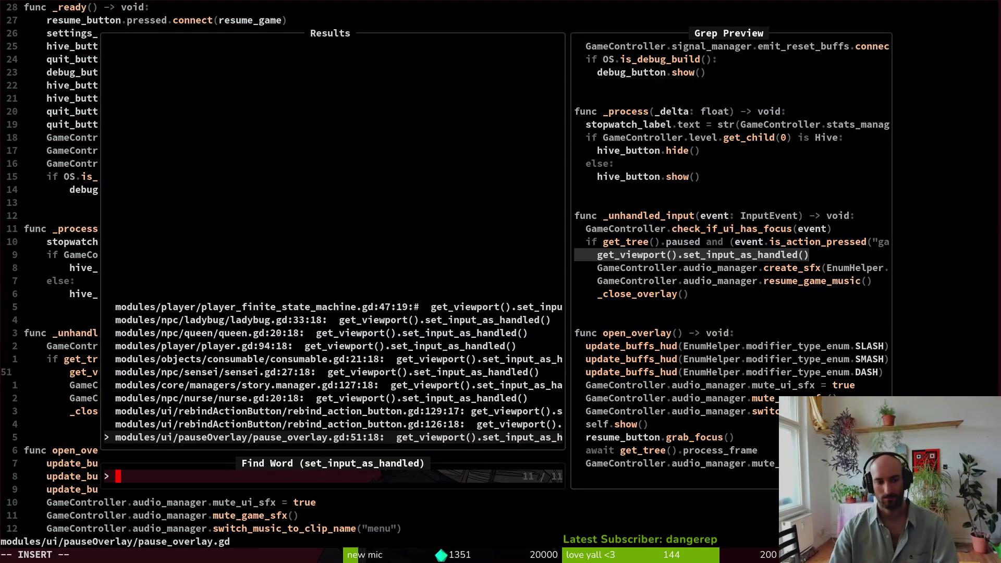
{"action": "key", "text": "Down"}
{"action": "key", "text": "Down"}
{"action": "key", "text": "Down"}
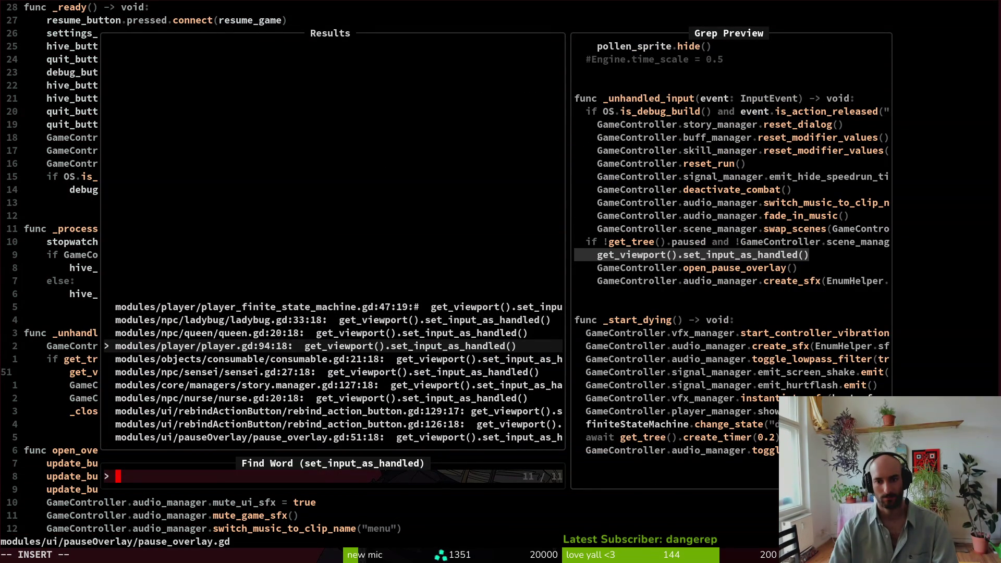
{"action": "key", "text": "Escape"}
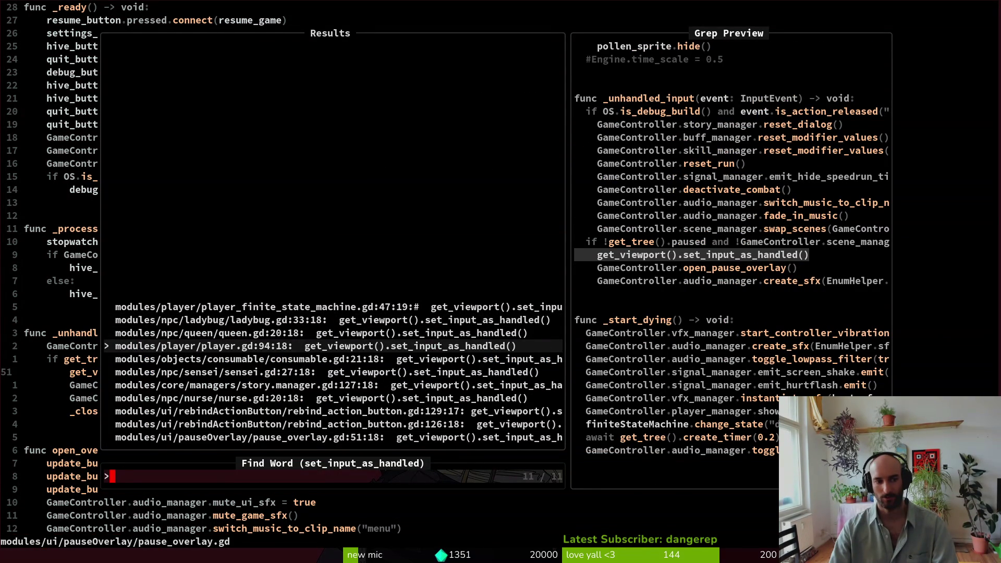
{"action": "key", "text": "Escape"}
{"action": "key", "text": "k"}
{"action": "key", "text": "k"}
{"action": "key", "text": "k"}
{"action": "key", "text": "j"}
{"action": "key", "text": "j"}
{"action": "key", "text": "j"}
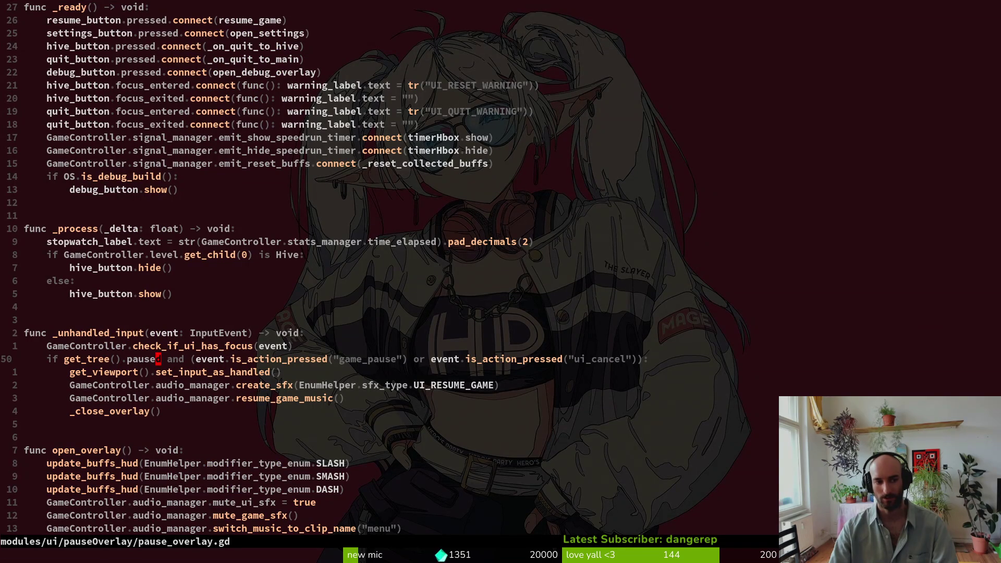
Grep the project for set_input_as_handled, previewing the ladybug.gd, queen.gd, player.gd and player_finite_state_machine.gd matches
{"action": "key", "text": "v"}
{"action": "key", "text": "i"}
{"action": "key", "text": "w"}
{"action": "key", "text": "y"}
{"action": "key", "text": "space"}
{"action": "type", "text": "fgset_input_as_handled"}
{"action": "key", "text": "Return"}
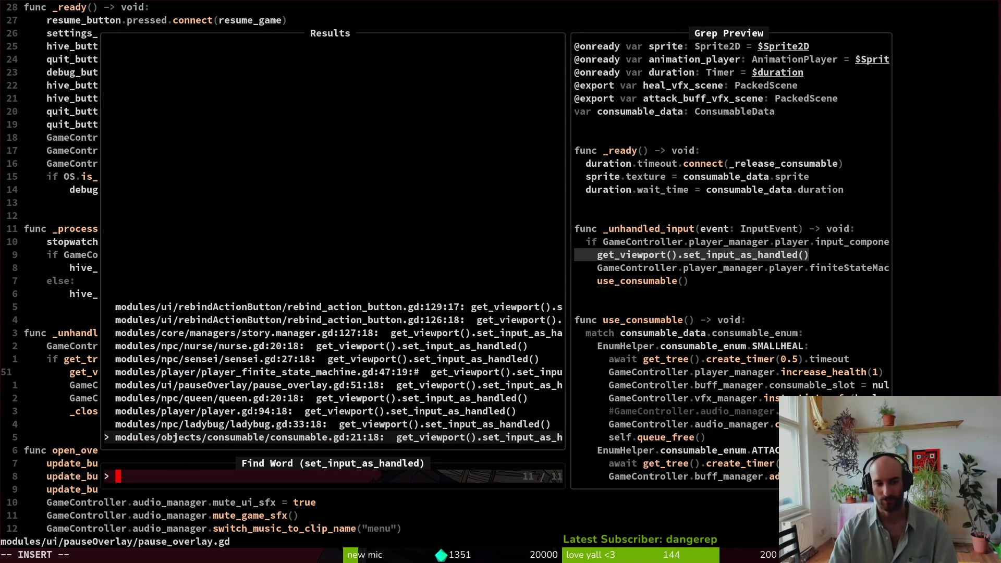
{"action": "key", "text": "ctrl+n"}
{"action": "key", "text": "ctrl+n"}
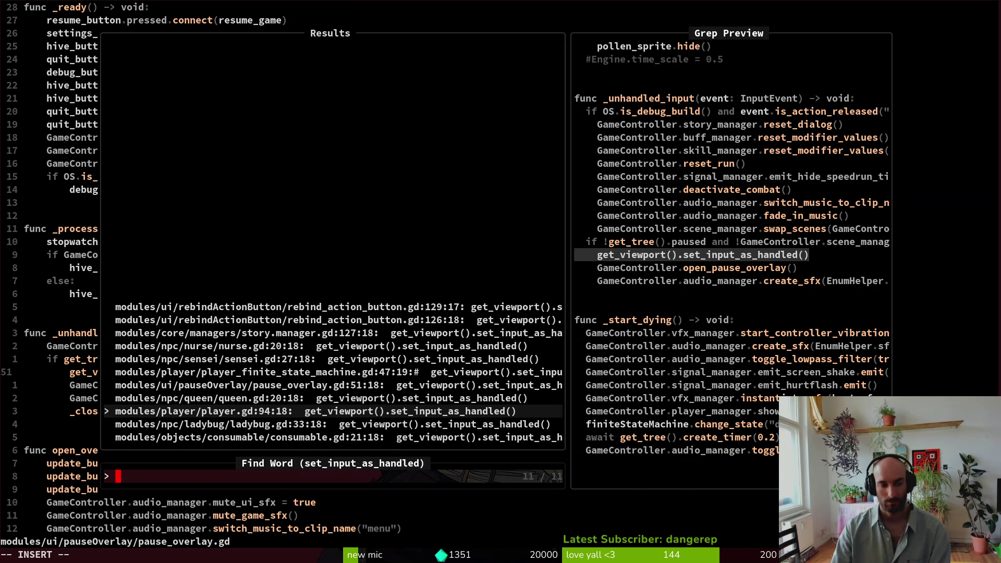
{"action": "key", "text": "ctrl+n"}
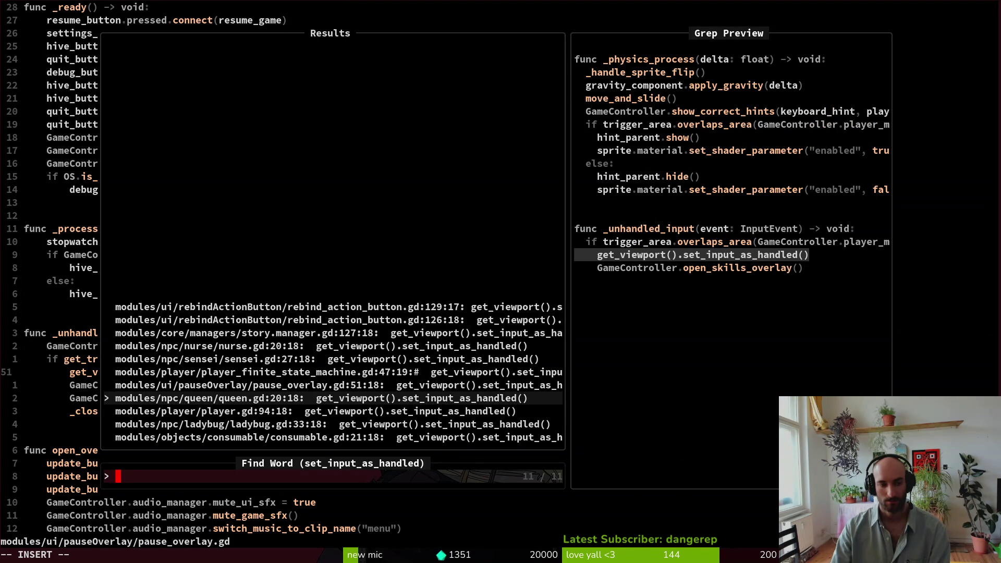
{"action": "key", "text": "ctrl+p"}
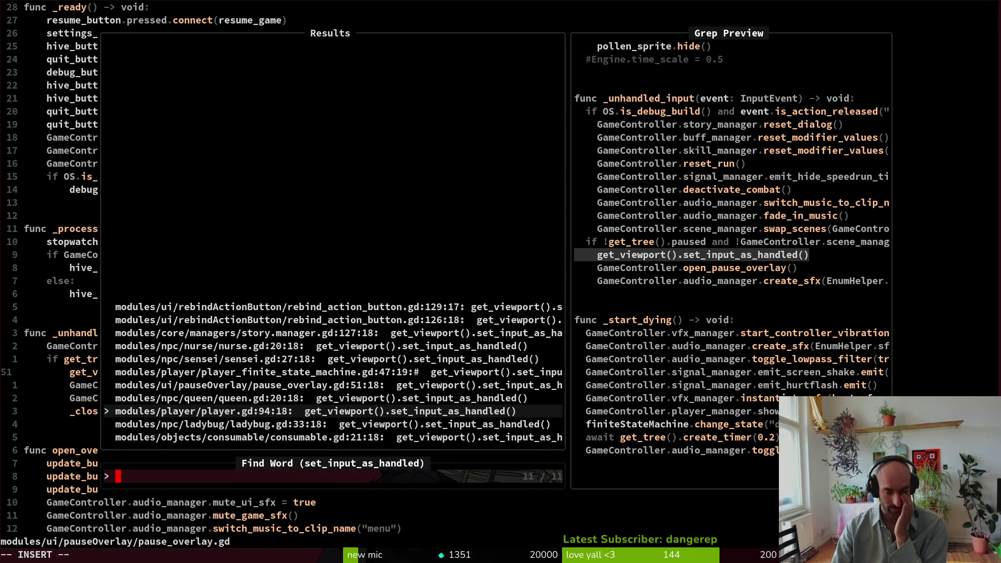
{"action": "key", "text": "ctrl+n"}
{"action": "key", "text": "ctrl+n"}
{"action": "key", "text": "ctrl+n"}
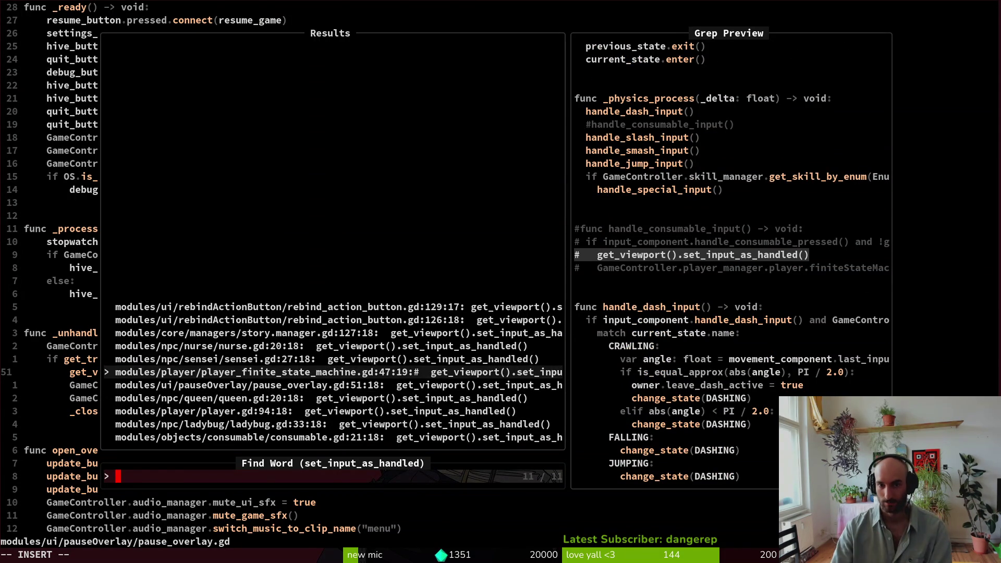
Open player_finite_state_machine.gd at the match and move down to the handle_dash_input definition
{"action": "key", "text": "Return"}
{"action": "key", "text": "k"}
{"action": "key", "text": "k"}
{"action": "key", "text": "k"}
{"action": "key", "text": "k"}
{"action": "key", "text": "k"}
{"action": "key", "text": "k"}
{"action": "key", "text": "j"}
{"action": "key", "text": "j"}
{"action": "key", "text": "j"}
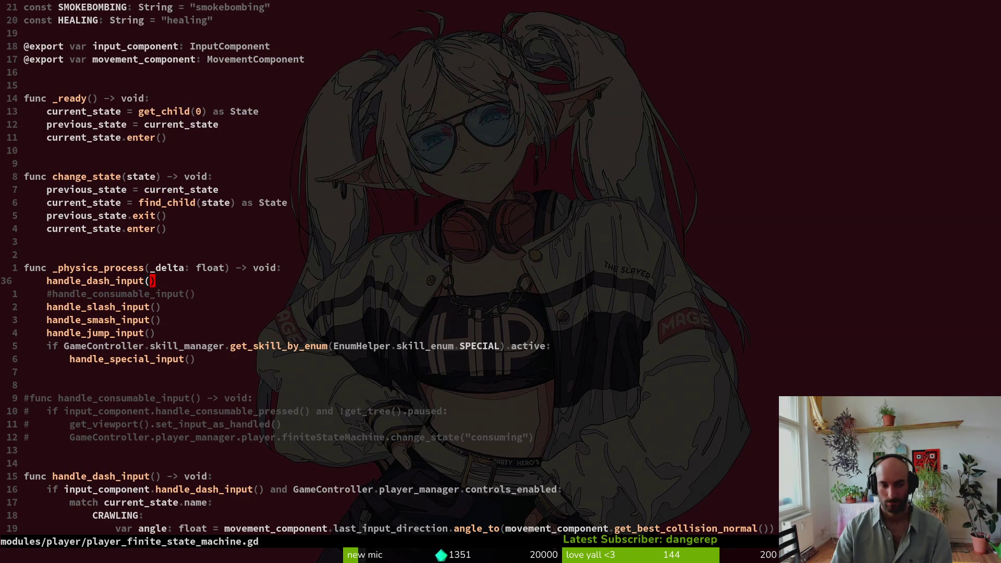
{"action": "key", "text": "j"}
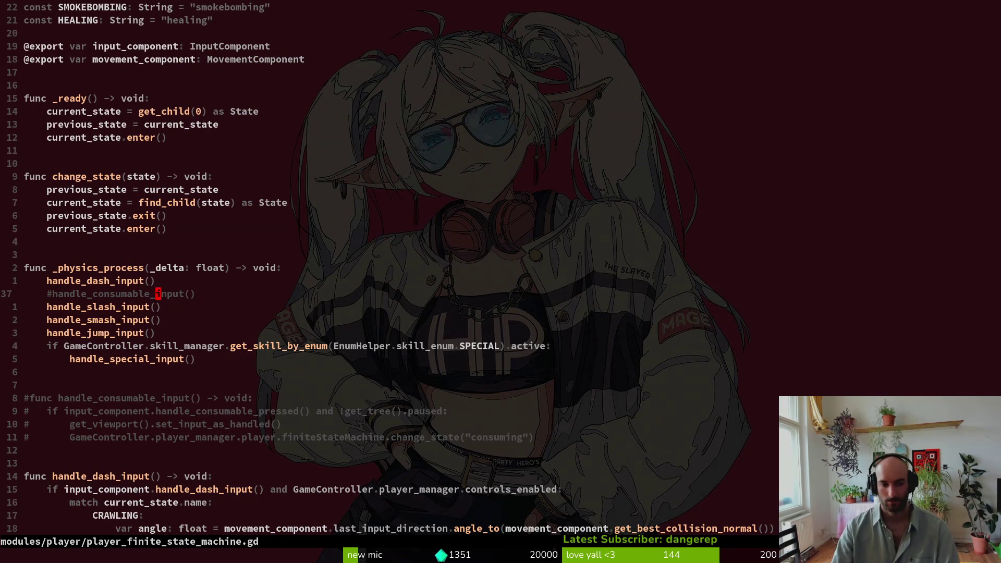
{"action": "key", "text": "j"}
{"action": "key", "text": "j"}
{"action": "key", "text": "j"}
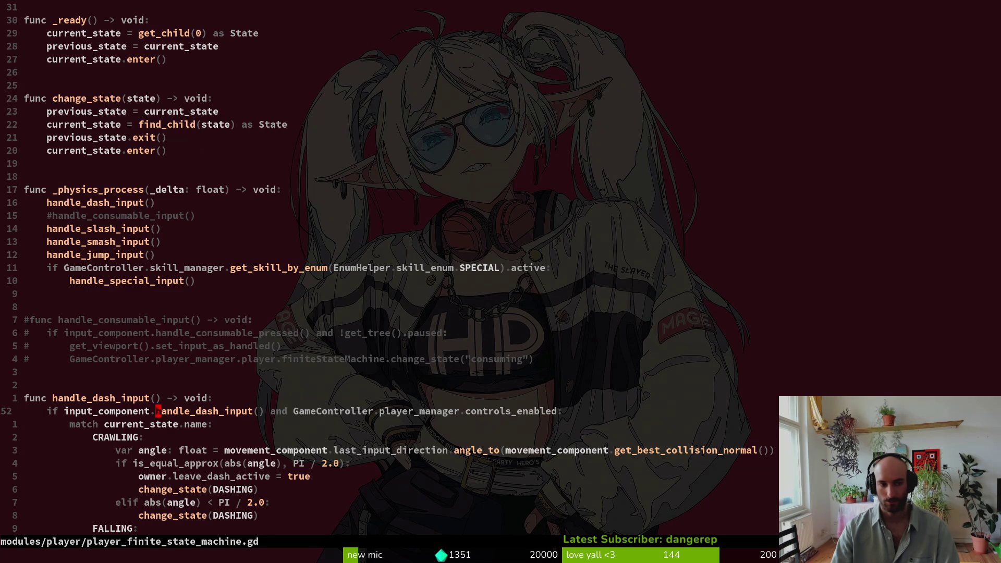
Search all files again for set_input_as_handled, previewing the queen.gd, nurse.gd and story.manager.gd matches
{"action": "key", "text": "ctrl+p"}
{"action": "type", "text": "set_input_as_handled"}
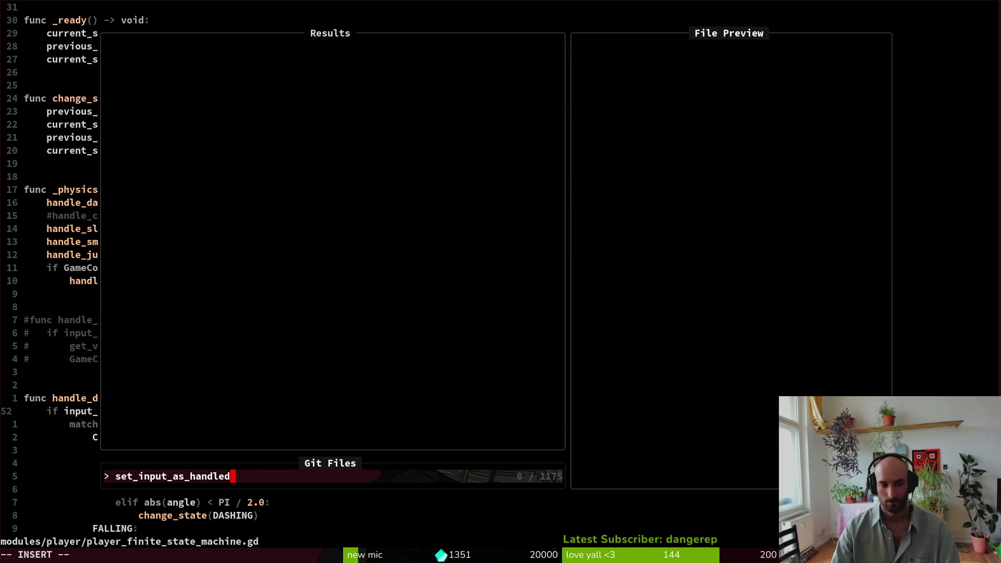
{"action": "key", "text": "Escape"}
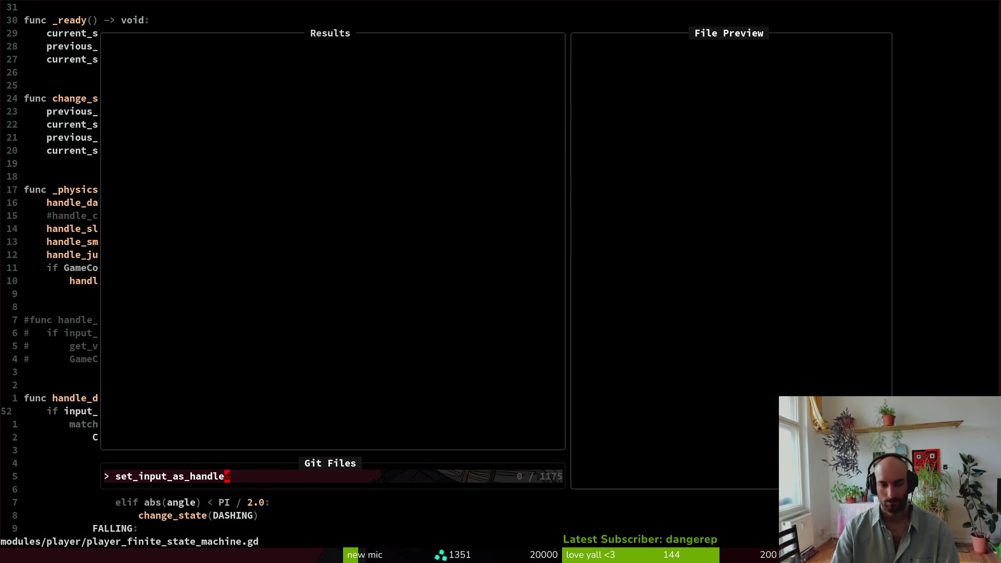
{"action": "key", "text": "space"}
{"action": "key", "text": "f"}
{"action": "key", "text": "w"}
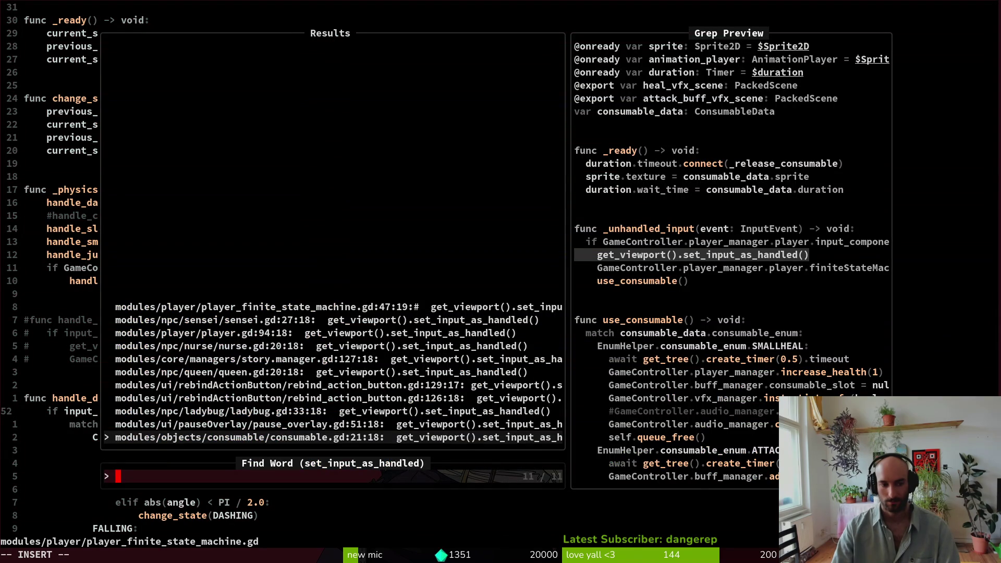
{"action": "key", "text": "Up"}
{"action": "key", "text": "Up"}
{"action": "key", "text": "Up"}
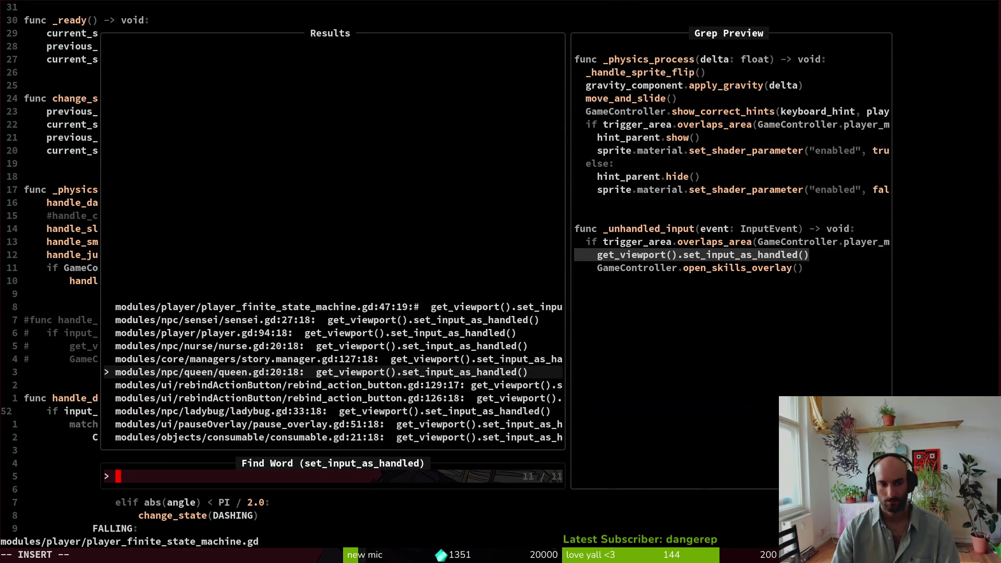
{"action": "key", "text": "Up"}
{"action": "key", "text": "Up"}
{"action": "key", "text": "Down"}
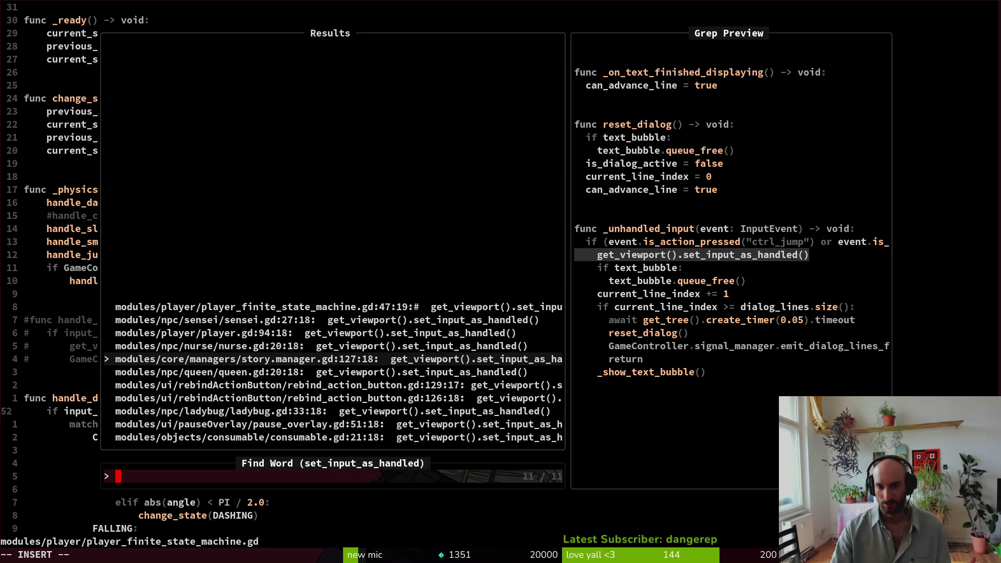
Preview the remaining matches, sensei.gd through consumable.gd, and open pause_overlay.gd at its match
{"action": "key", "text": "Up"}
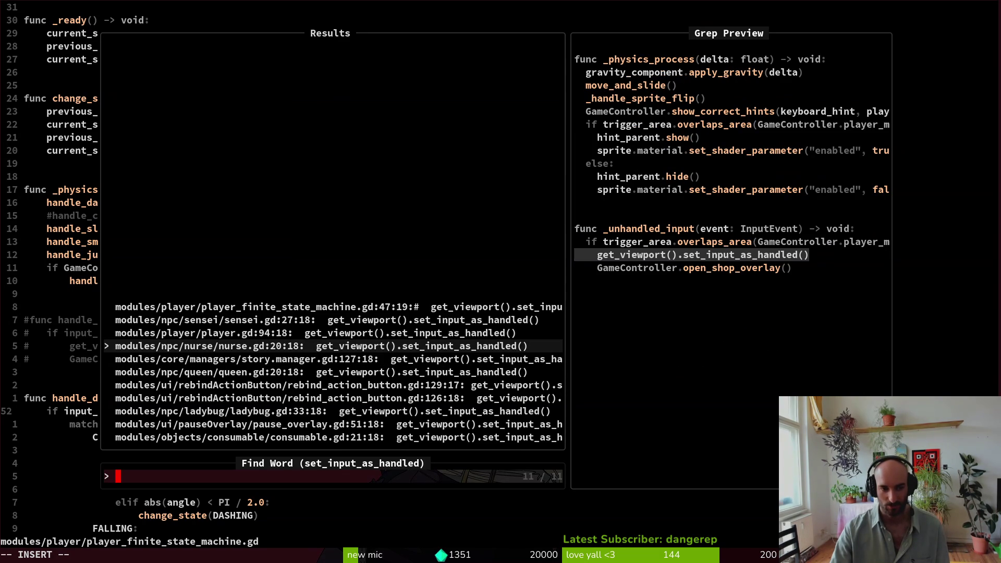
{"action": "key", "text": "Up"}
{"action": "key", "text": "Up"}
{"action": "key", "text": "Up"}
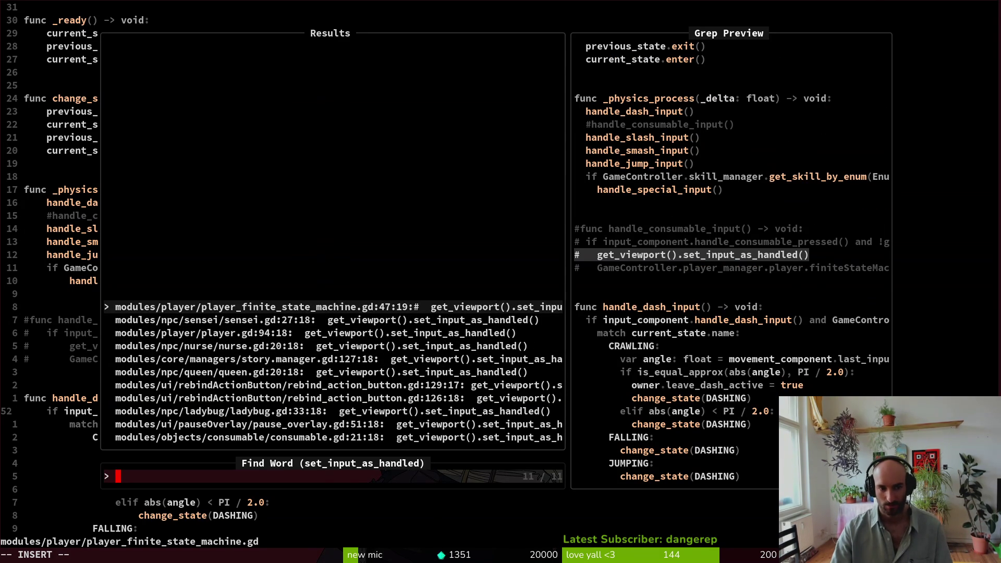
{"action": "key", "text": "Down"}
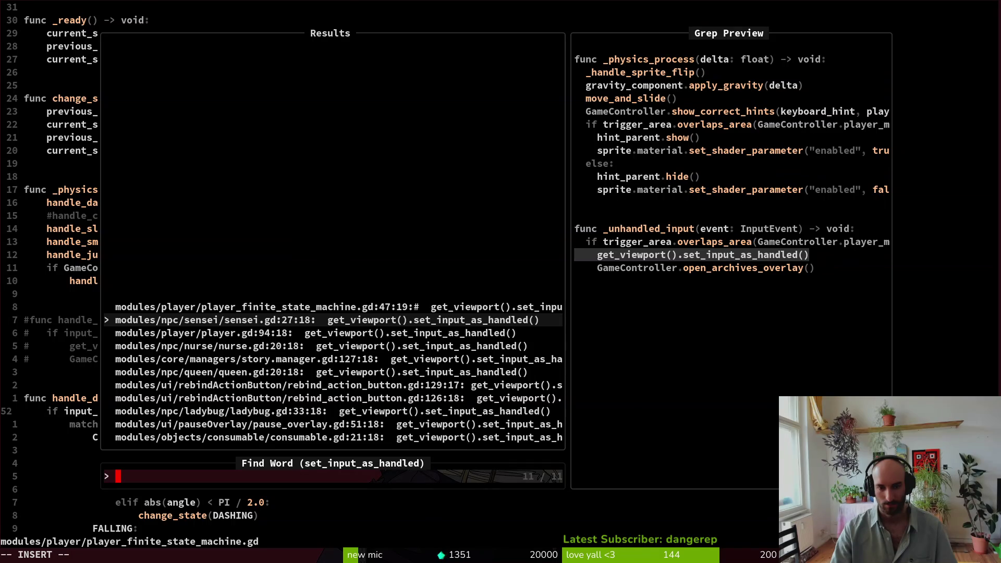
{"action": "key", "text": "Down"}
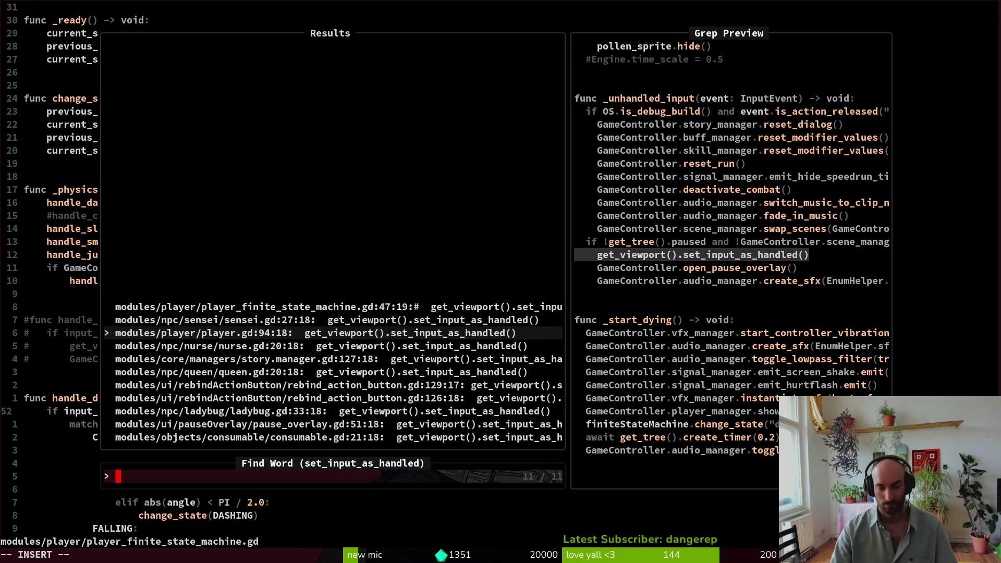
{"action": "key", "text": "Down"}
{"action": "key", "text": "Down"}
{"action": "key", "text": "Down"}
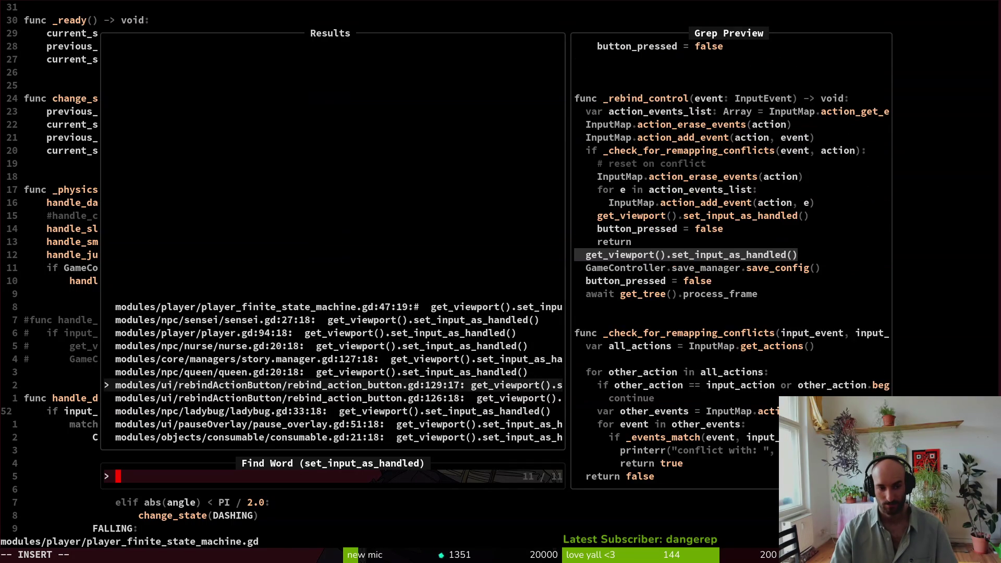
{"action": "key", "text": "Down"}
{"action": "key", "text": "Down"}
{"action": "key", "text": "Up"}
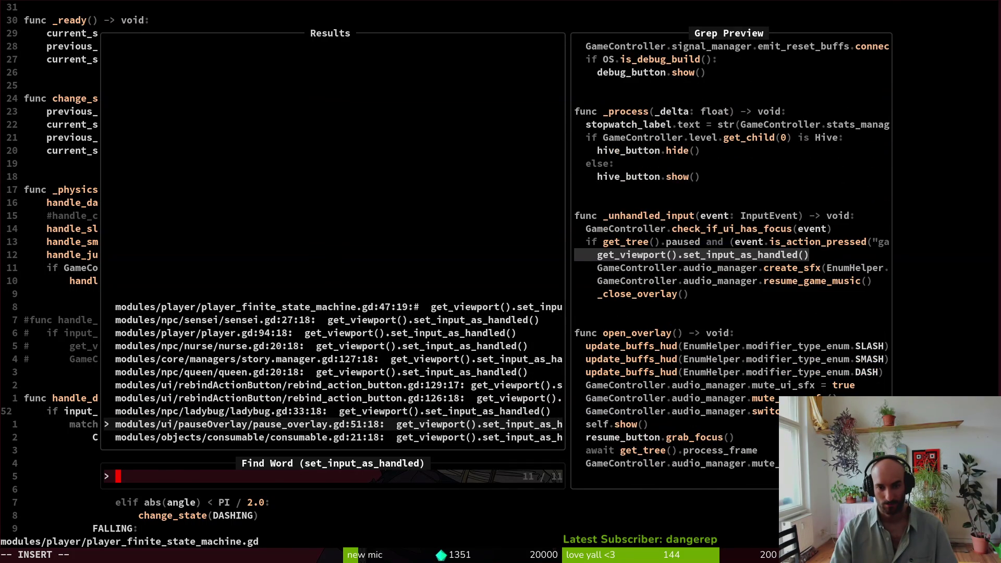
{"action": "key", "text": "Return"}
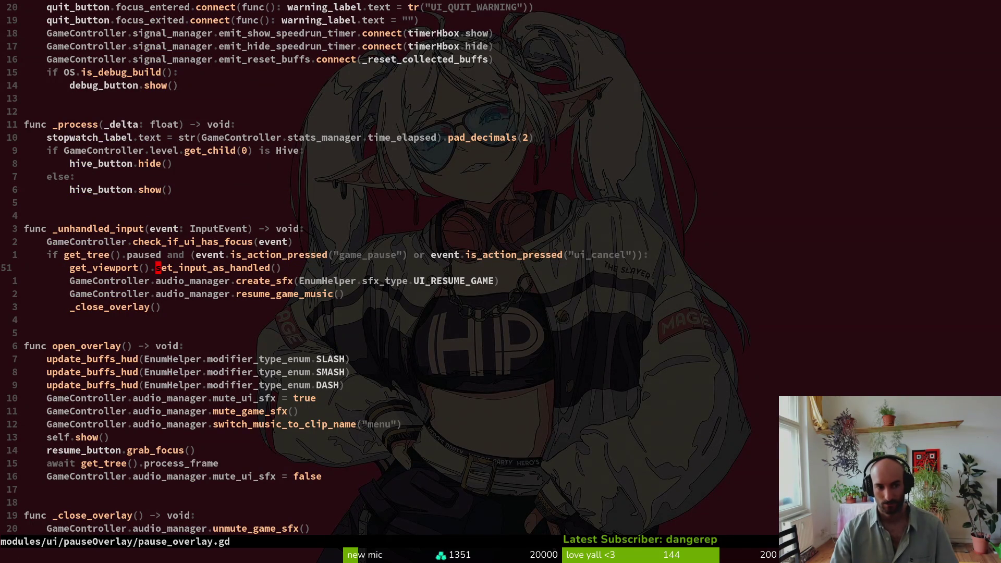
Save pause_overlay.gd and quit Neovim with :wq, returning to Godot
{"action": "type", "text": ":wq"}
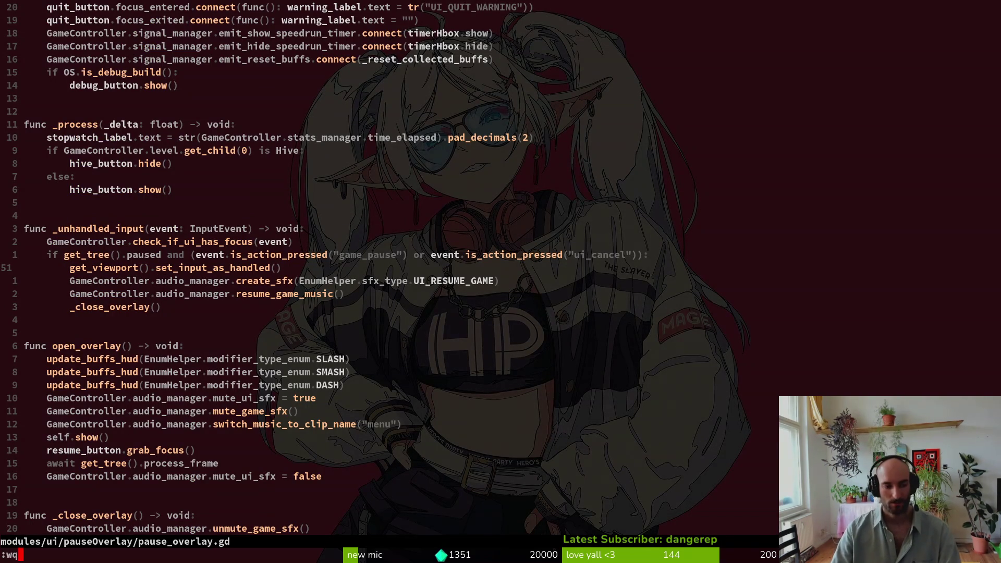
{"action": "key", "text": "Return"}
{"action": "key", "text": "alt+Tab"}
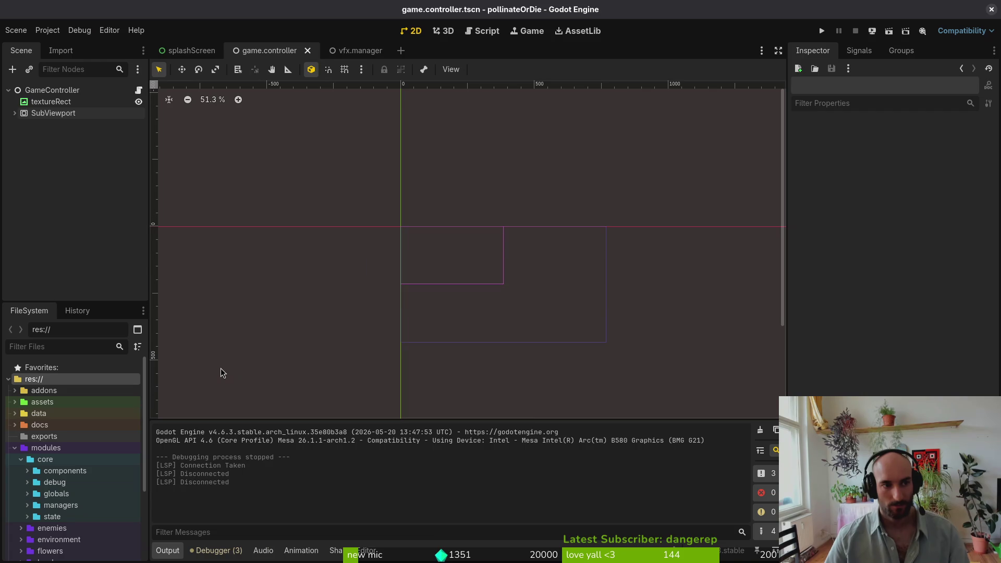
Review the Project Settings Input Map actions such as game_pause, then close the dialog
{"action": "left_click", "coordinate": [48, 30]}
{"action": "left_click", "coordinate": [61, 43]}
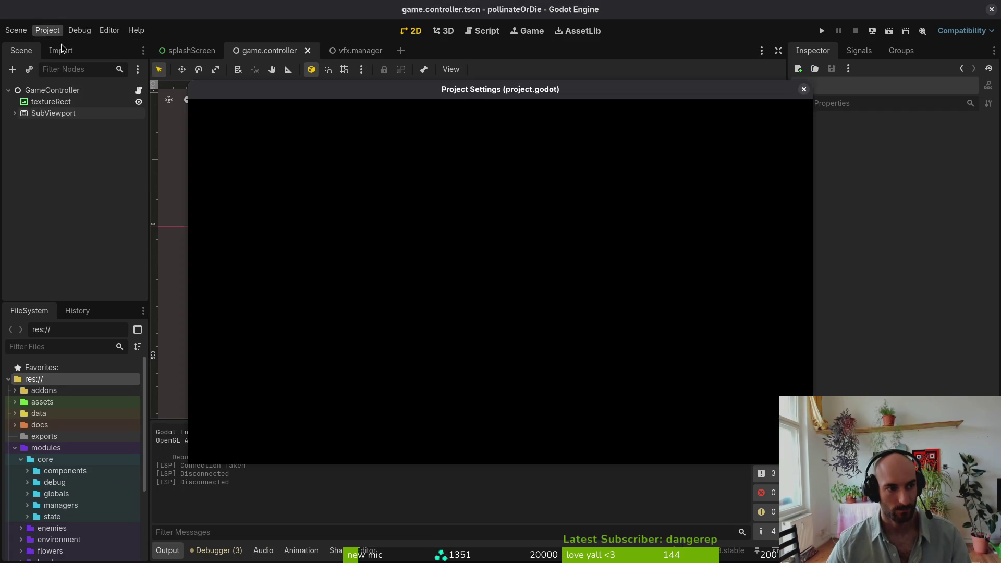
{"action": "left_click", "coordinate": [267, 116]}
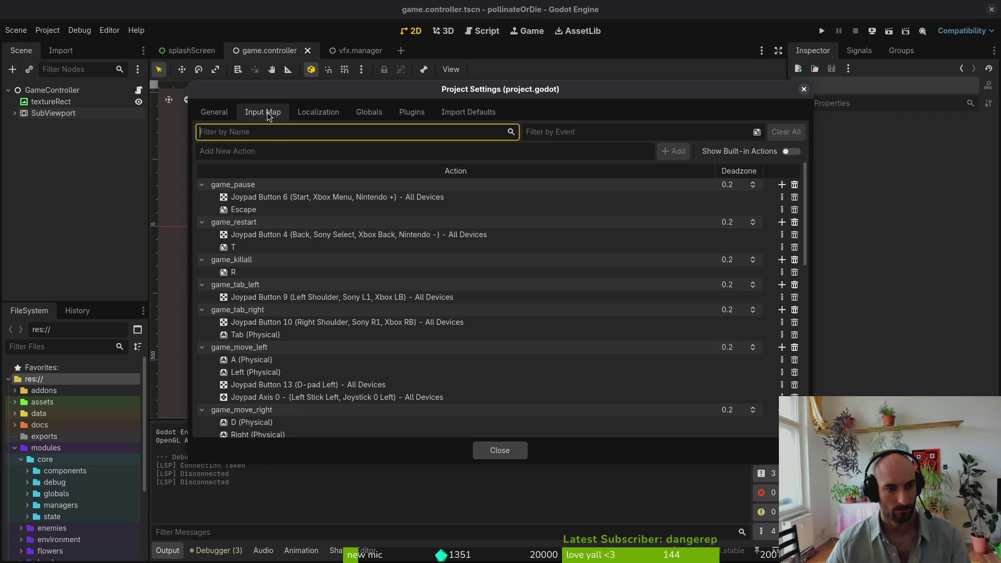
{"action": "scroll", "coordinate": [459, 371], "scroll_direction": "down", "scroll_amount": 5}
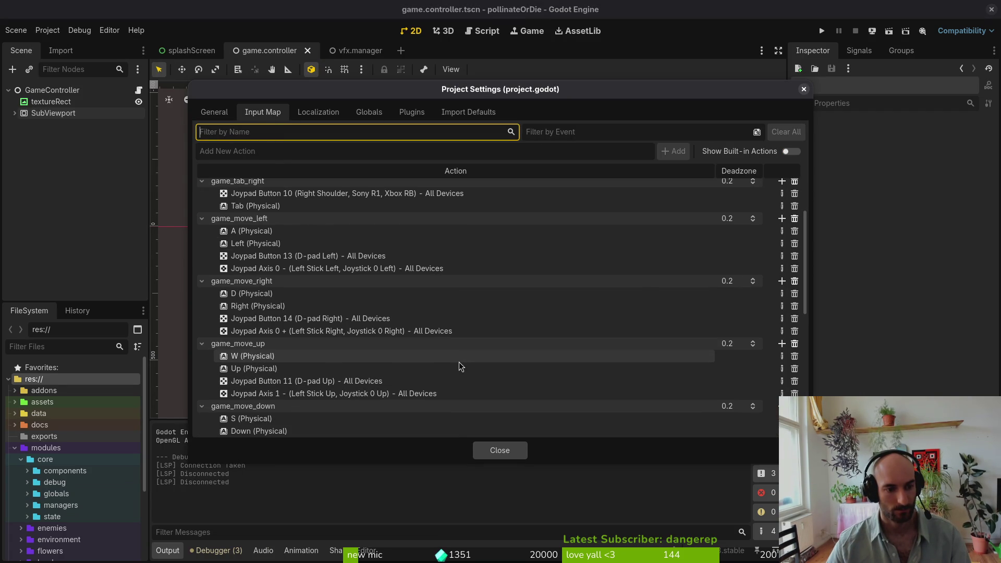
{"action": "left_click", "coordinate": [486, 451]}
{"action": "key", "text": "alt+Tab"}
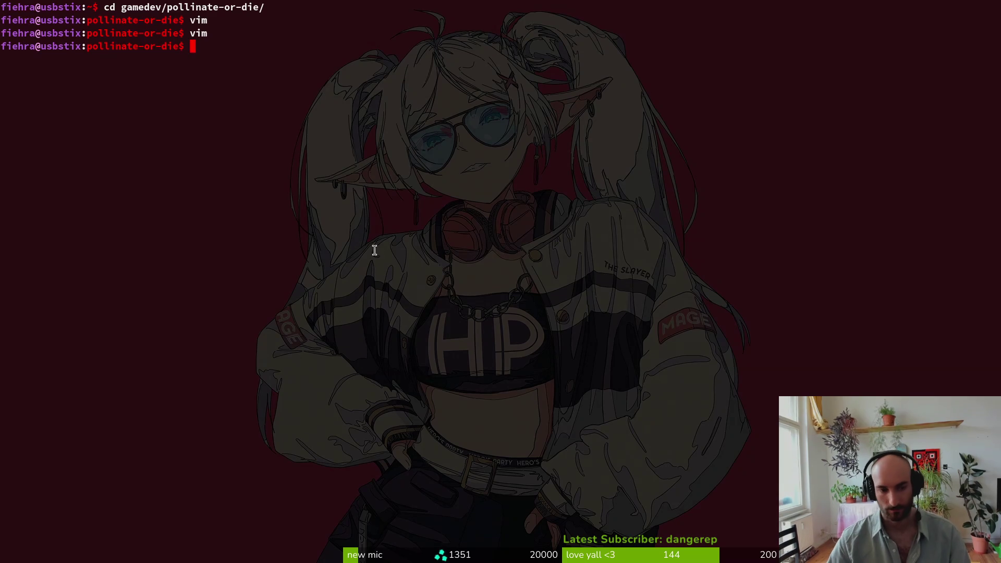
Launch vim, open pause_overlay.gd at its _unhandled_input handler, then run the game from Godot
{"action": "type", "text": "vim"}
{"action": "key", "text": "Return"}
{"action": "key", "text": "space"}
{"action": "key", "text": "f"}
{"action": "key", "text": "f"}
{"action": "type", "text": "pauo"}
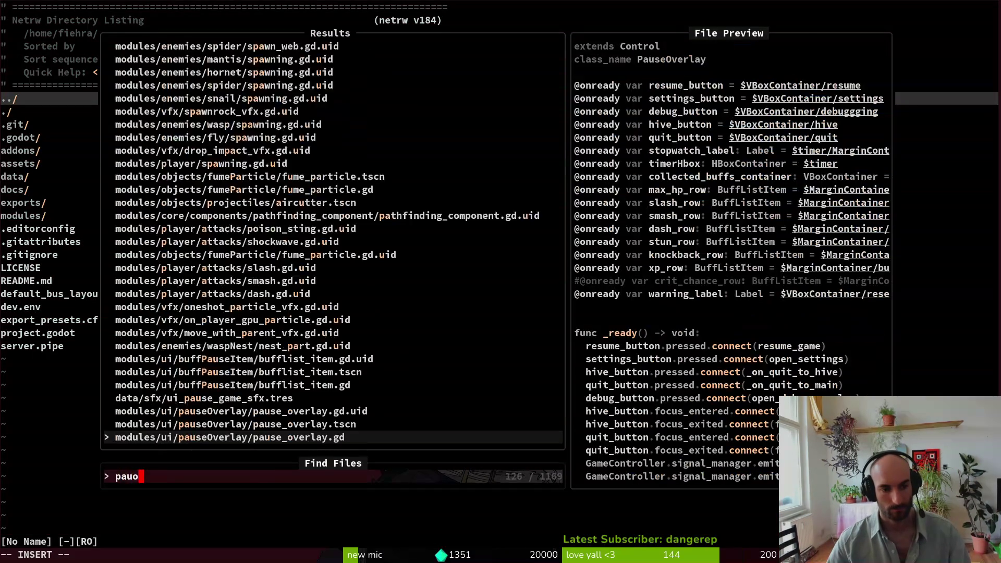
{"action": "key", "text": "Return"}
{"action": "scroll", "coordinate": [351, 282], "scroll_direction": "down", "scroll_amount": 7}
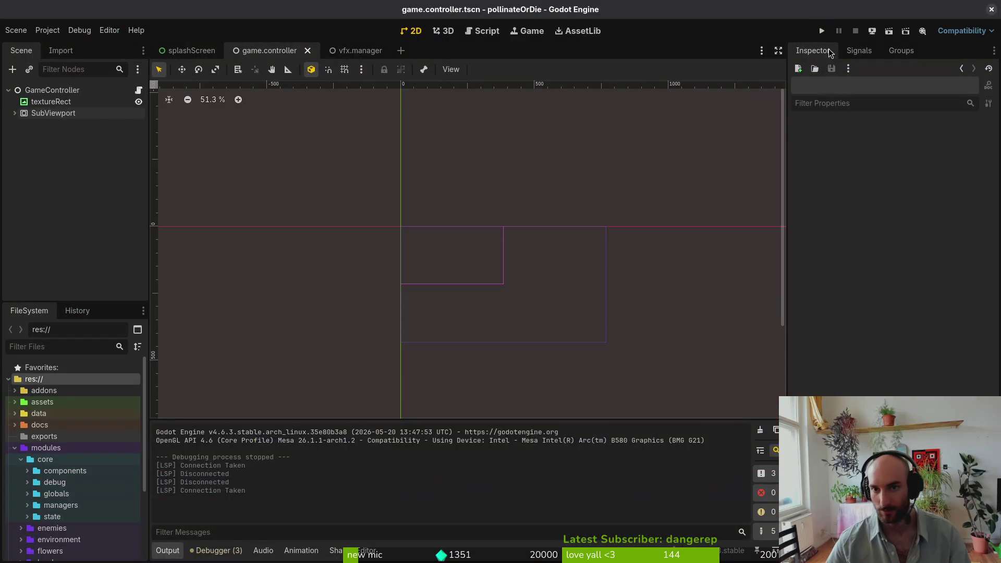
{"action": "left_click", "coordinate": [827, 32]}
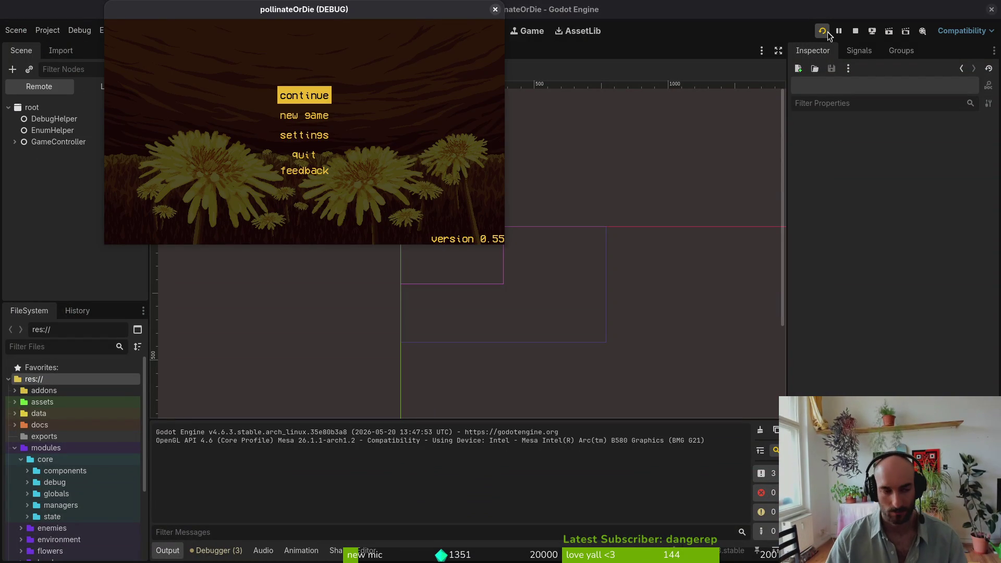
Start a level from the main menu, pause it with Escape, and stop the game
{"action": "key", "text": "Return"}
{"action": "key", "text": "Escape"}
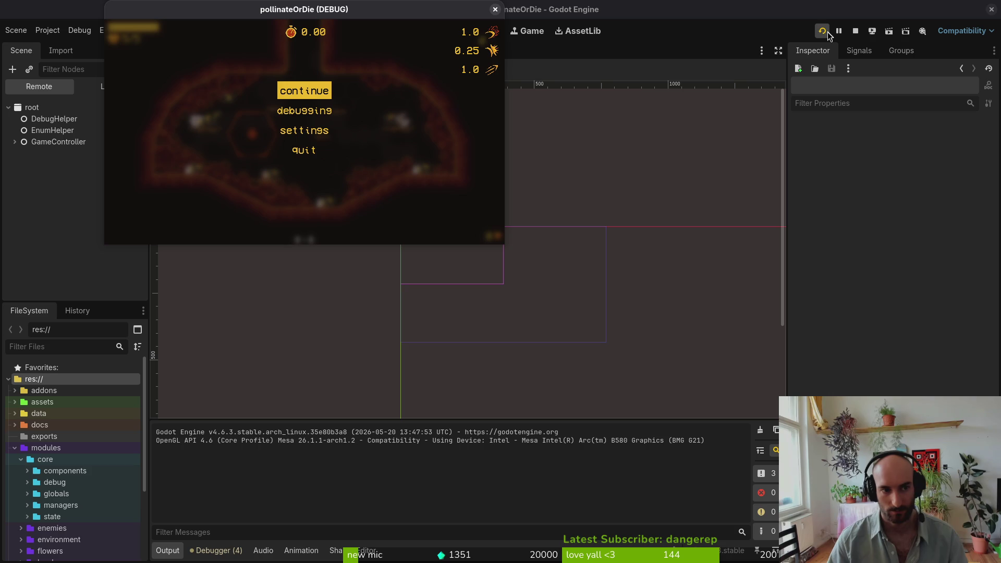
{"action": "left_click", "coordinate": [495, 9]}
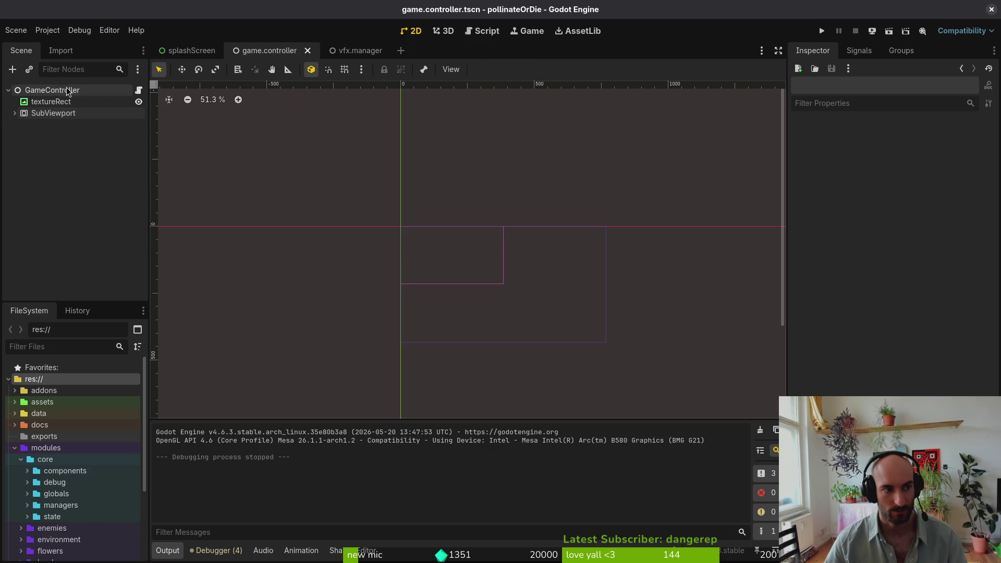
Expand SubViewport and its popups node in the Scene tree, then collapse popups again
{"action": "left_click", "coordinate": [14, 113]}
{"action": "left_click", "coordinate": [20, 136]}
{"action": "left_click", "coordinate": [20, 137]}
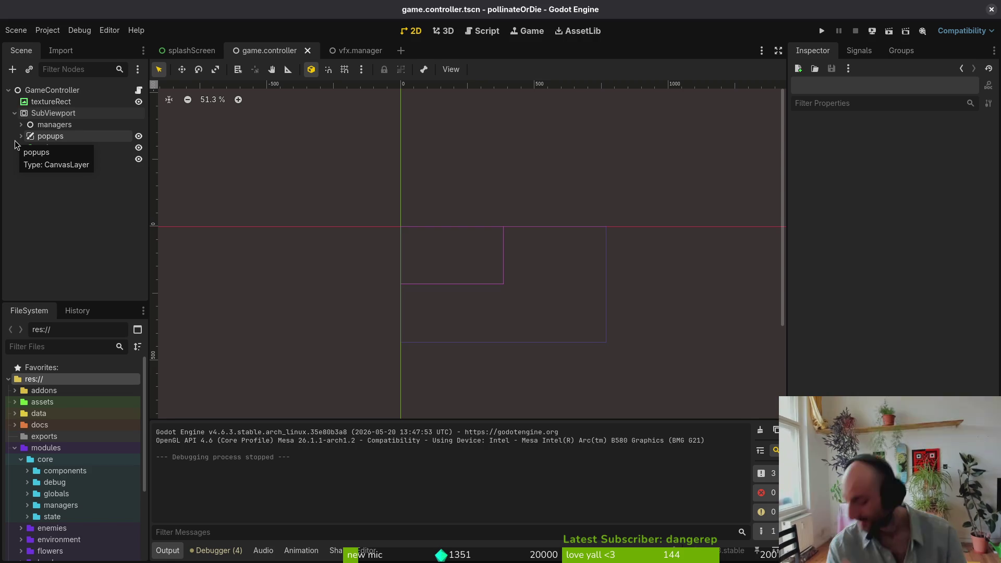
{"action": "key", "text": "alt+Tab"}
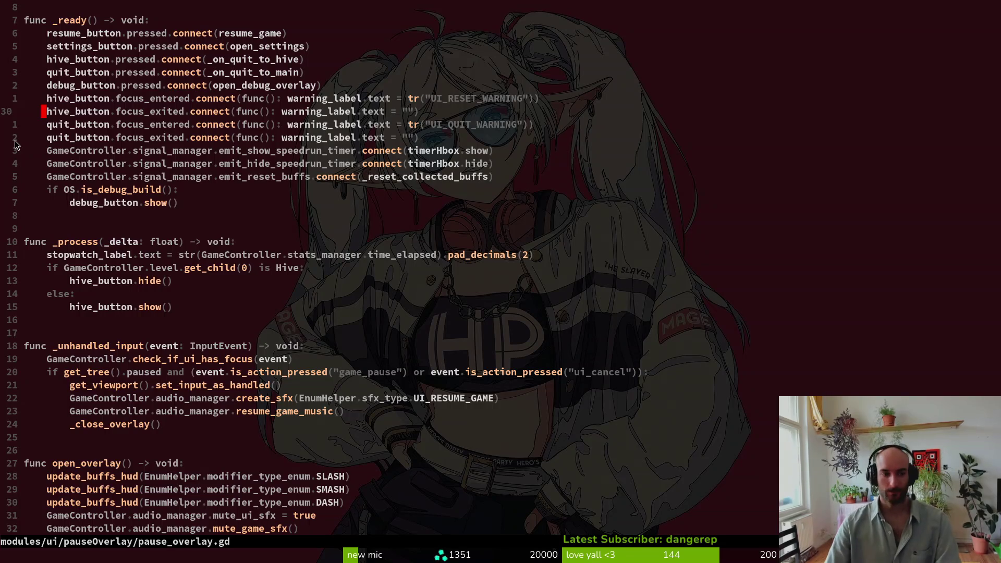
Review pause_overlay.gd's _ready and pause check, then save it with :w
{"action": "key", "text": "ctrl+u"}
{"action": "key", "text": "ctrl+d"}
{"action": "key", "text": "ctrl+d"}
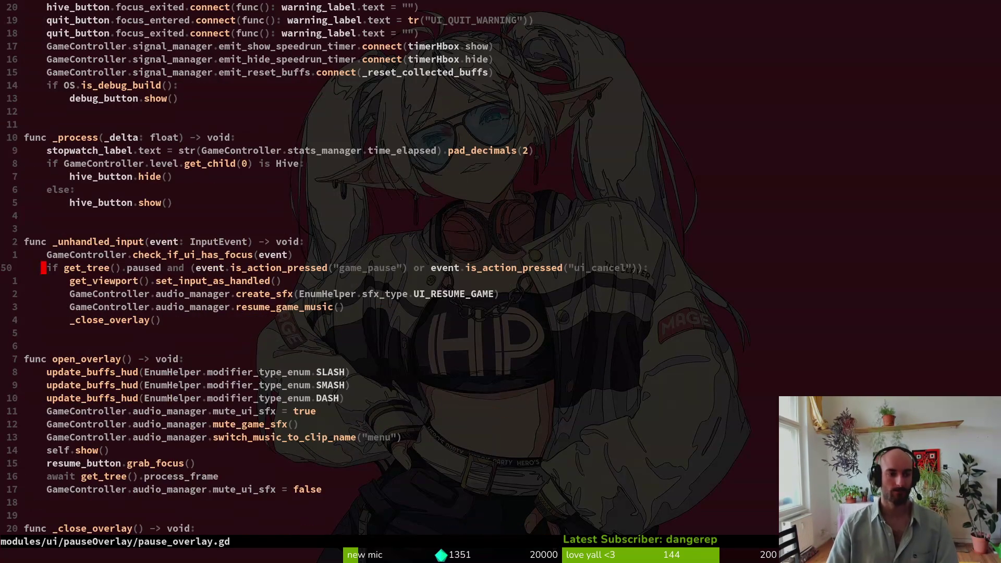
{"action": "key", "text": "space"}
{"action": "key", "text": "f"}
{"action": "key", "text": "f"}
{"action": "key", "text": "Escape"}
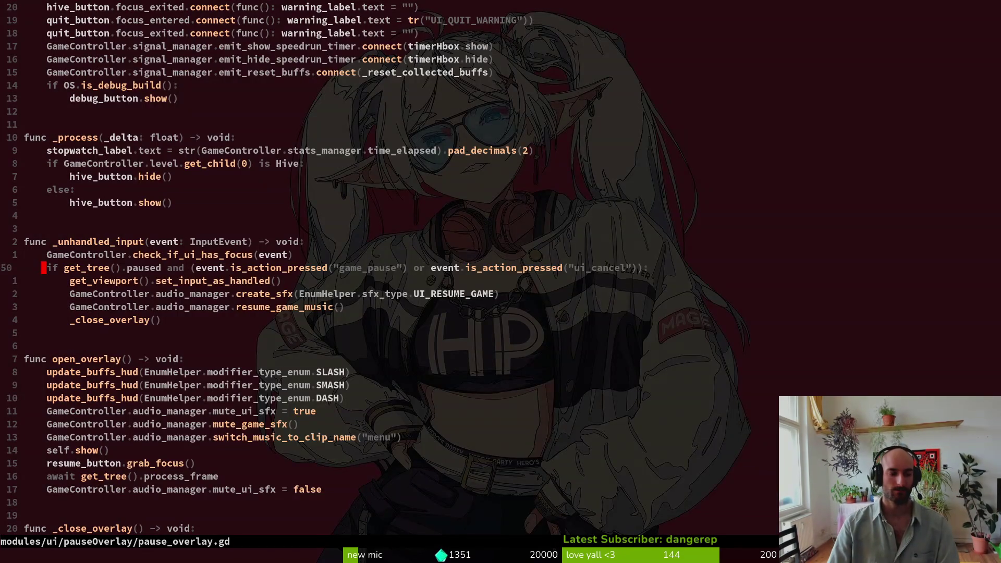
{"action": "key", "text": "space"}
{"action": "key", "text": "f"}
{"action": "key", "text": "f"}
{"action": "key", "text": "Escape"}
{"action": "type", "text": ":w"}
{"action": "key", "text": "Return"}
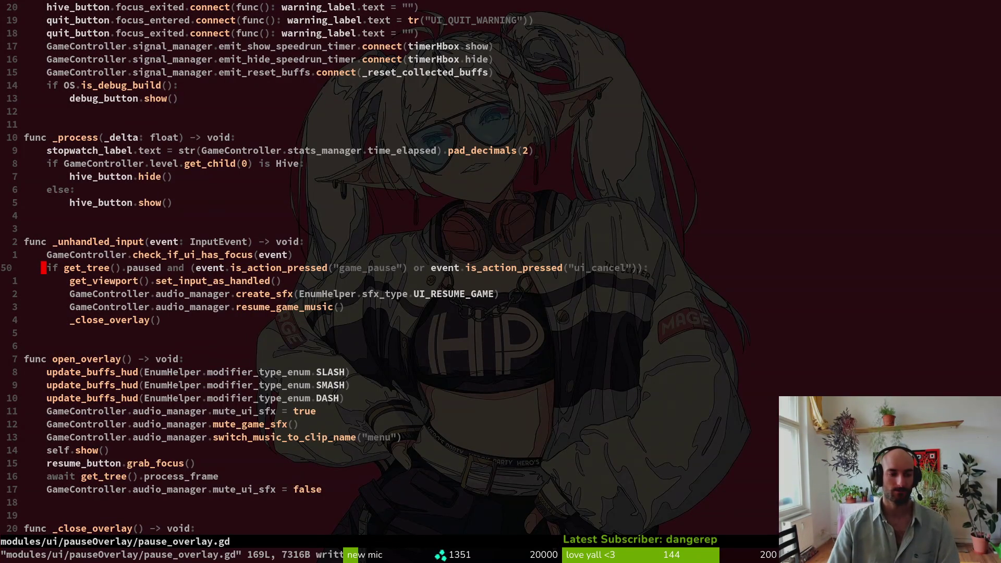
Open game.controller.gd and look over its _input check and texture_rect declaration
{"action": "key", "text": "space"}
{"action": "key", "text": "f"}
{"action": "key", "text": "f"}
{"action": "type", "text": "gamecon"}
{"action": "key", "text": "Return"}
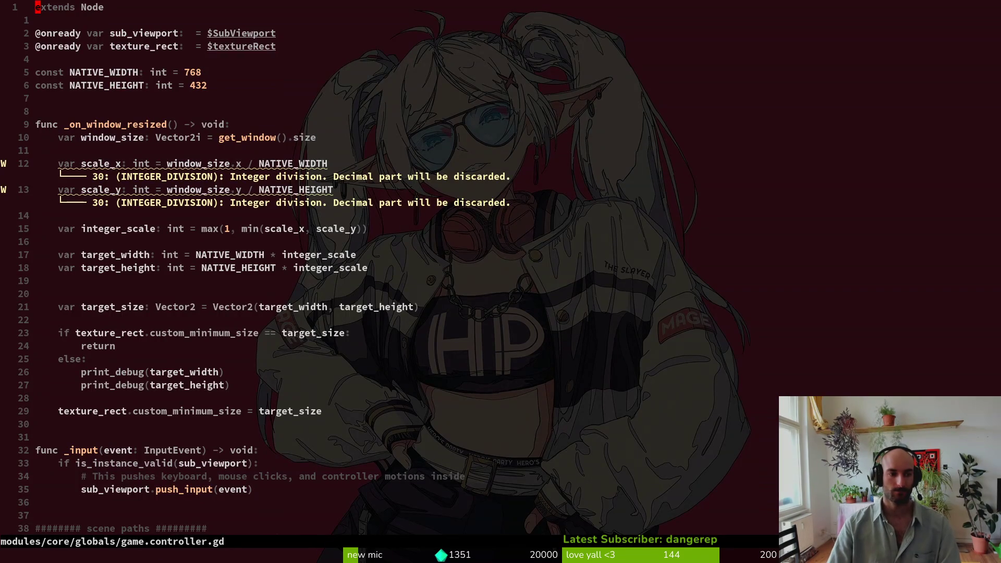
{"action": "key", "text": "j"}
{"action": "key", "text": "j"}
{"action": "key", "text": "j"}
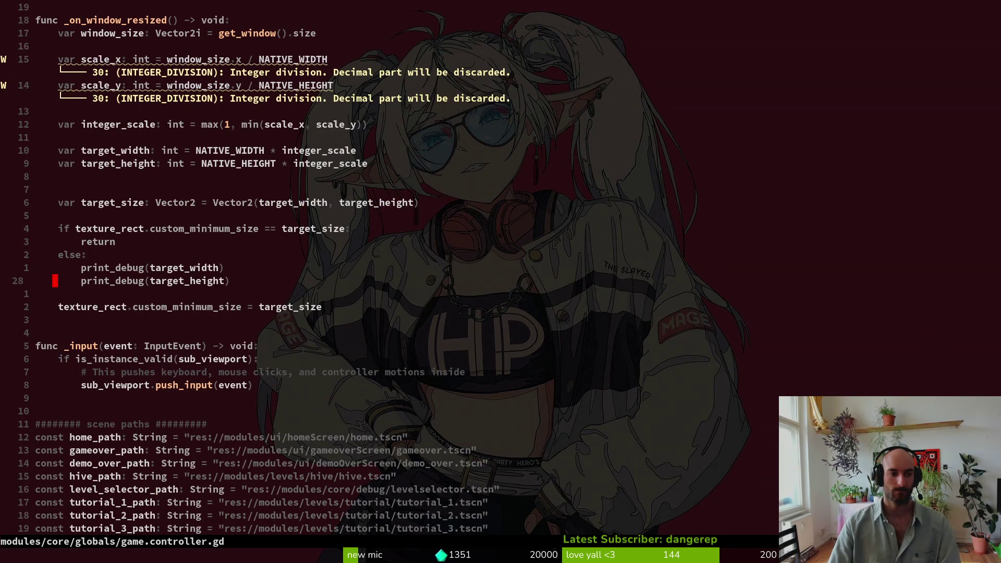
{"action": "key", "text": "w"}
{"action": "key", "text": "w"}
{"action": "key", "text": "w"}
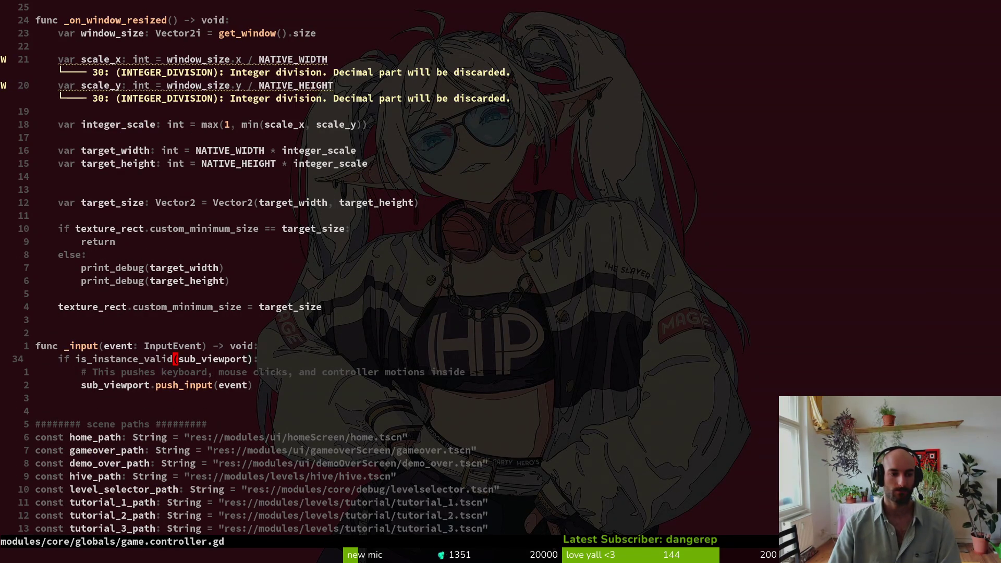
{"action": "key", "text": "g"}
{"action": "key", "text": "g"}
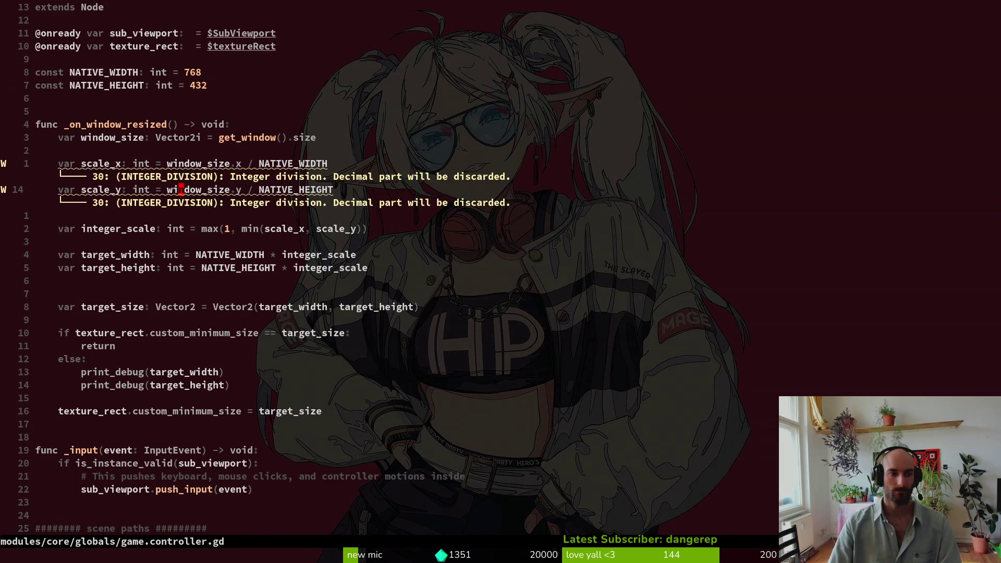
{"action": "key", "text": "j"}
{"action": "key", "text": "j"}
{"action": "key", "text": "j"}
Inspect the _input function's sub_viewport.push_input(event) forwarding line, comparing it with the Godot scene
{"action": "key", "text": "alt+Tab"}
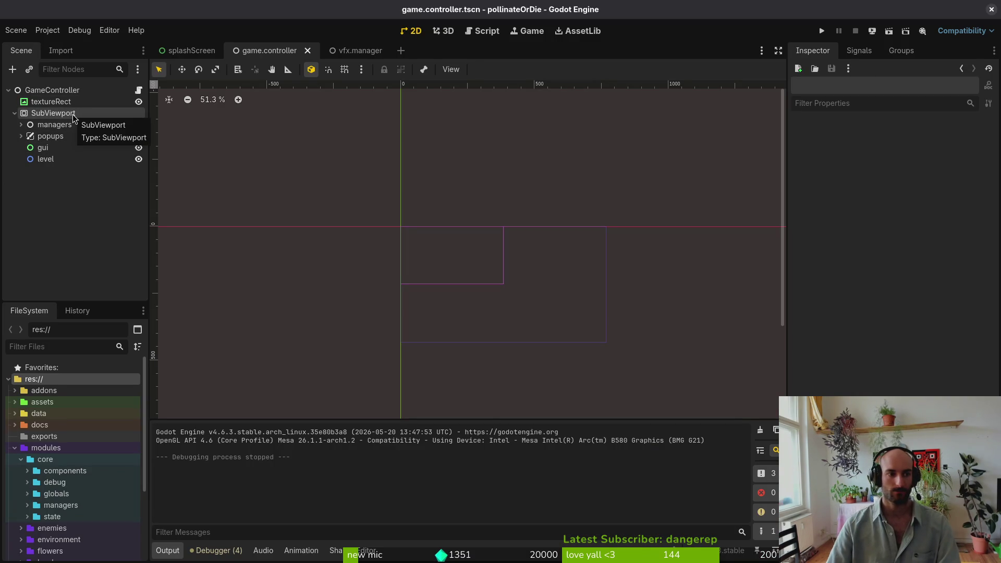
{"action": "key", "text": "alt+Tab"}
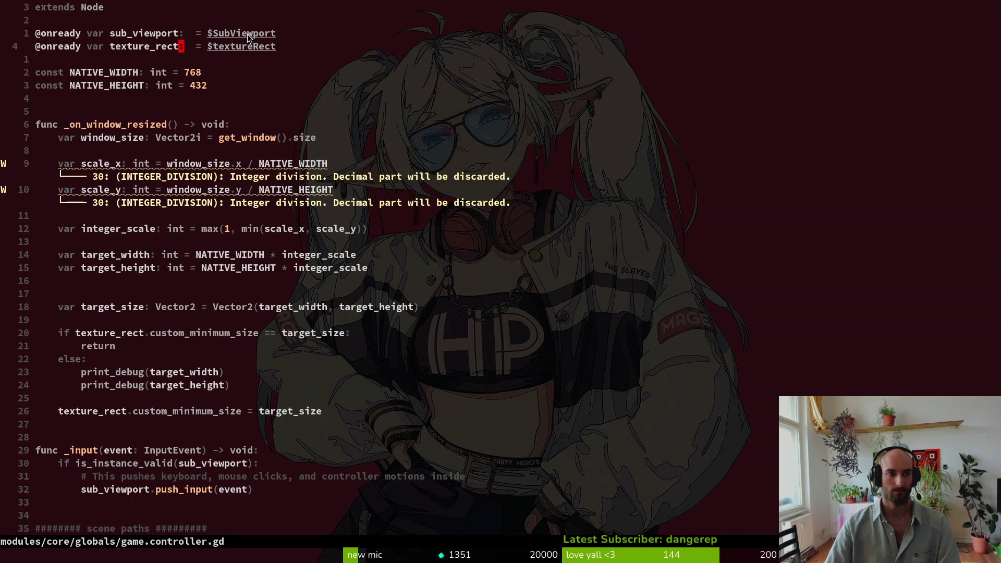
{"action": "key", "text": "alt+Tab"}
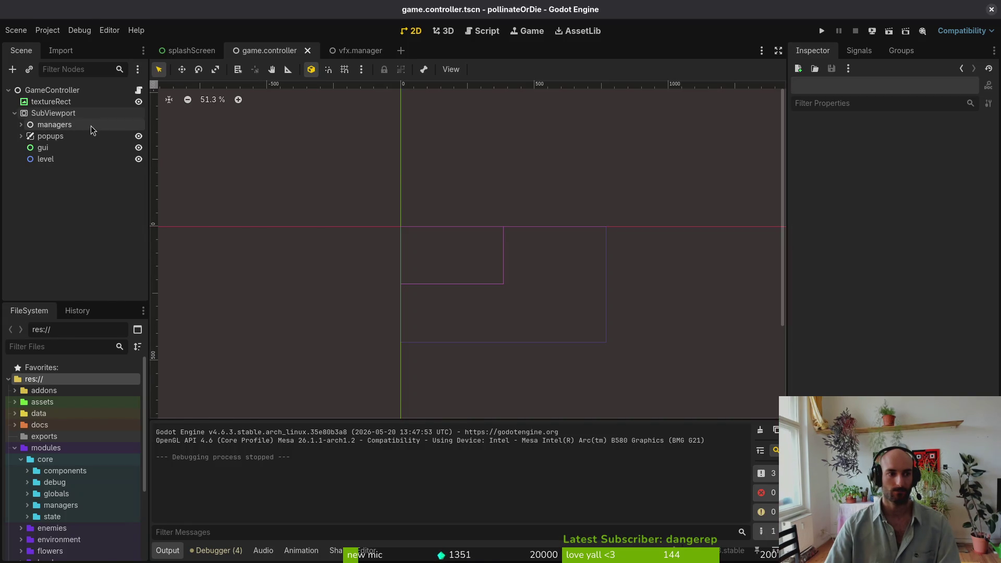
{"action": "key", "text": "alt+Tab"}
{"action": "scroll", "coordinate": [282, 437], "scroll_direction": "down", "scroll_amount": 4}
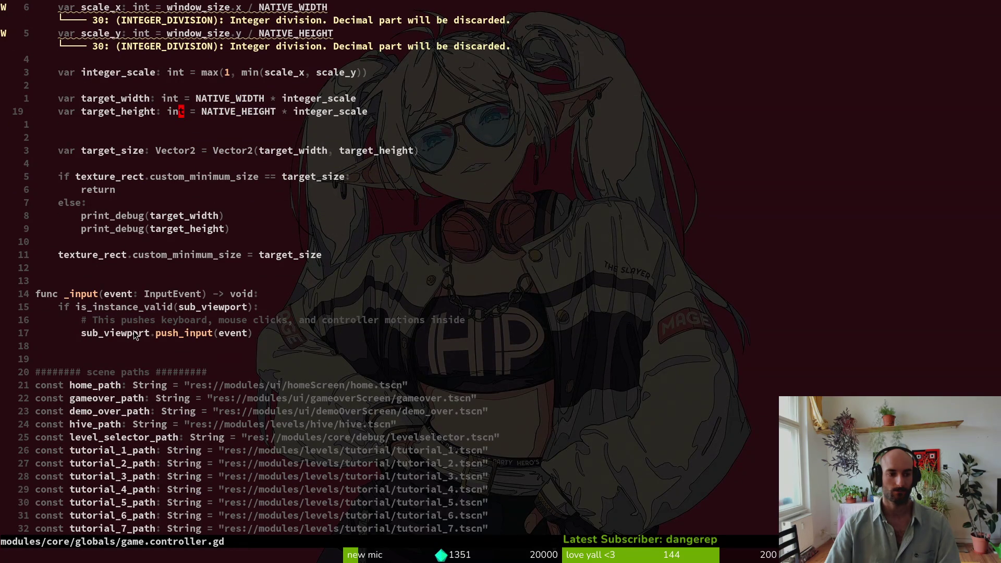
{"action": "left_click", "coordinate": [76, 294]}
{"action": "left_click", "coordinate": [181, 334]}
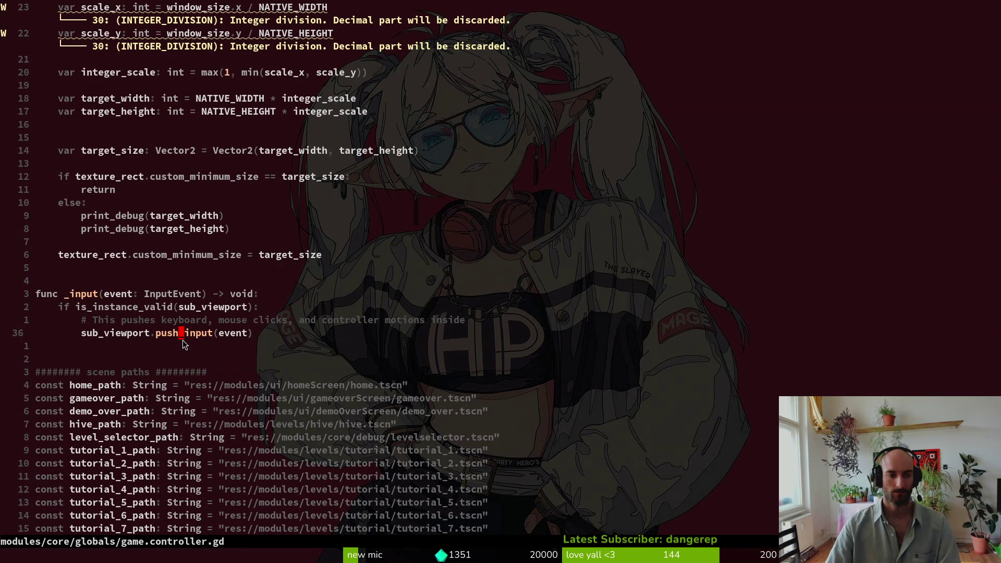
{"action": "key", "text": "j"}
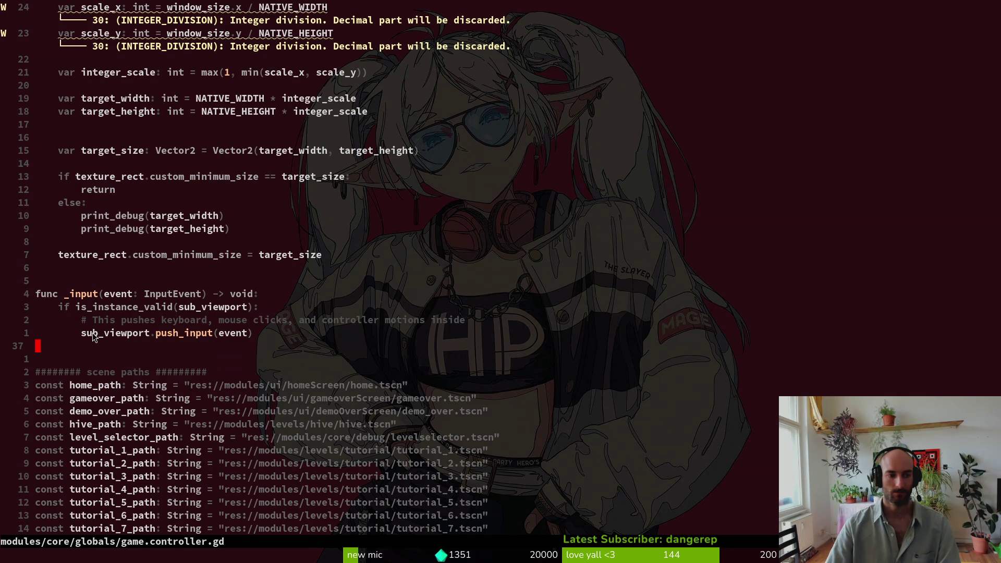
{"action": "left_click", "coordinate": [83, 336]}
{"action": "left_click", "coordinate": [86, 325]}
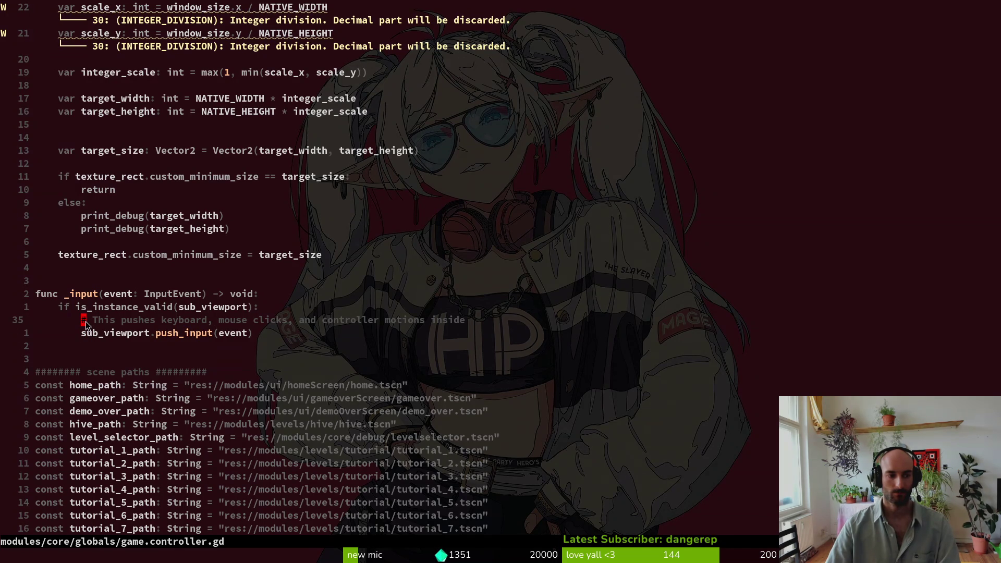
{"action": "left_click", "coordinate": [256, 338]}
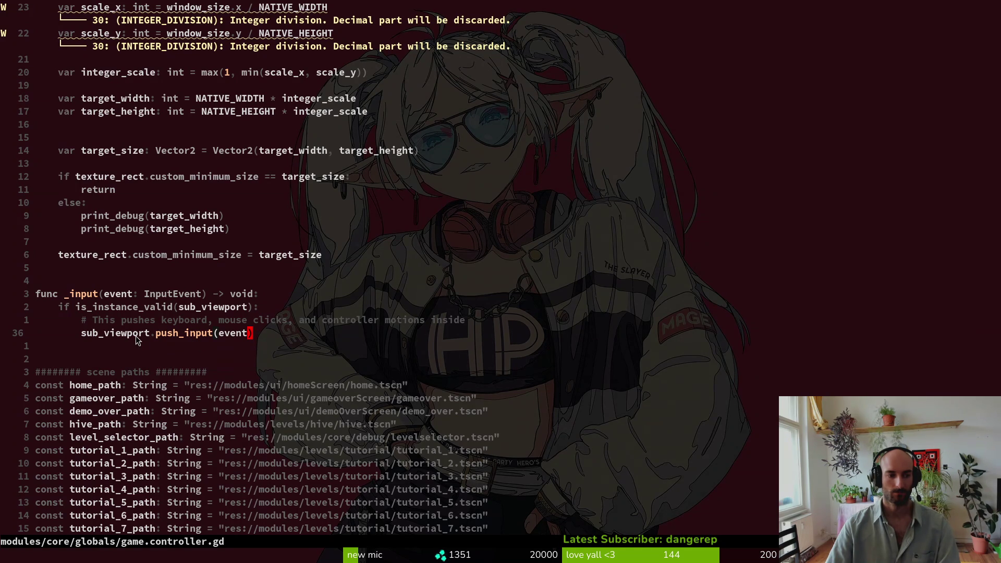
{"action": "key", "text": "alt+Tab"}
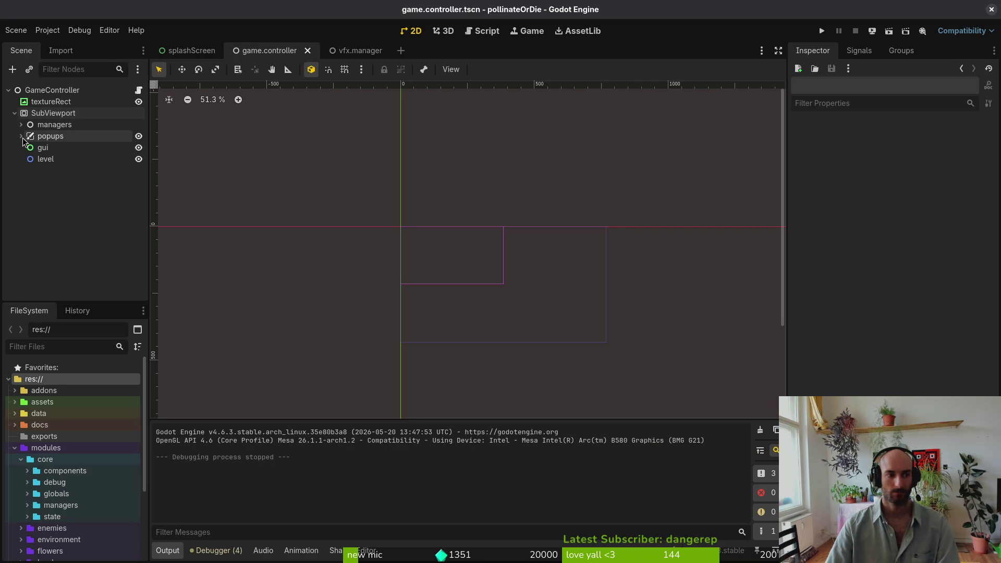
{"action": "left_click", "coordinate": [23, 138]}
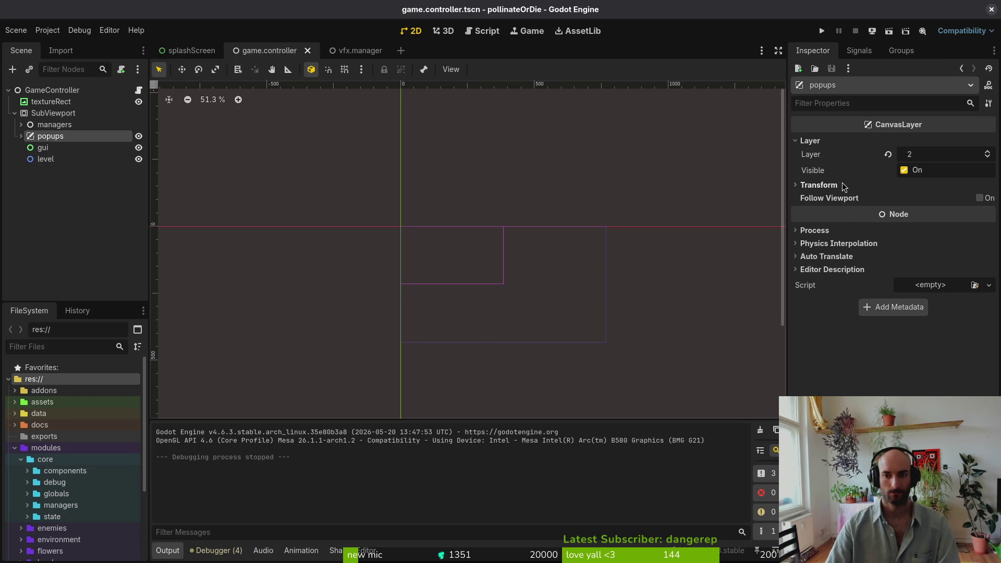
{"action": "key", "text": "Right"}
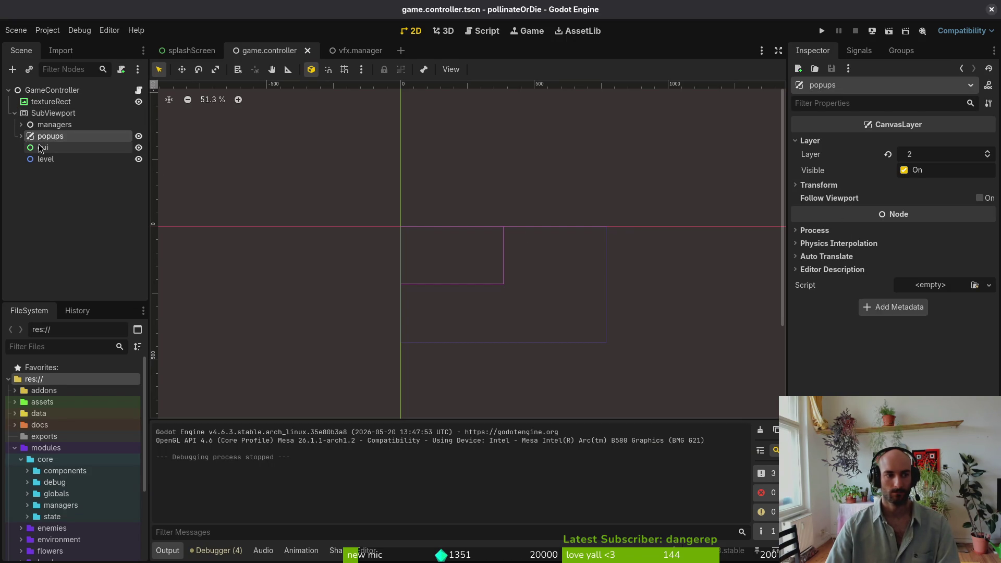
{"action": "key", "text": "Down"}
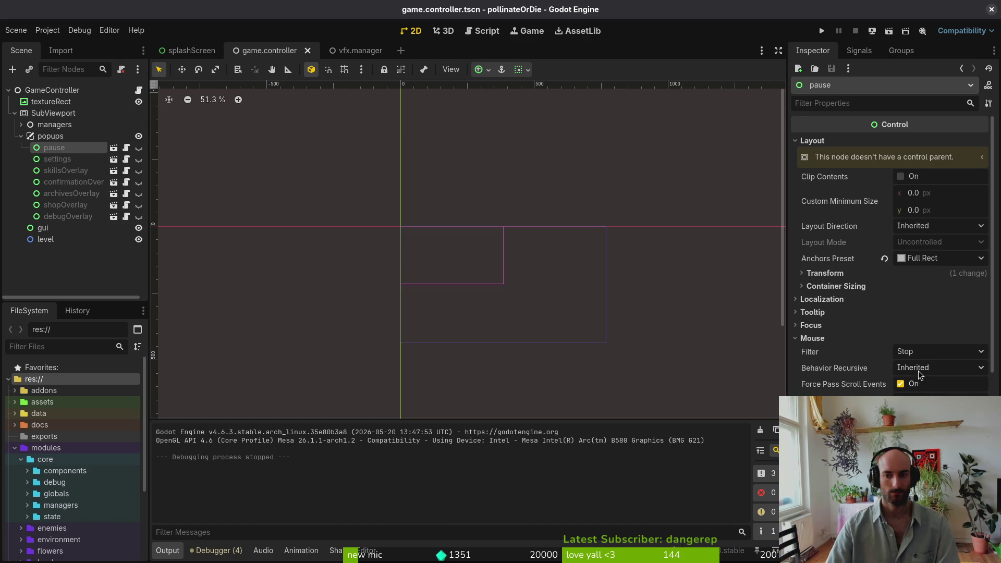
{"action": "left_click", "coordinate": [946, 355]}
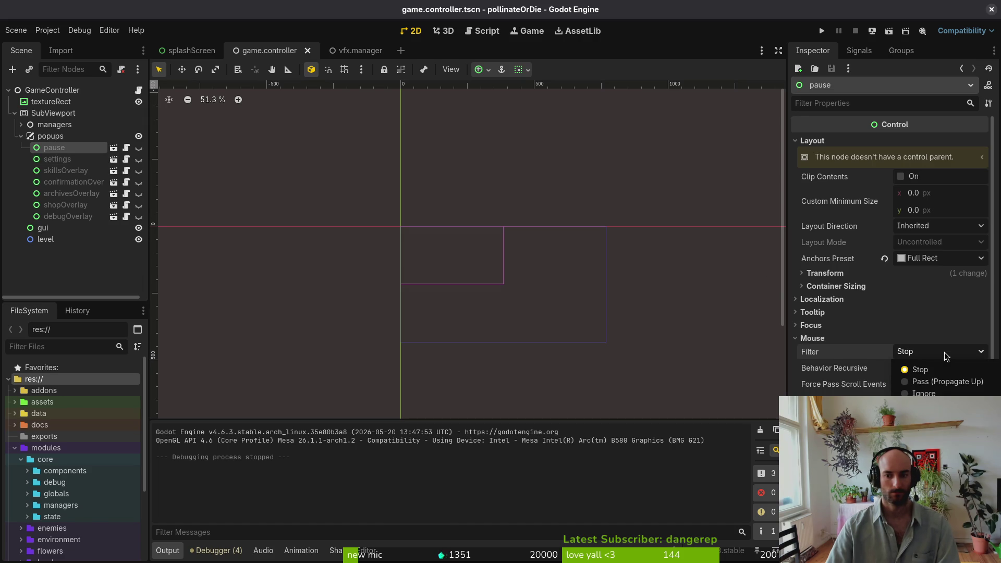
{"action": "left_click", "coordinate": [949, 382]}
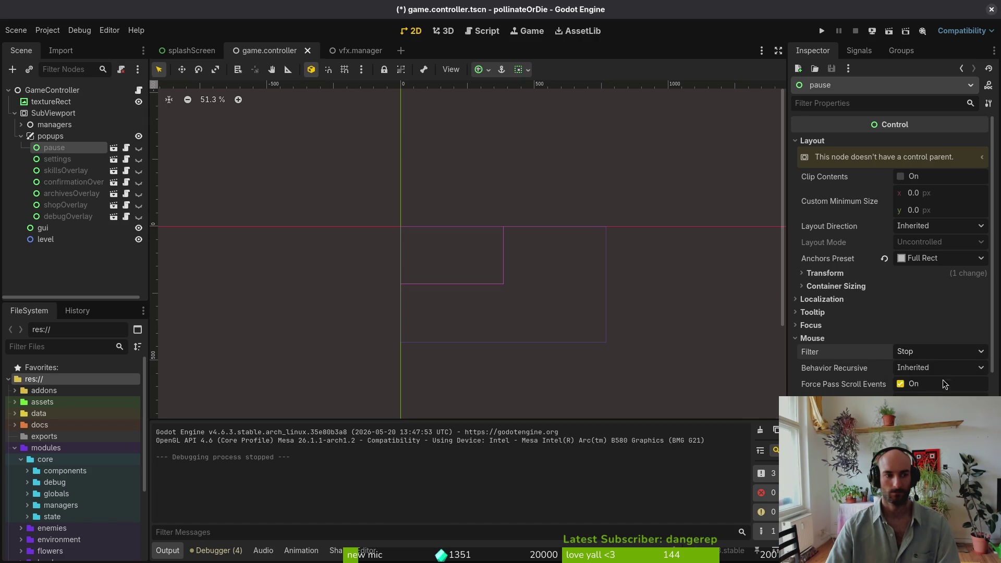
{"action": "left_click", "coordinate": [58, 159]}
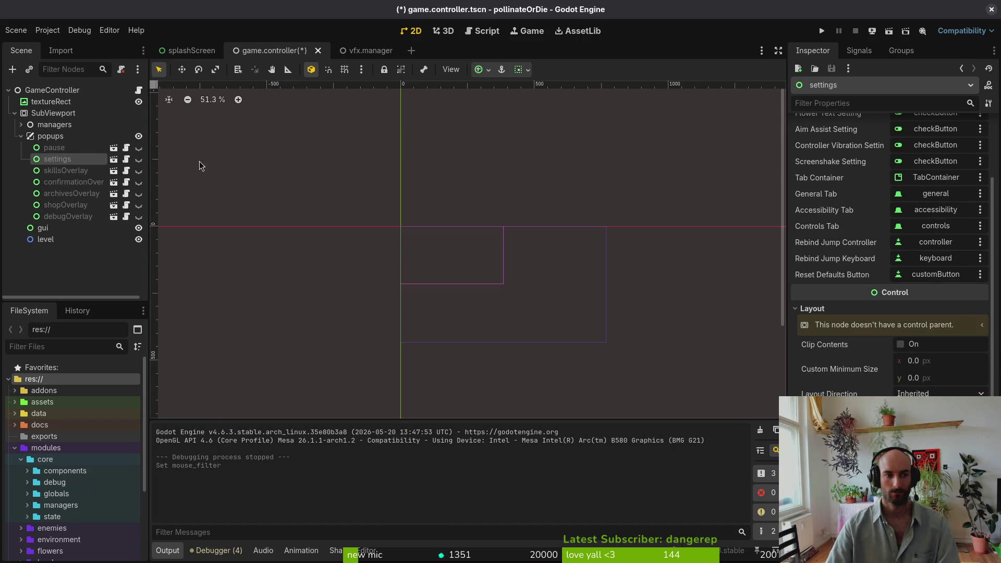
{"action": "left_click", "coordinate": [822, 31]}
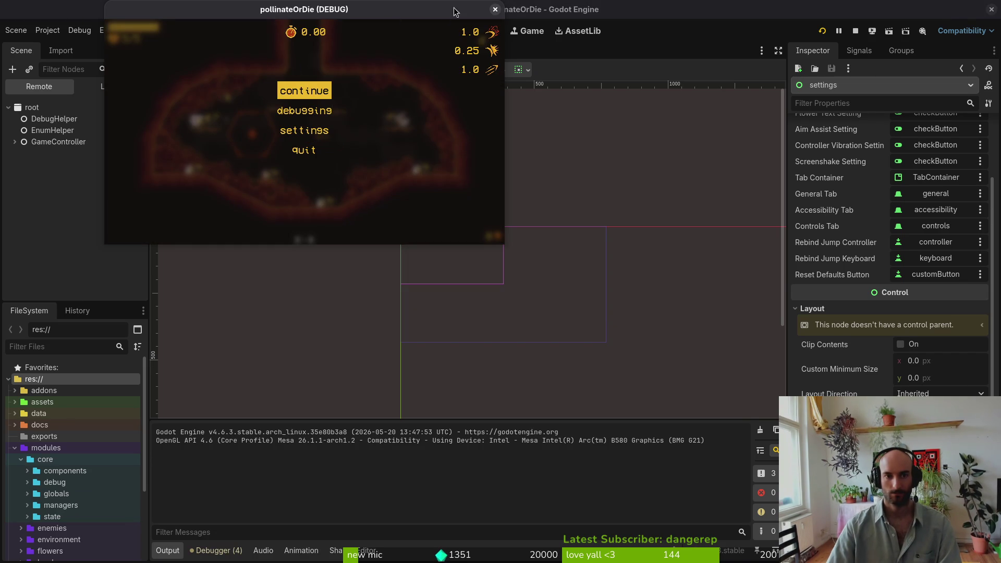
{"action": "left_click", "coordinate": [495, 10]}
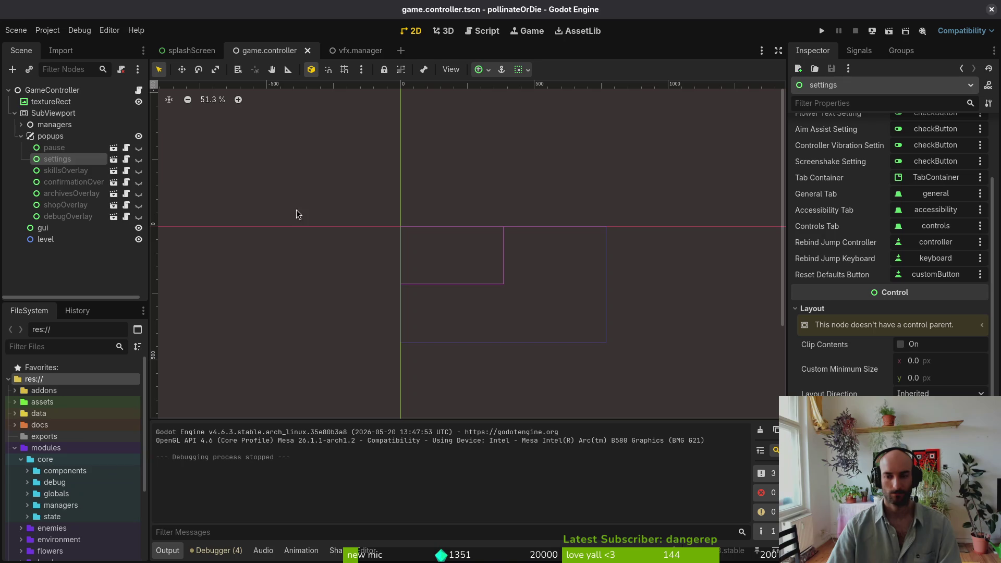
{"action": "key", "text": "ctrl+z"}
{"action": "key", "text": "ctrl+s"}
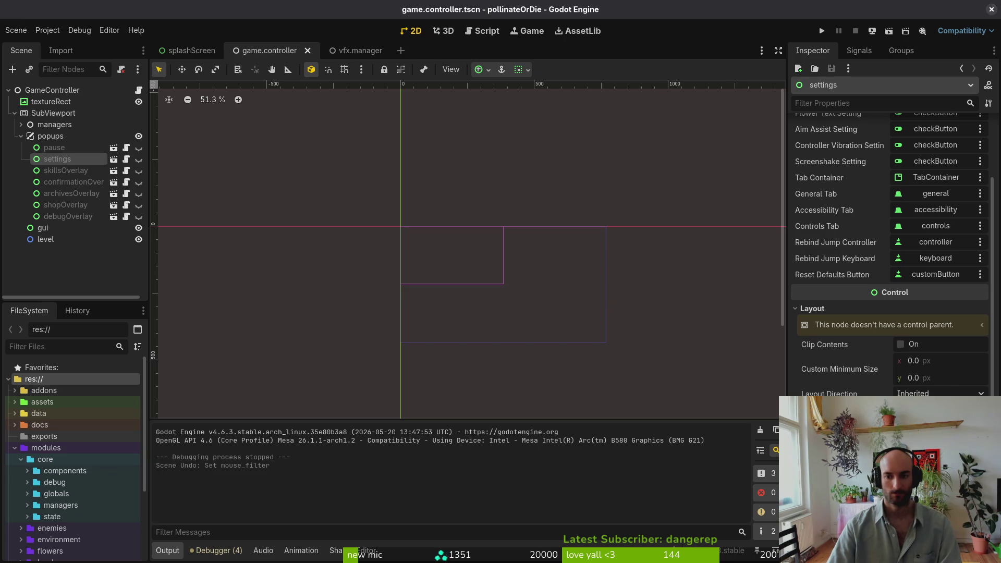
{"action": "left_click", "coordinate": [55, 147]}
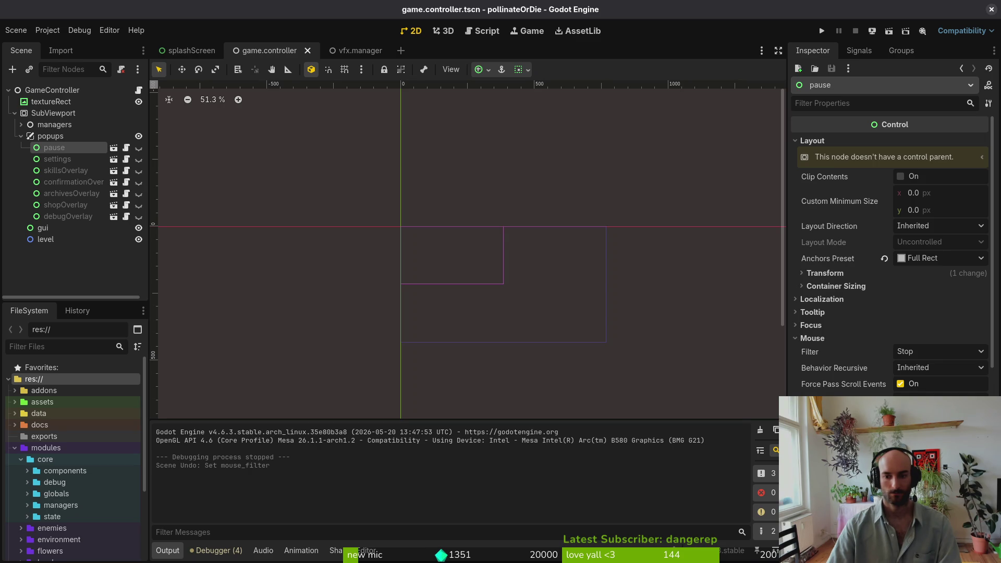
{"action": "left_click", "coordinate": [813, 338]}
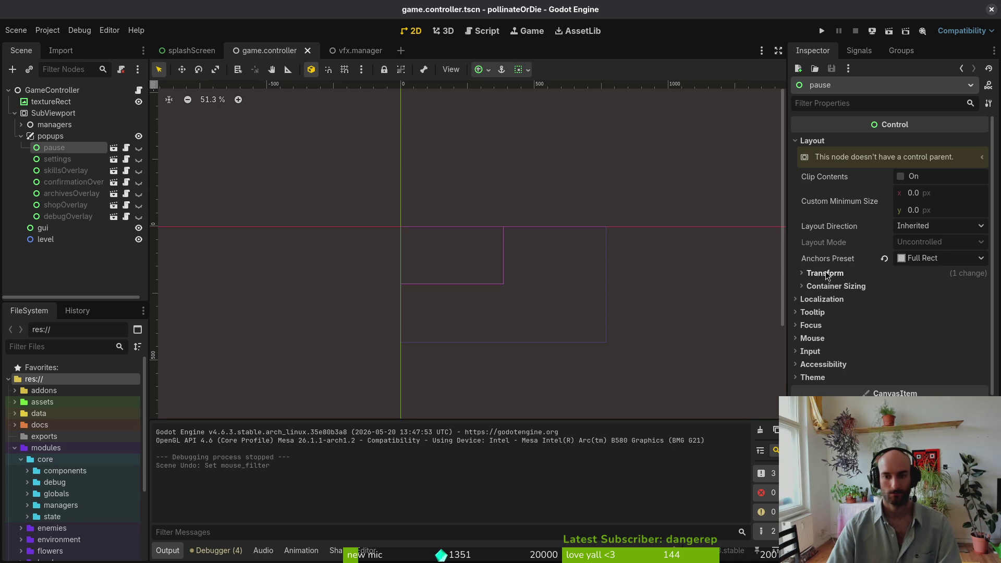
{"action": "left_click", "coordinate": [21, 136]}
{"action": "left_click", "coordinate": [40, 116]}
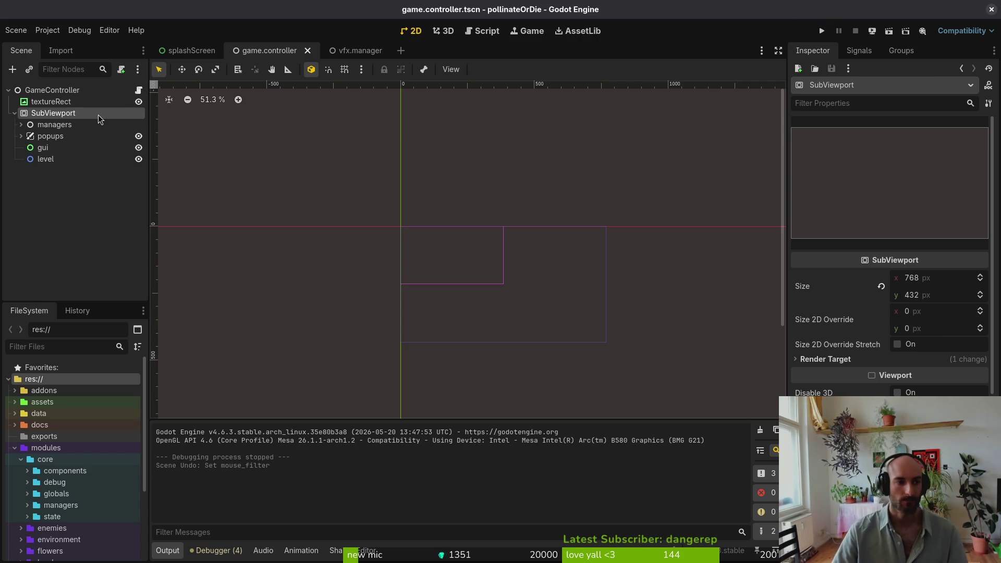
{"action": "left_click", "coordinate": [50, 102]}
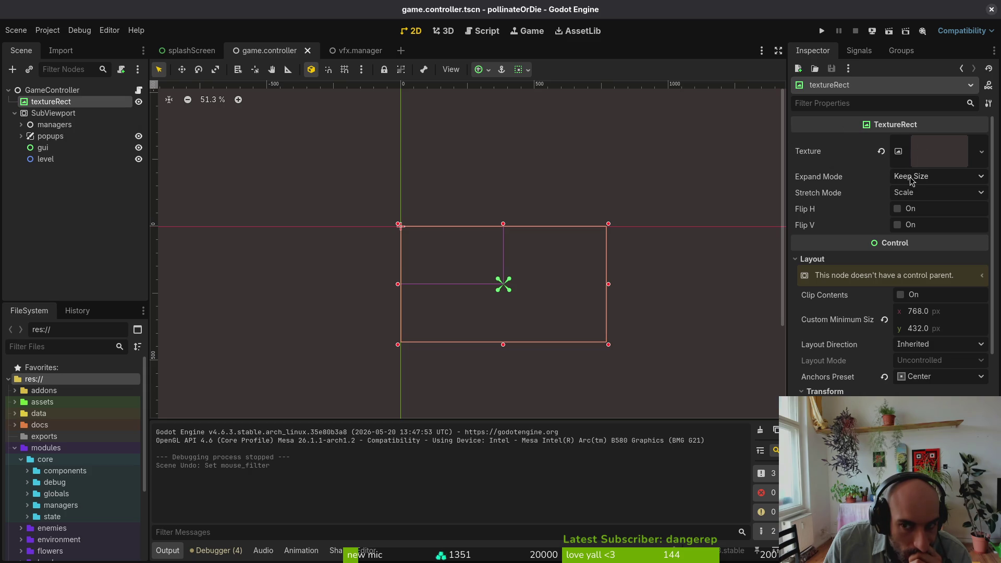
Change textureRect's Mouse Filter from Pass to Ignore, then save and run the project
{"action": "scroll", "coordinate": [921, 374], "scroll_direction": "down", "scroll_amount": 5}
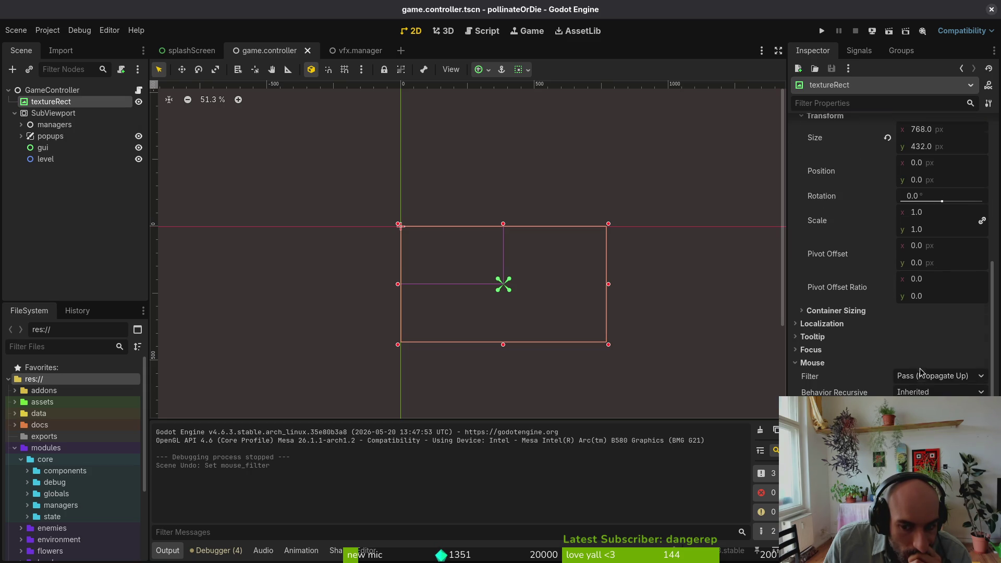
{"action": "left_click", "coordinate": [954, 376]}
{"action": "left_click", "coordinate": [920, 428]}
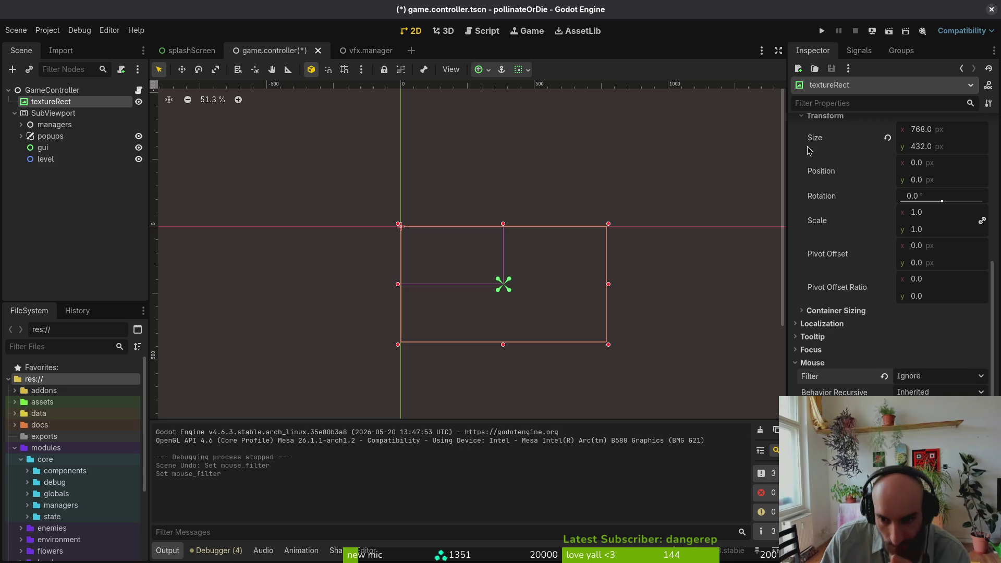
{"action": "left_click", "coordinate": [823, 31]}
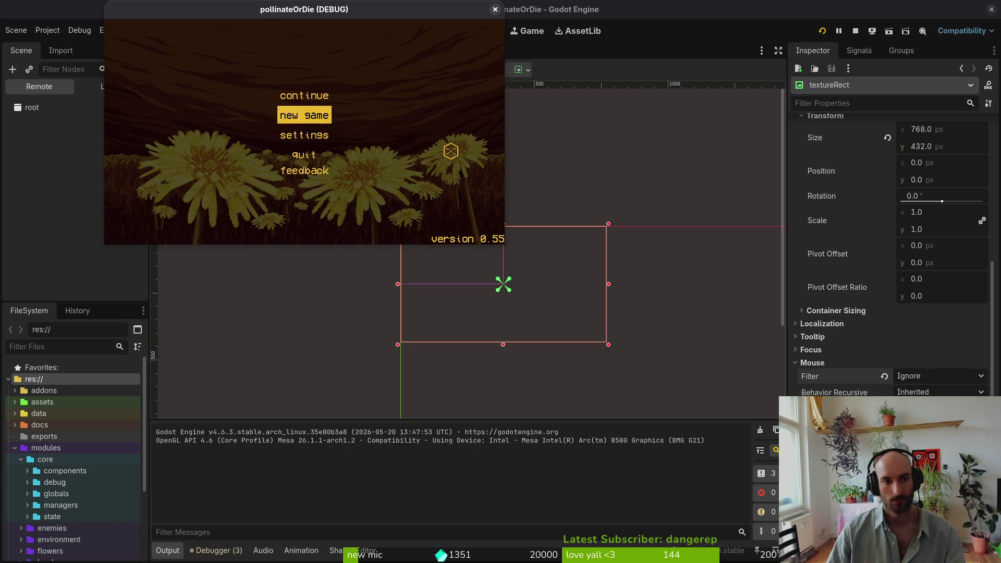
Choose continue on the main menu, pause mid-level with Escape, then close the game
{"action": "key", "text": "Up"}
{"action": "key", "text": "Up"}
{"action": "key", "text": "Return"}
{"action": "key", "text": "Escape"}
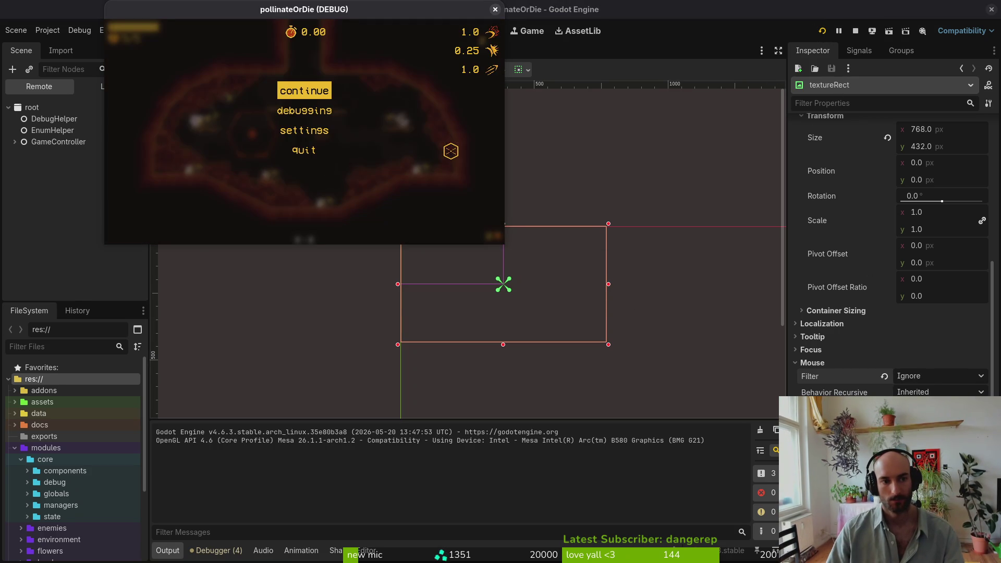
{"action": "left_click", "coordinate": [496, 9]}
Check the pause overlay script in the terminal editor, then return to Godot
{"action": "key", "text": "alt+Tab"}
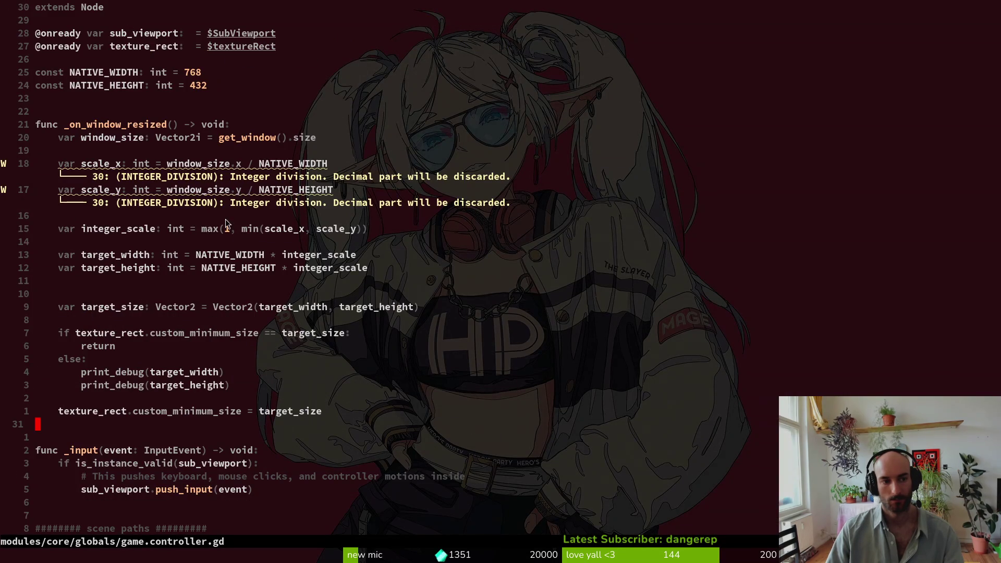
{"action": "key", "text": "ctrl+o"}
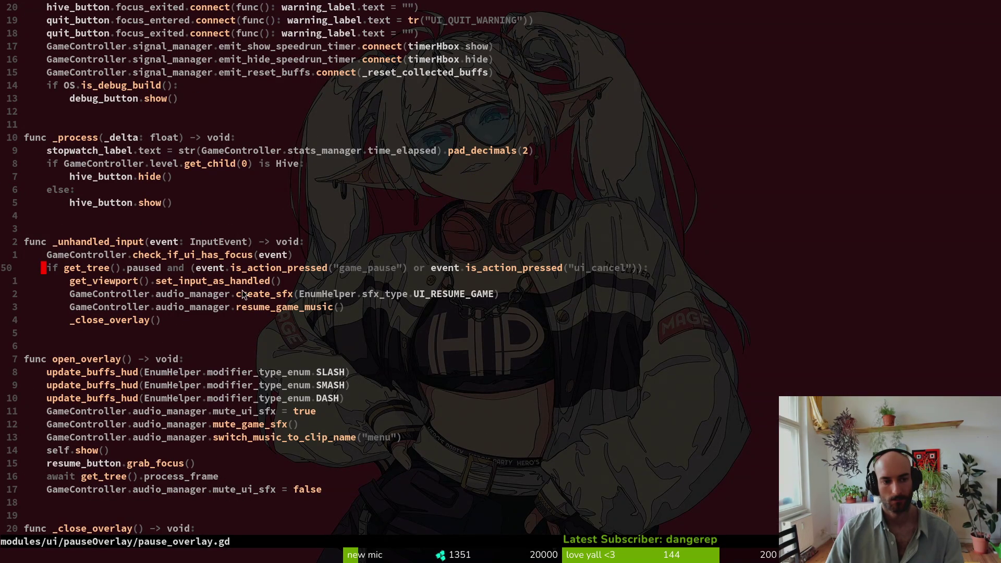
{"action": "key", "text": "alt+Tab"}
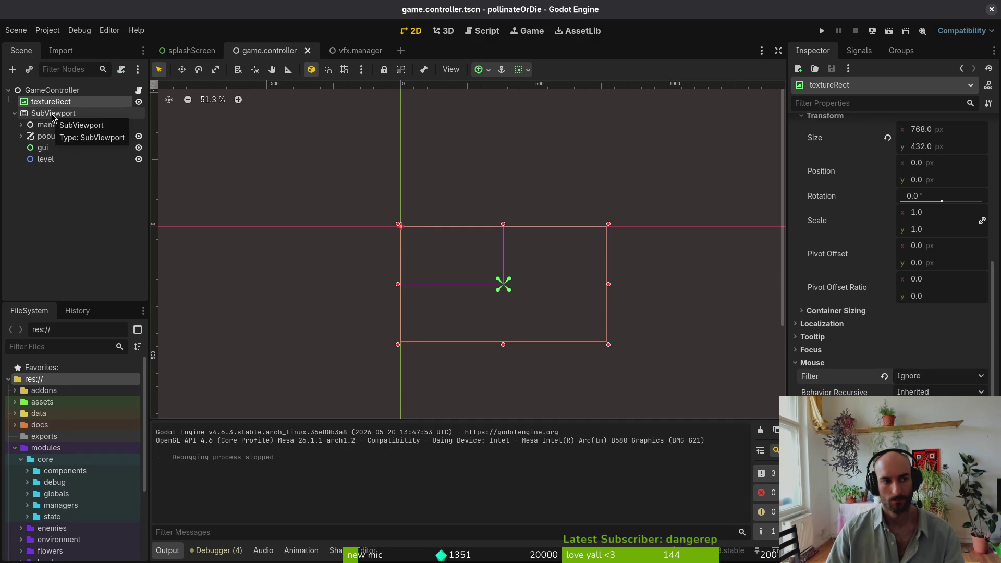
Select the GameController node and bring up the Create New Node dialog
{"action": "left_click", "coordinate": [51, 90]}
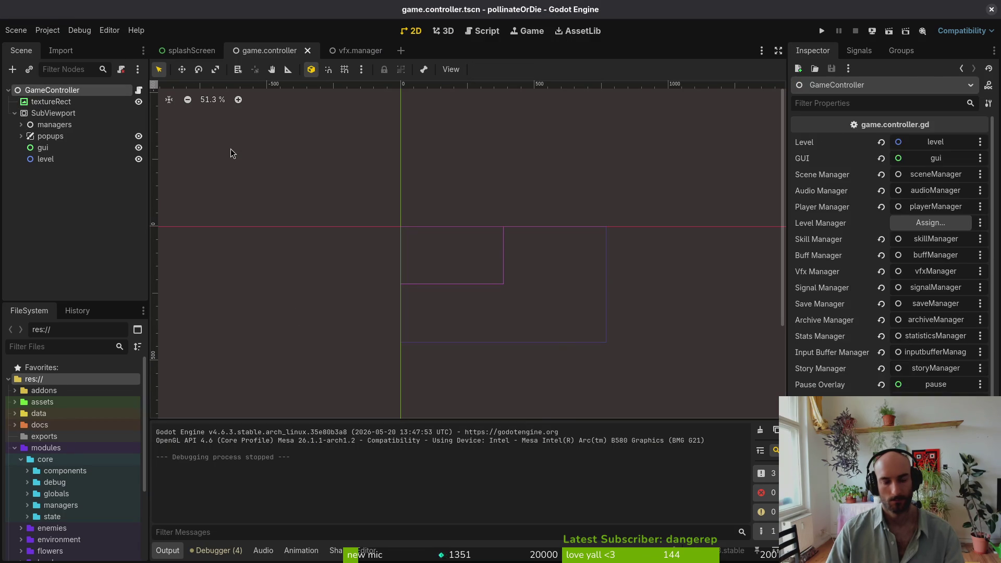
{"action": "key", "text": "ctrl+a"}
{"action": "key", "text": "Escape"}
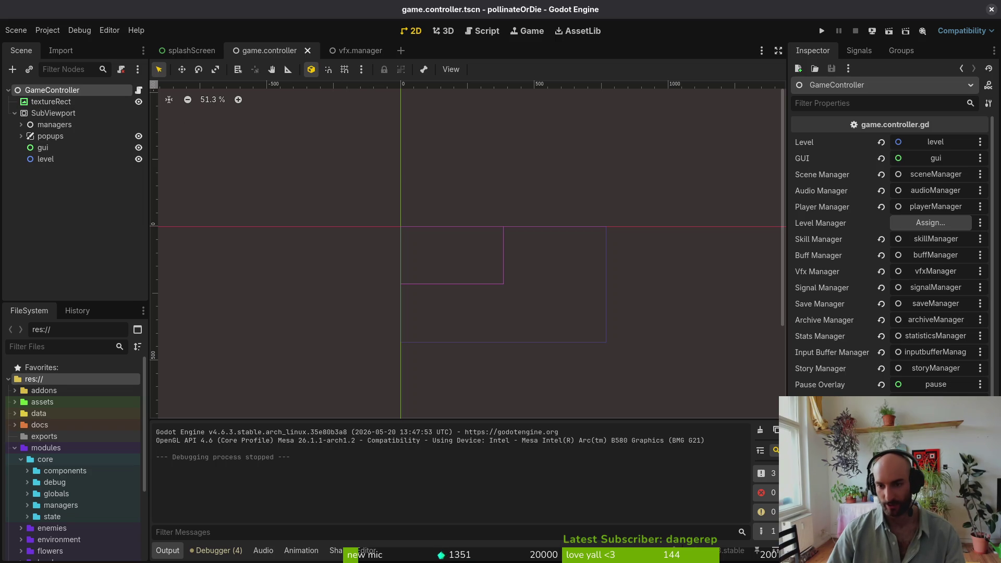
{"action": "scroll", "coordinate": [930, 173], "scroll_direction": "down", "scroll_amount": 2}
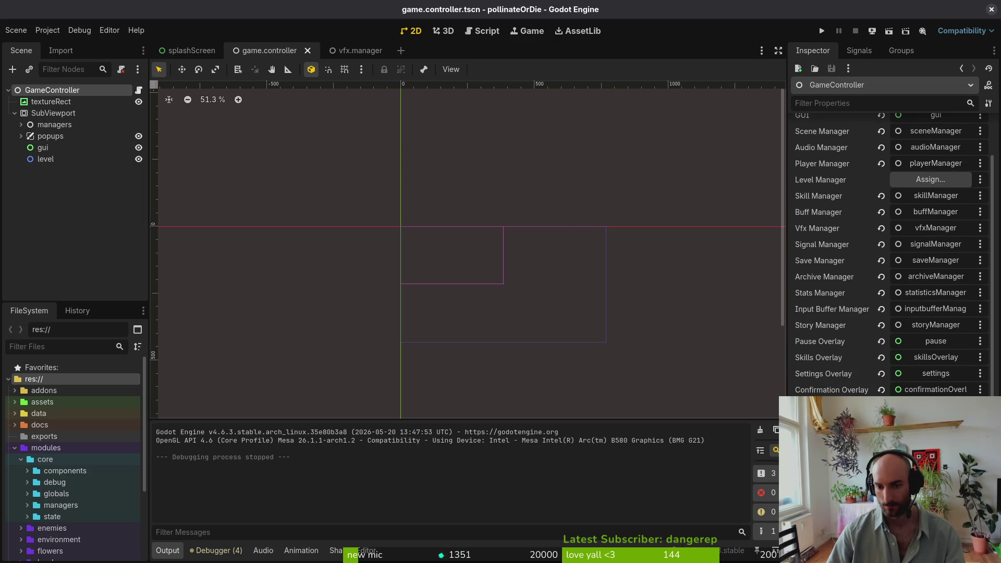
{"action": "scroll", "coordinate": [874, 133], "scroll_direction": "up", "scroll_amount": 2}
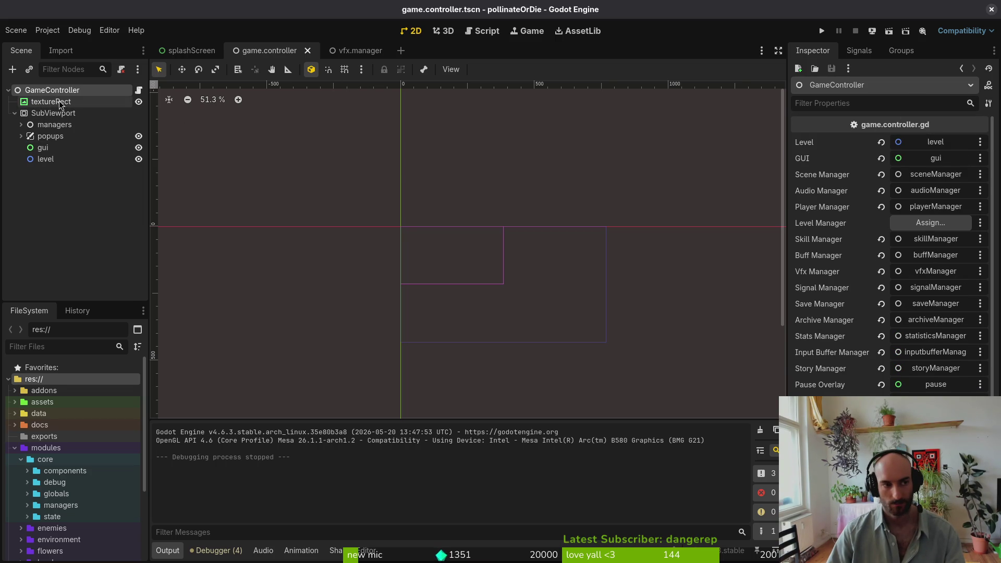
{"action": "key", "text": "ctrl+a"}
Search 'sub' and create a SubViewportContainer node
{"action": "type", "text": "sub"}
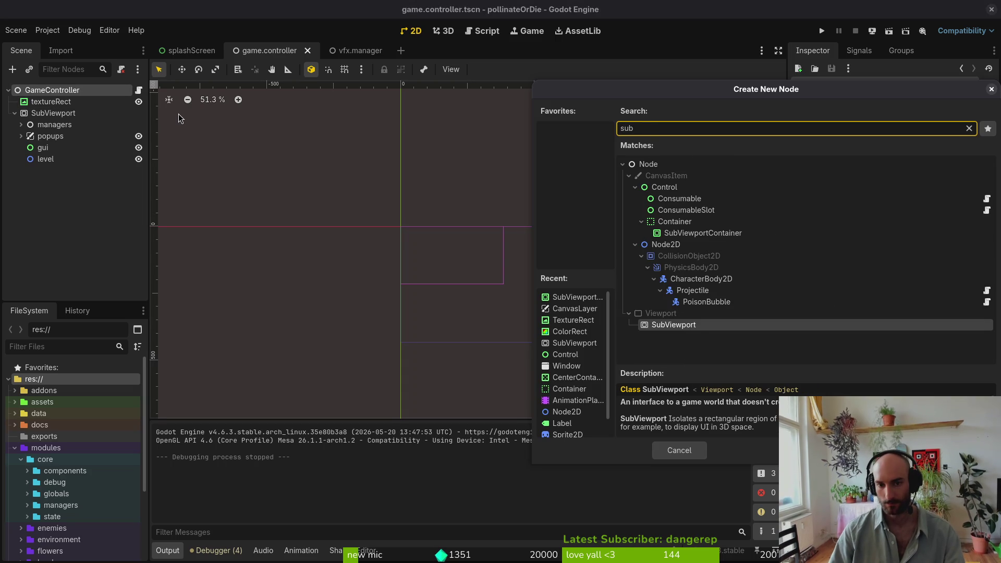
{"action": "key", "text": "Up"}
{"action": "key", "text": "Up"}
{"action": "key", "text": "Up"}
{"action": "key", "text": "Return"}
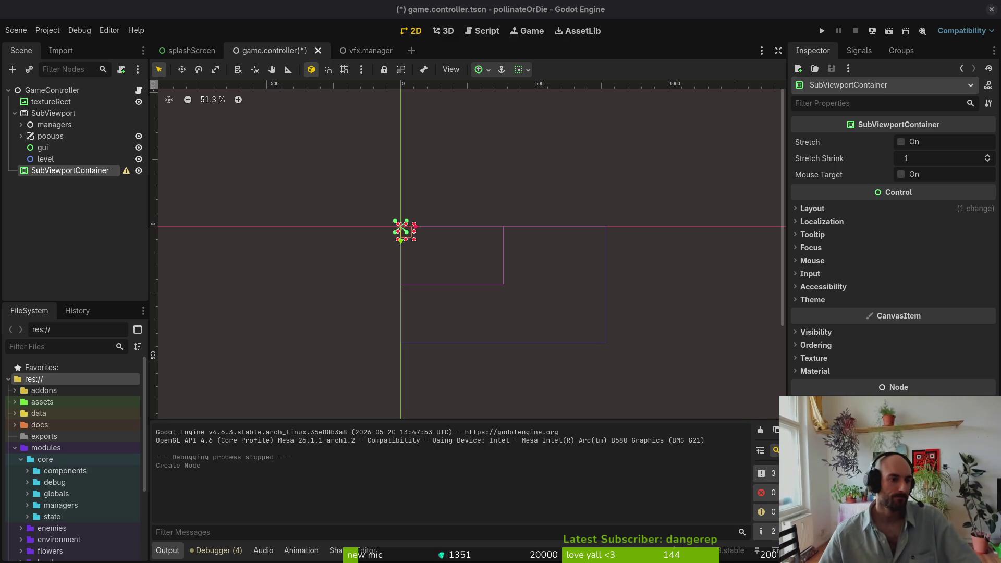
Try dragging SubViewport into the SubViewportContainer, then run the game
{"action": "left_click", "coordinate": [53, 116]}
{"action": "mouse_move", "coordinate": [54, 119]}
{"action": "left_mouse_down"}
{"action": "mouse_move", "coordinate": [55, 177]}
{"action": "mouse_move", "coordinate": [58, 114]}
{"action": "left_mouse_up"}
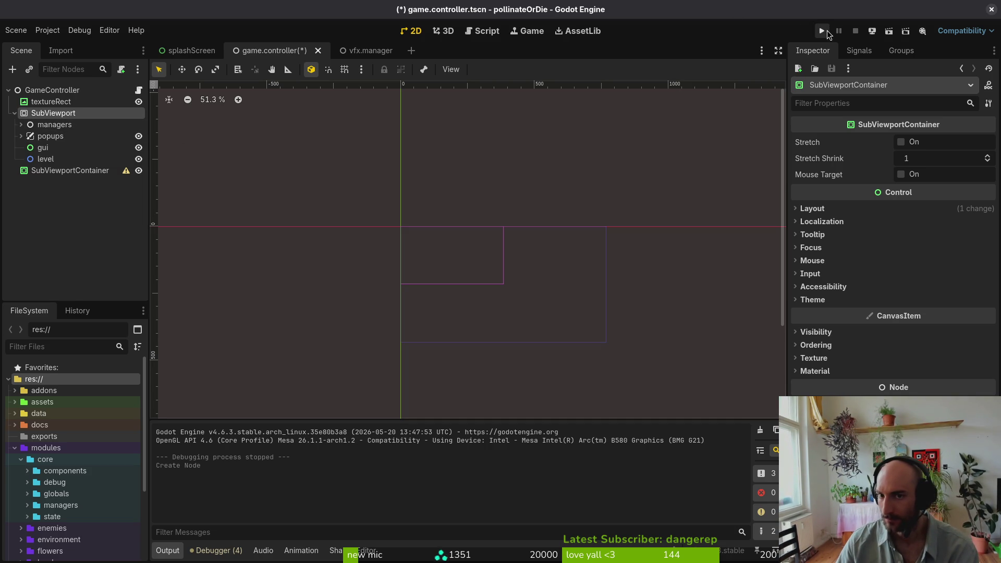
{"action": "left_click", "coordinate": [827, 32]}
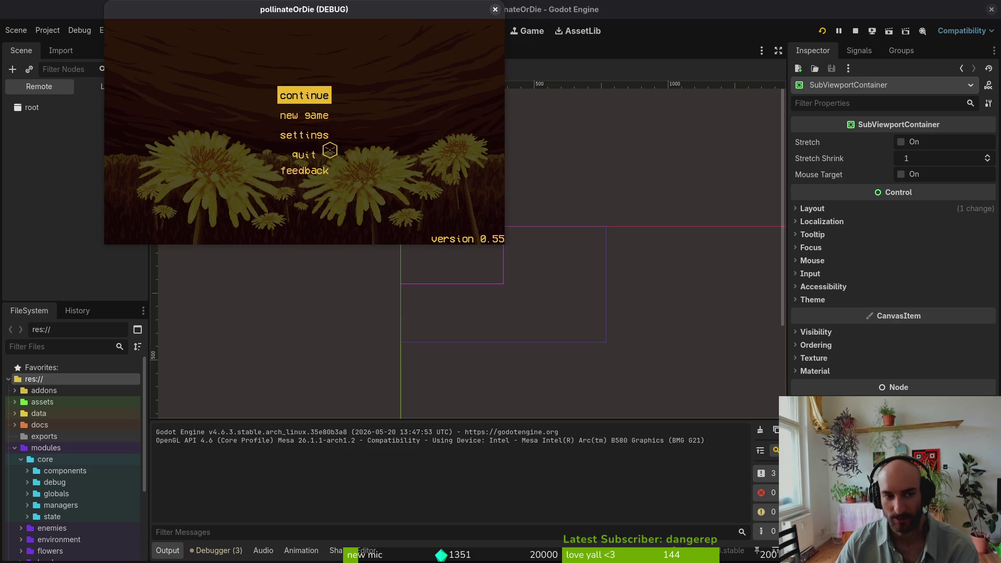
Open the Settings popup from the running game's main menu, then close the game
{"action": "key", "text": "Up"}
{"action": "key", "text": "Down"}
{"action": "key", "text": "Down"}
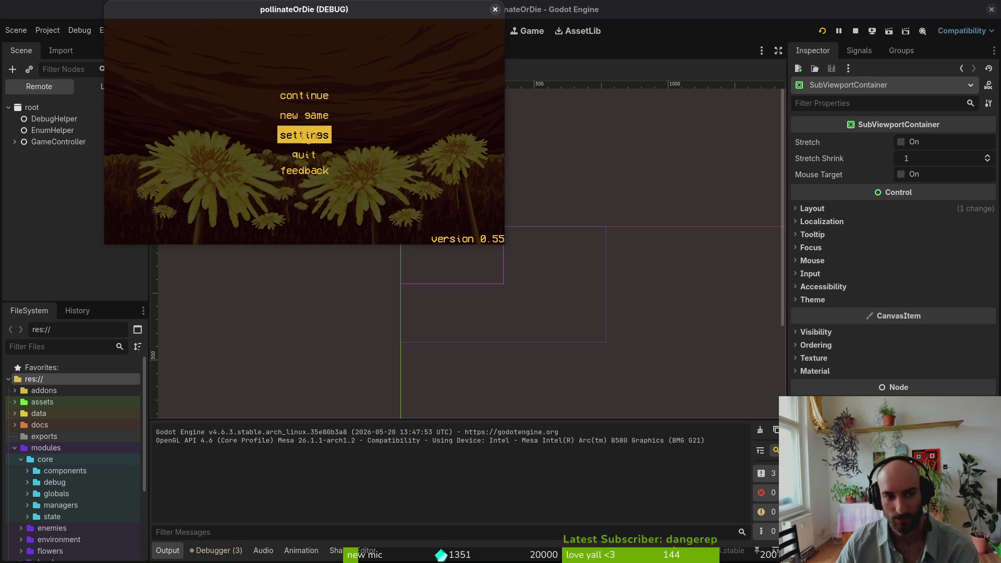
{"action": "left_click", "coordinate": [307, 135]}
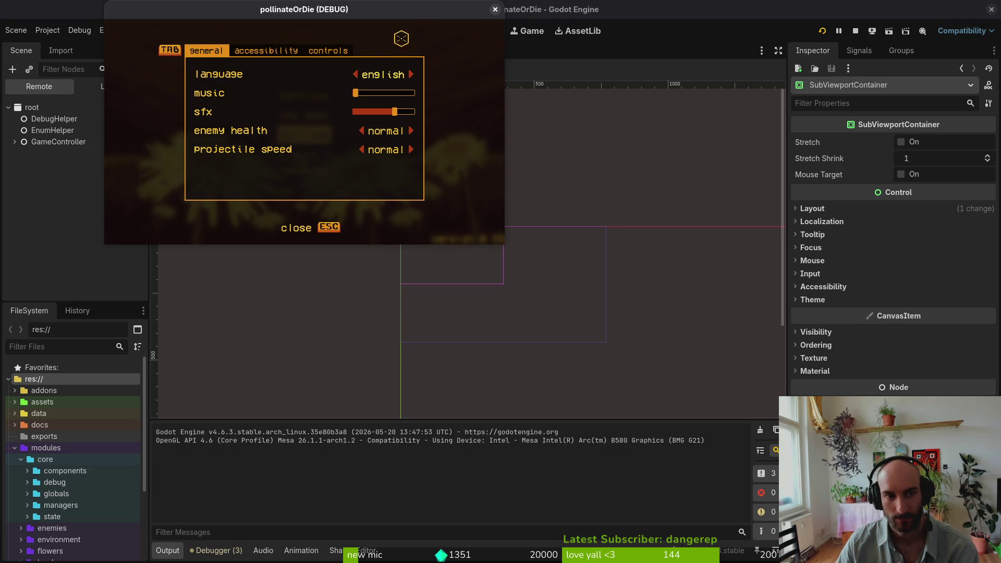
{"action": "left_click", "coordinate": [496, 10]}
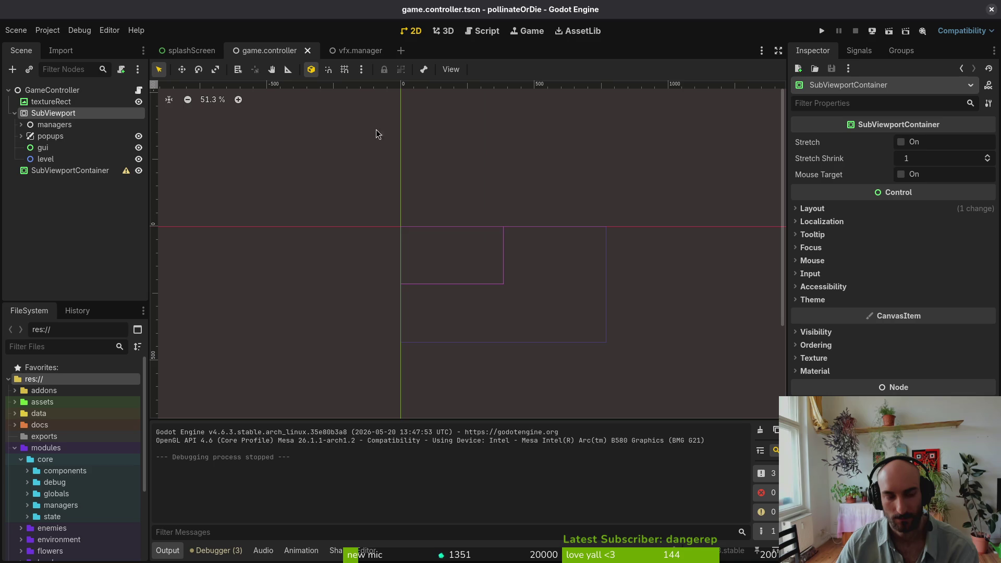
Move the popups node directly under GameController and run the game again
{"action": "left_click", "coordinate": [21, 137]}
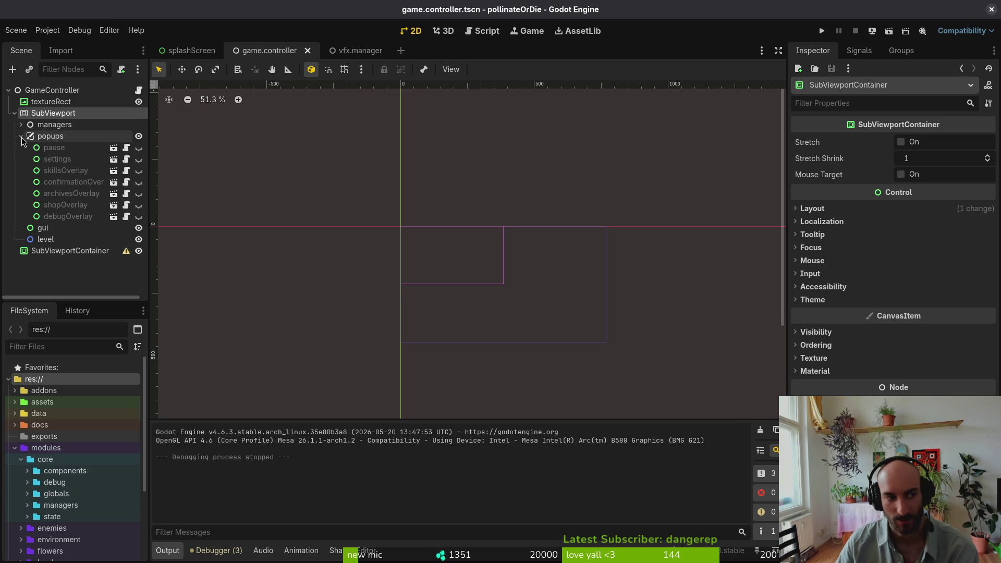
{"action": "left_click", "coordinate": [21, 137]}
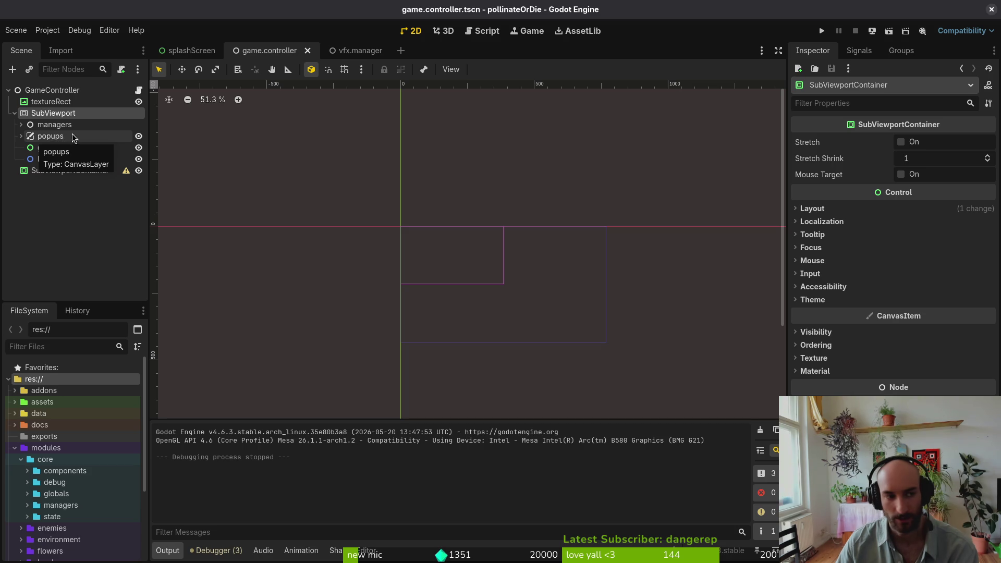
{"action": "left_click", "coordinate": [52, 140]}
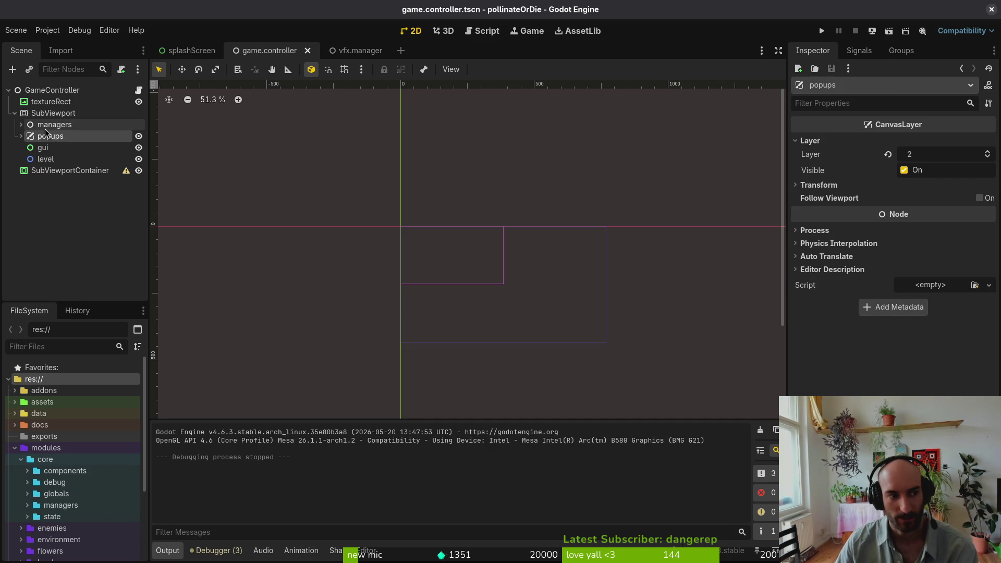
{"action": "left_click_drag", "start_coordinate": [53, 140], "coordinate": [61, 108]}
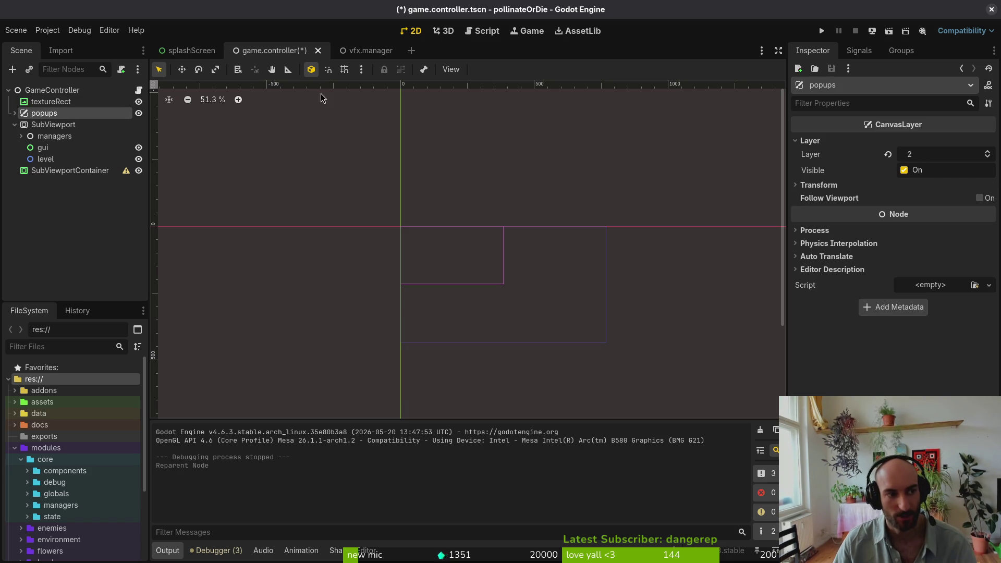
{"action": "left_click", "coordinate": [825, 29]}
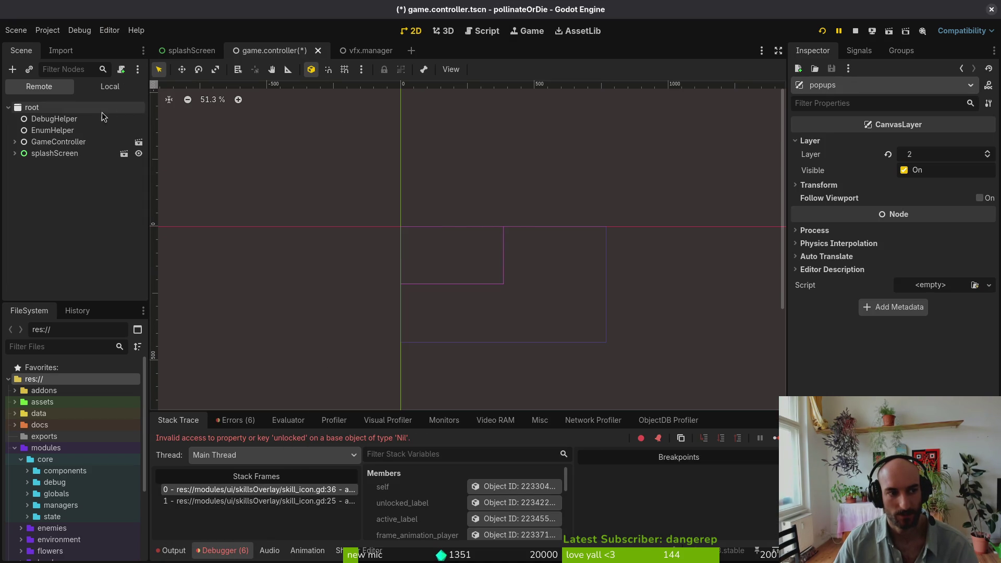
Delete the SubViewportContainer node, save the scene, and stop the game
{"action": "left_click", "coordinate": [106, 86]}
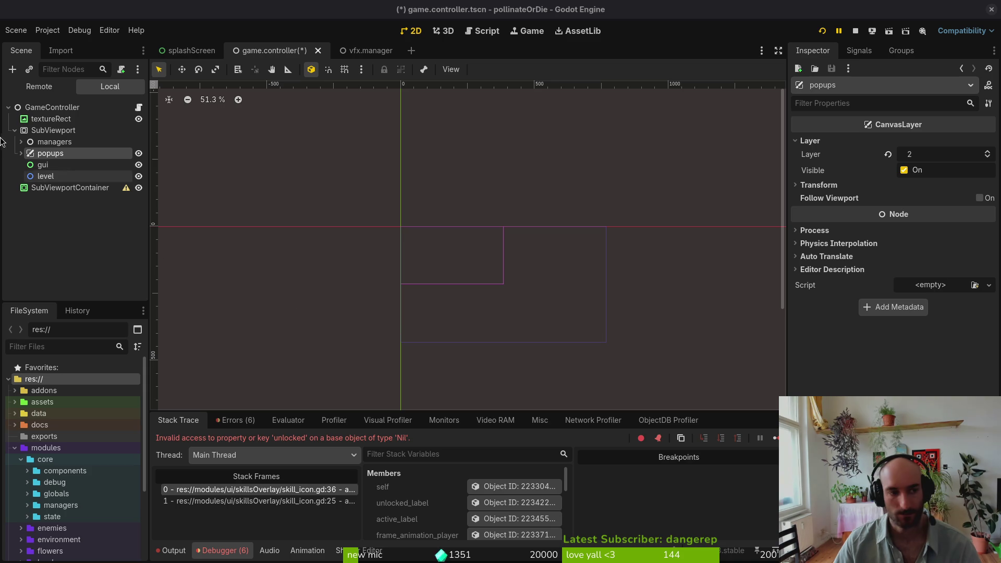
{"action": "left_click", "coordinate": [68, 190]}
{"action": "key", "text": "Delete"}
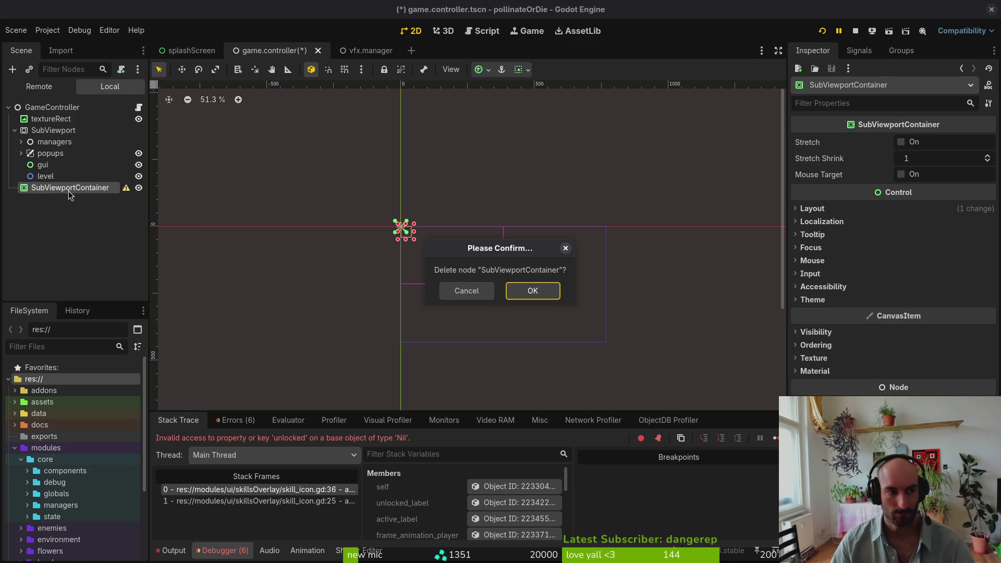
{"action": "left_click", "coordinate": [542, 290]}
{"action": "key", "text": "ctrl+s"}
{"action": "left_click", "coordinate": [856, 31]}
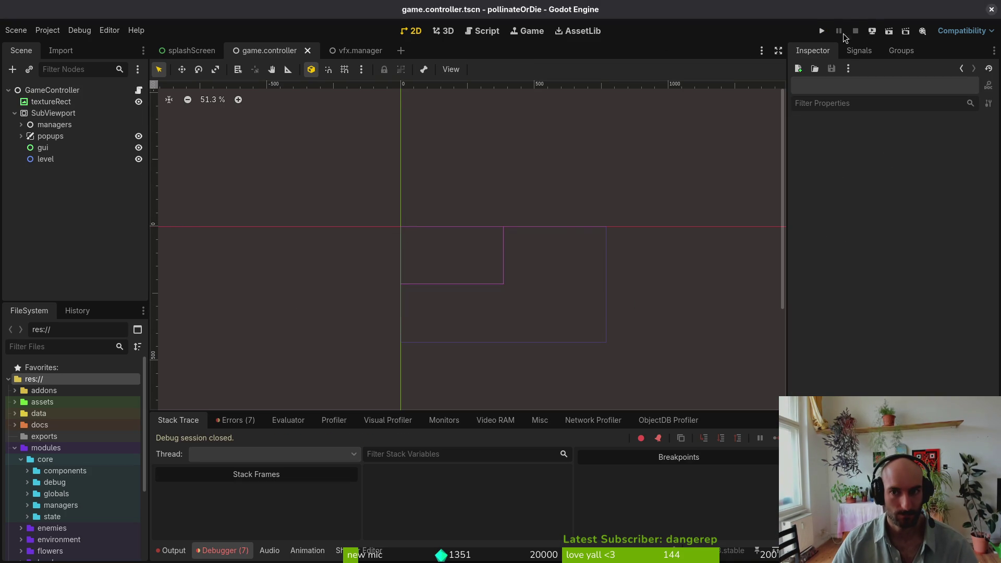
Relaunch the game and expand the running GameController and popups nodes in the Remote tree
{"action": "left_click", "coordinate": [823, 31]}
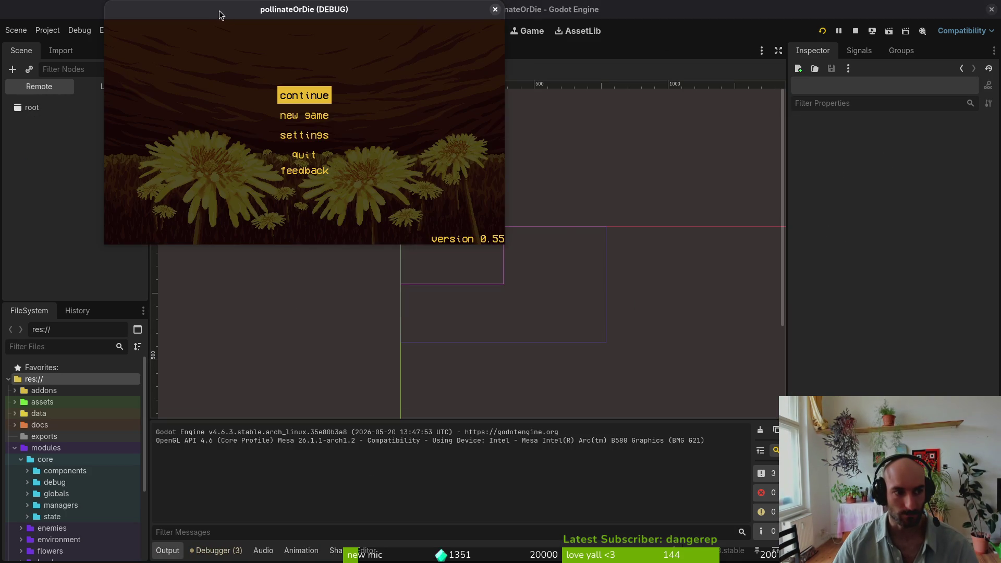
{"action": "left_click", "coordinate": [19, 148]}
{"action": "left_click", "coordinate": [21, 164]}
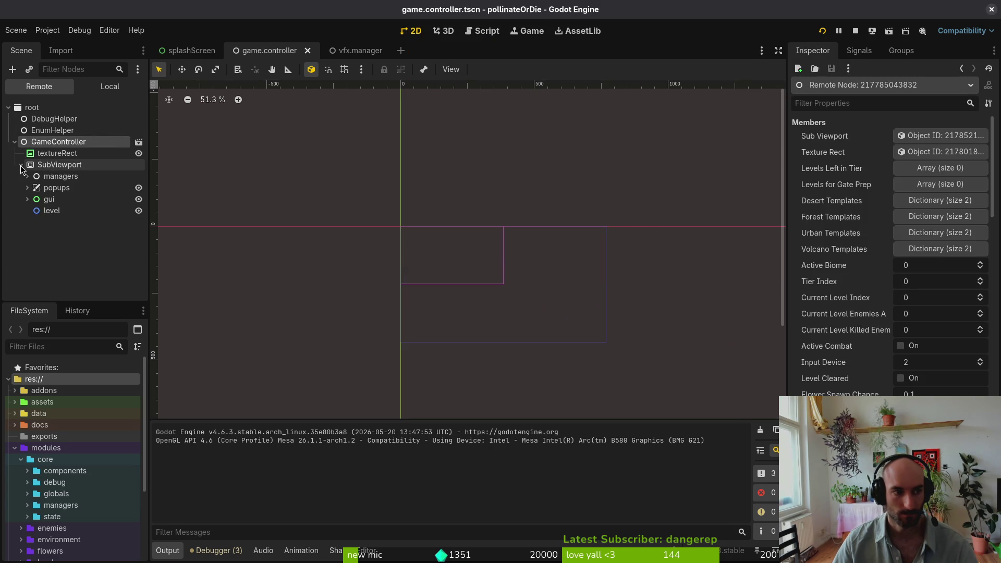
{"action": "left_click", "coordinate": [27, 189]}
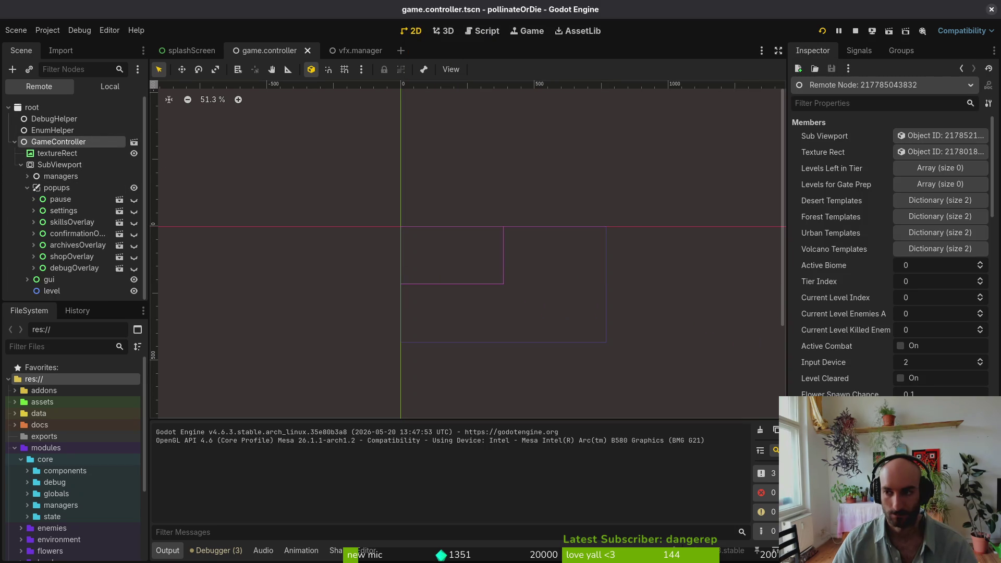
Start a new game, pause it with Esc, and inspect the live pause overlay's properties
{"action": "key", "text": "alt+Tab"}
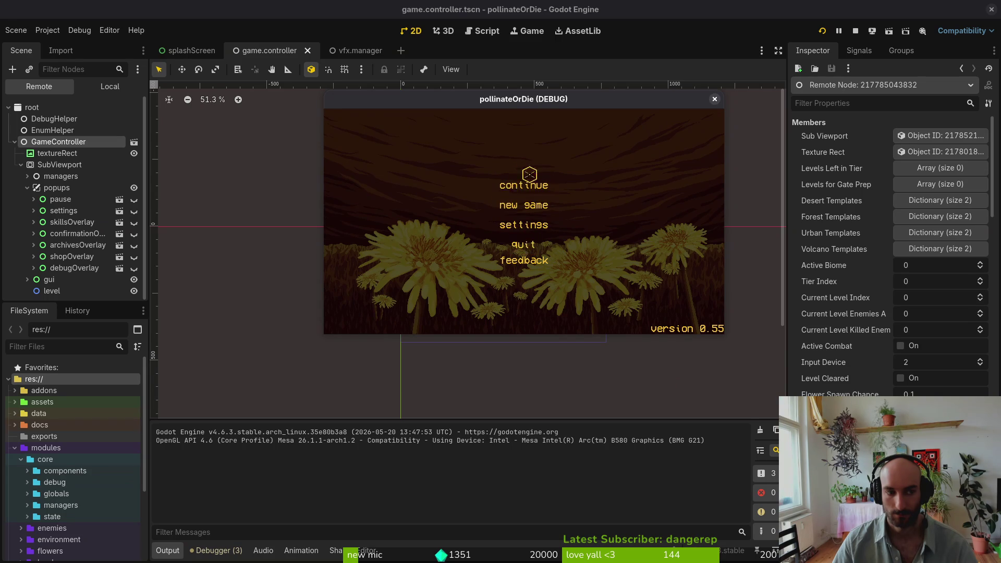
{"action": "left_click", "coordinate": [526, 205]}
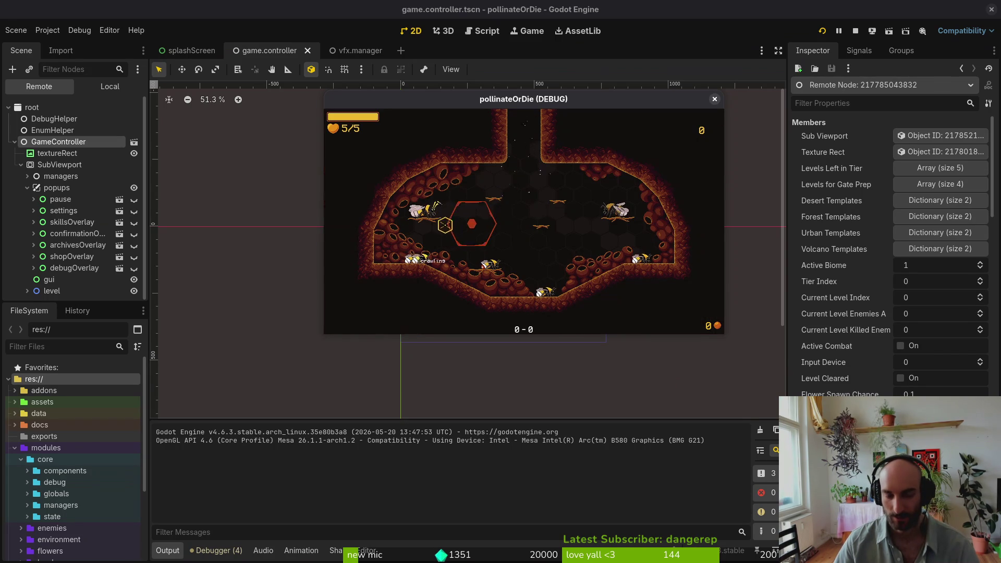
{"action": "key", "text": "Escape"}
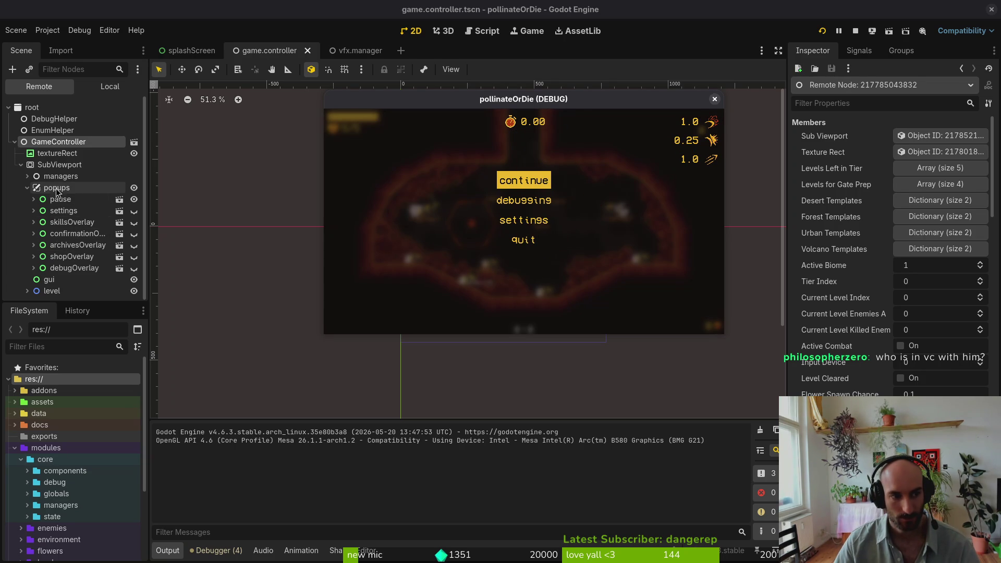
{"action": "left_click", "coordinate": [87, 200]}
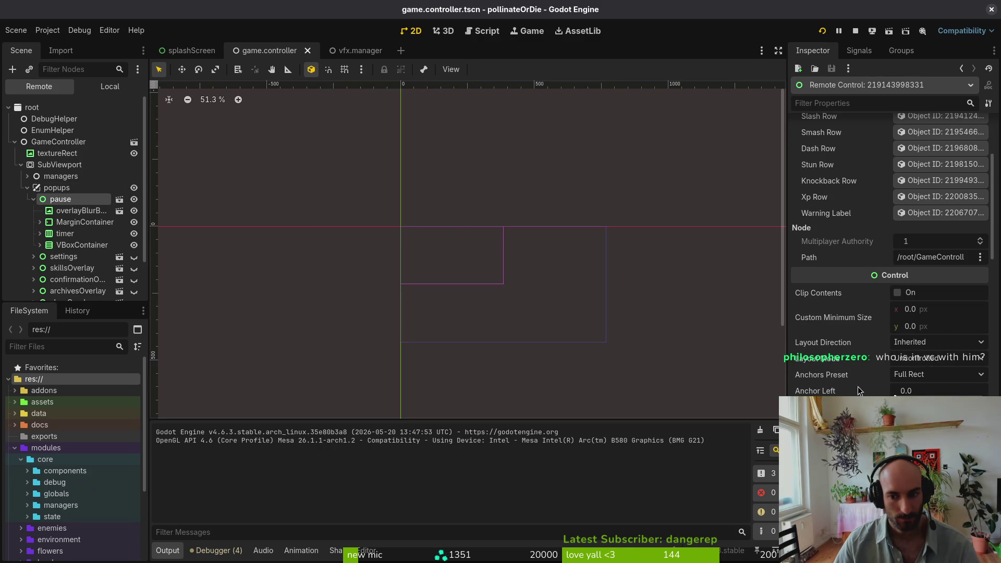
{"action": "scroll", "coordinate": [863, 368], "scroll_direction": "down", "scroll_amount": 3}
{"action": "scroll", "coordinate": [869, 365], "scroll_direction": "down", "scroll_amount": 2}
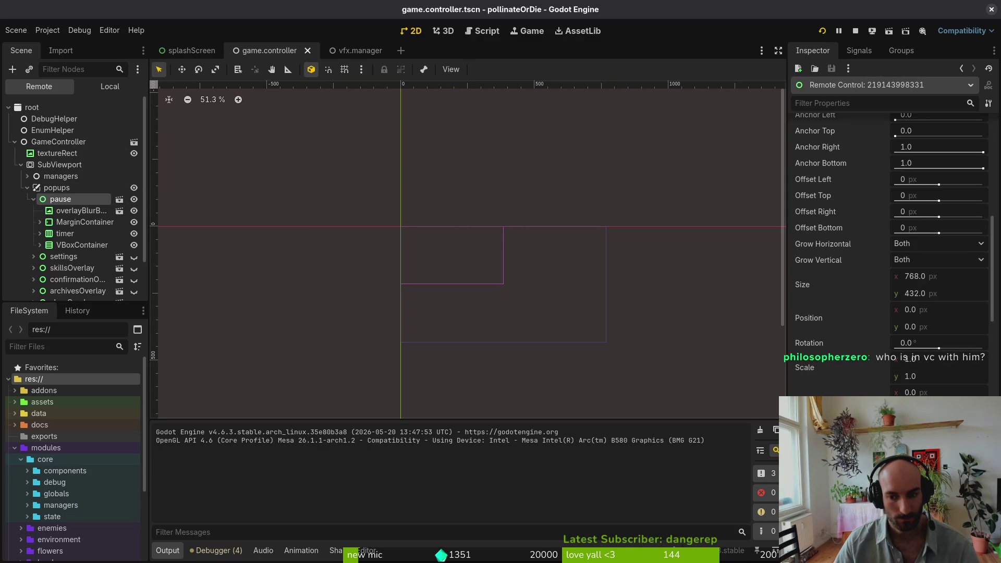
{"action": "scroll", "coordinate": [854, 384], "scroll_direction": "down", "scroll_amount": 10}
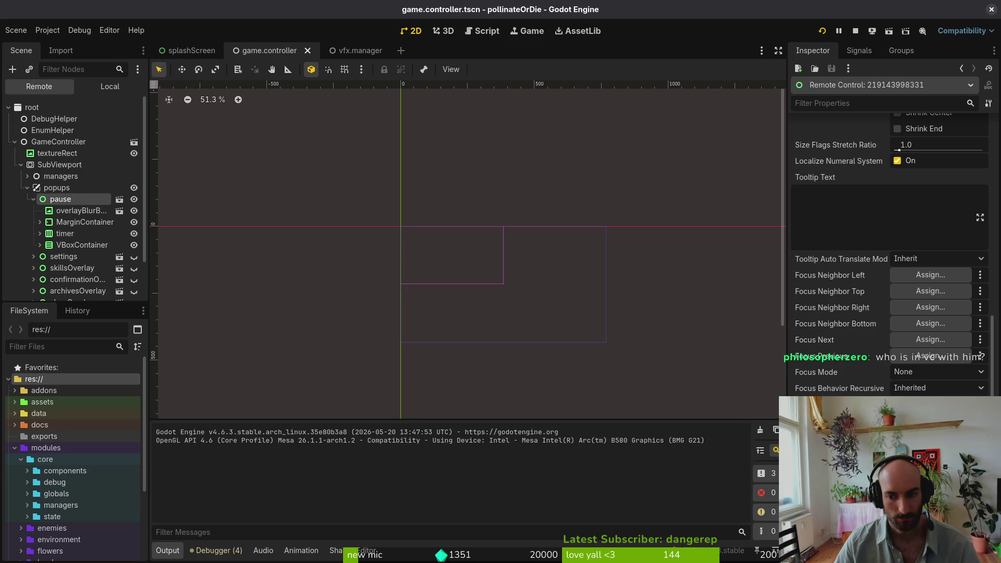
{"action": "key", "text": "alt+Tab"}
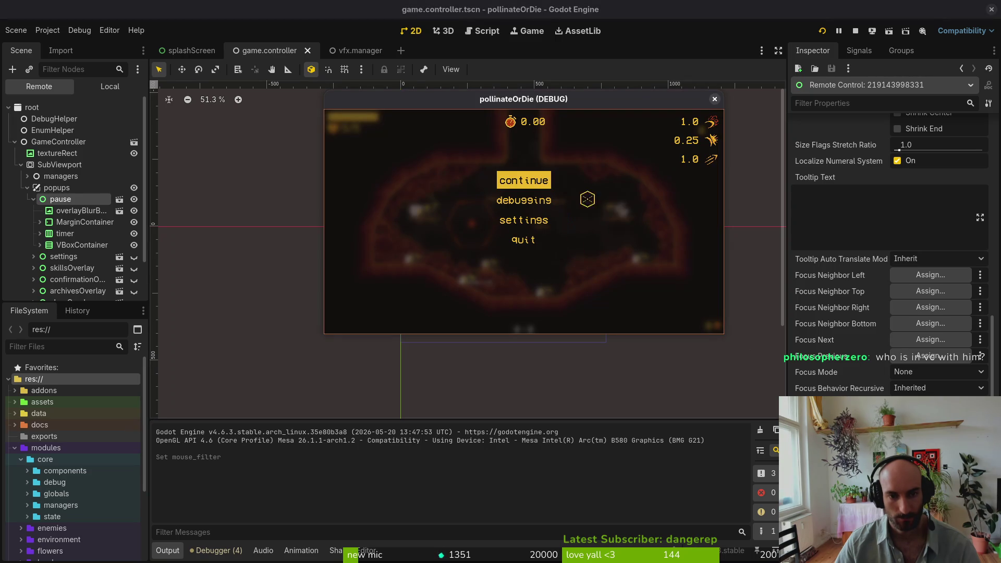
Confirm the pause node's Node > Process Mode reads When Paused, then view pause_overlay.gd in Neovim
{"action": "key", "text": "alt+Tab"}
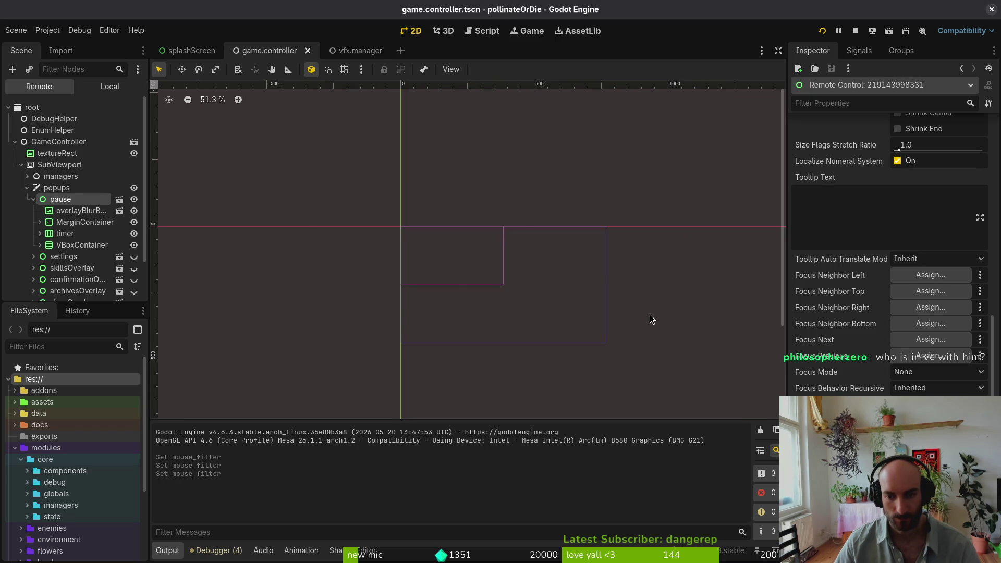
{"action": "key", "text": "alt+Tab"}
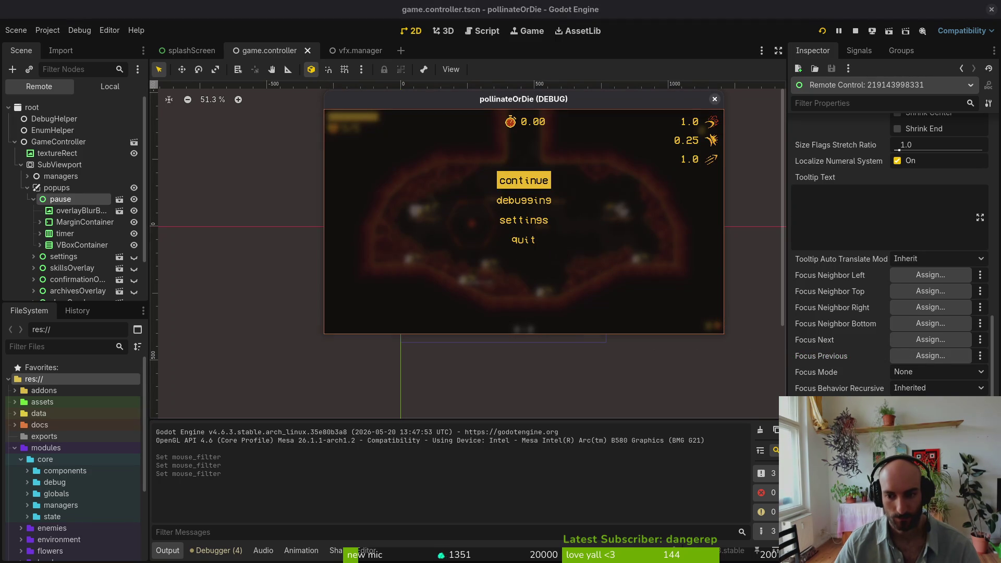
{"action": "key", "text": "alt+Tab"}
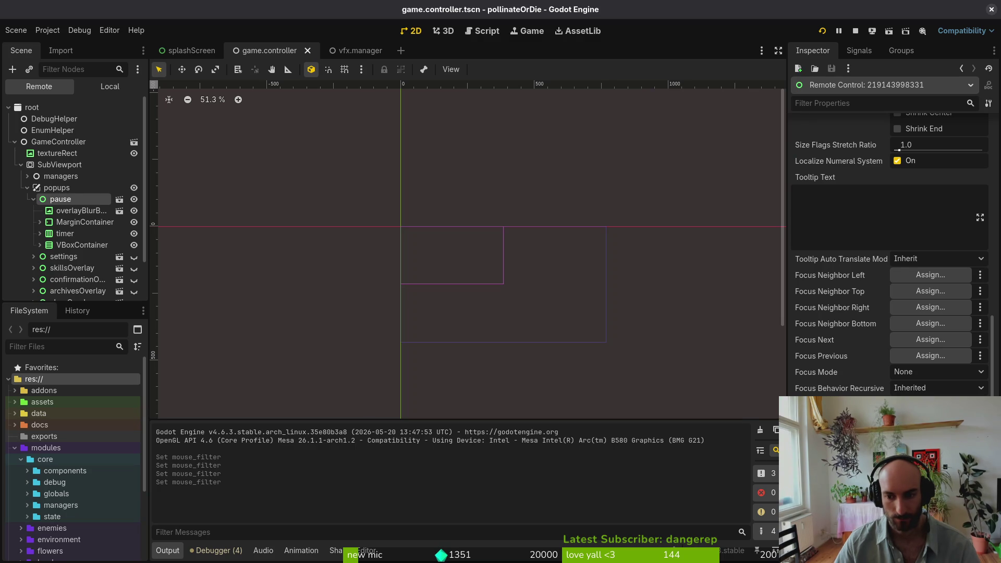
{"action": "scroll", "coordinate": [840, 394], "scroll_direction": "down", "scroll_amount": 10}
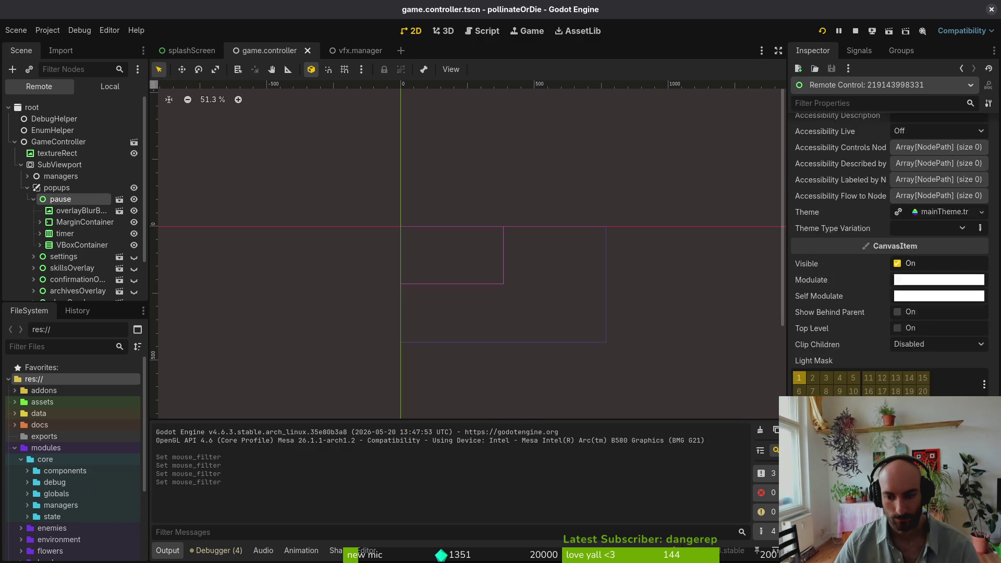
{"action": "scroll", "coordinate": [891, 255], "scroll_direction": "down", "scroll_amount": 3}
{"action": "scroll", "coordinate": [891, 255], "scroll_direction": "down", "scroll_amount": 9}
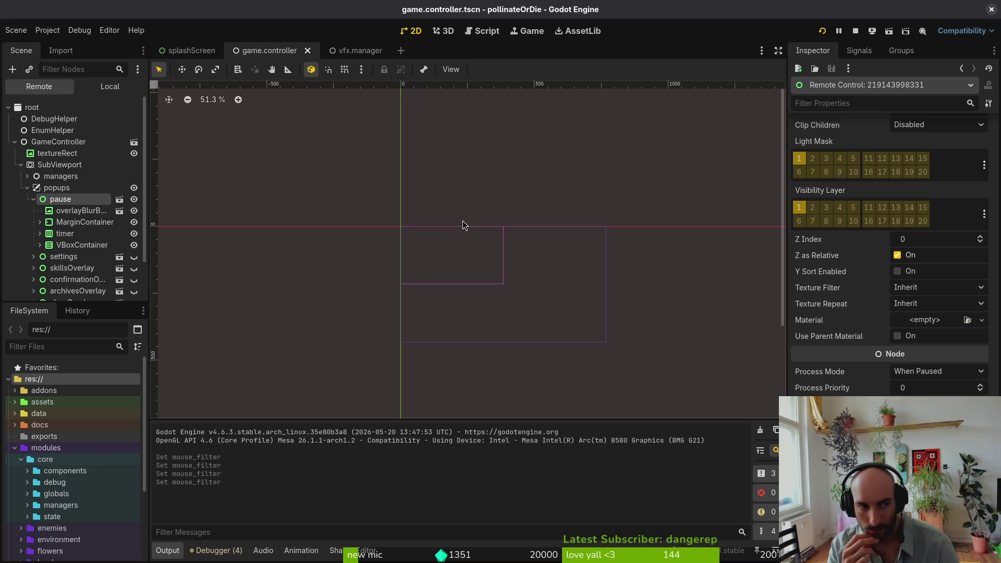
{"action": "key", "text": "alt+Tab"}
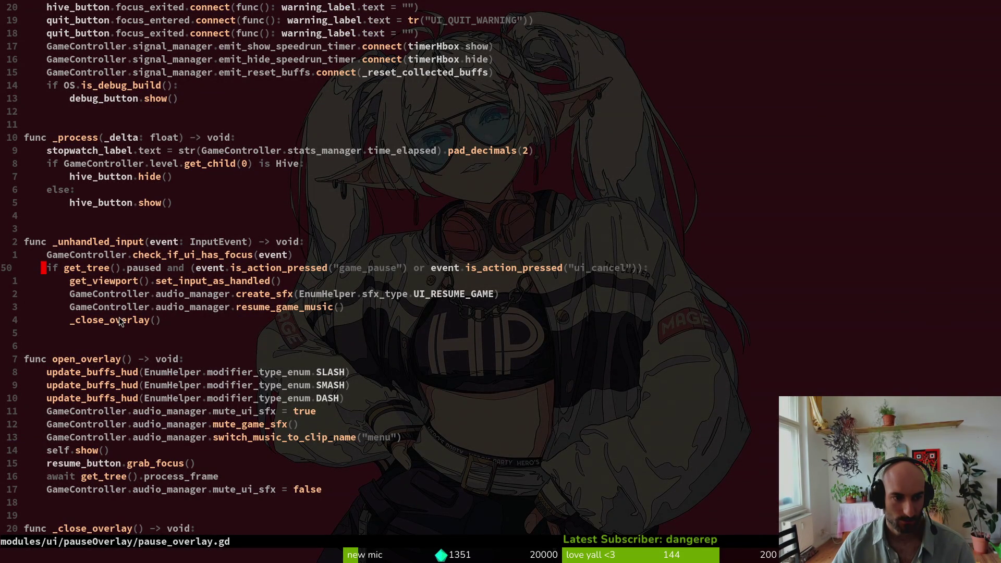
{"action": "scroll", "coordinate": [120, 318], "scroll_direction": "up", "scroll_amount": 4}
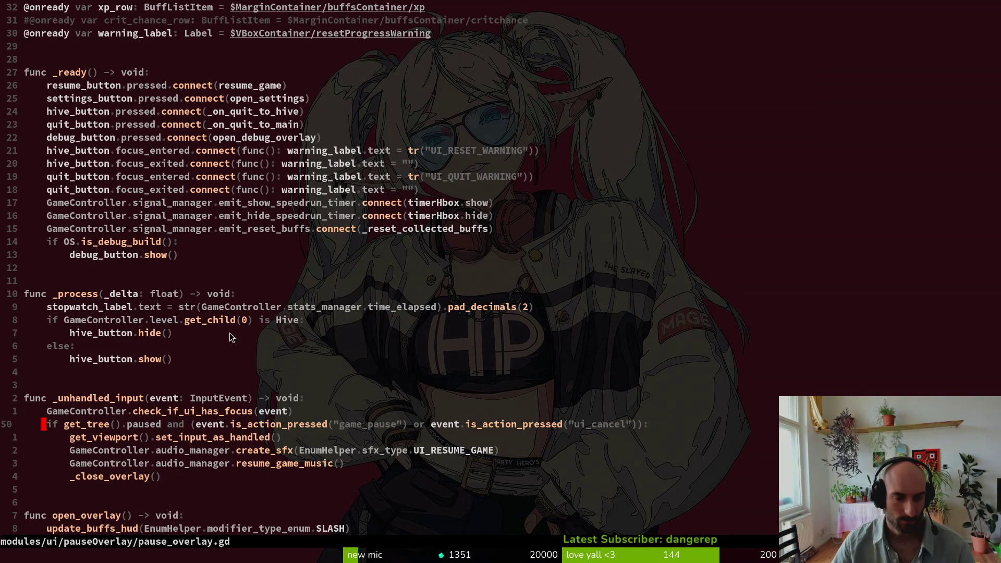
Open game.controller.gd with Telescope Find Files by searching 'gamcontro'
{"action": "scroll", "coordinate": [232, 329], "scroll_direction": "up", "scroll_amount": 3}
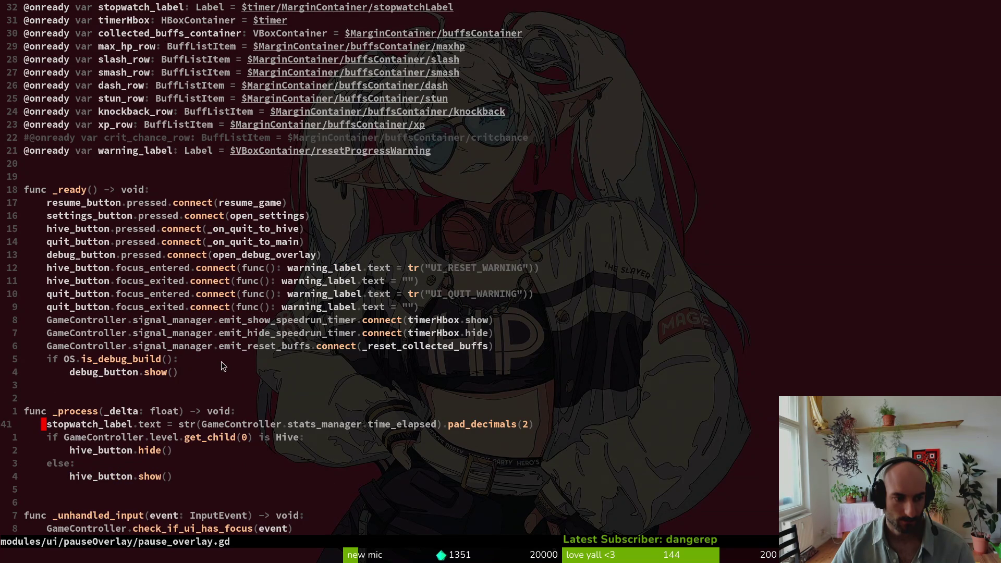
{"action": "key", "text": "space"}
{"action": "key", "text": "f"}
{"action": "key", "text": "f"}
{"action": "type", "text": "gamcontro"}
{"action": "key", "text": "Return"}
Review the open_pause_overlay and open_settings_overlay functions, then return to Godot
{"action": "scroll", "coordinate": [334, 318], "scroll_direction": "down", "scroll_amount": 4}
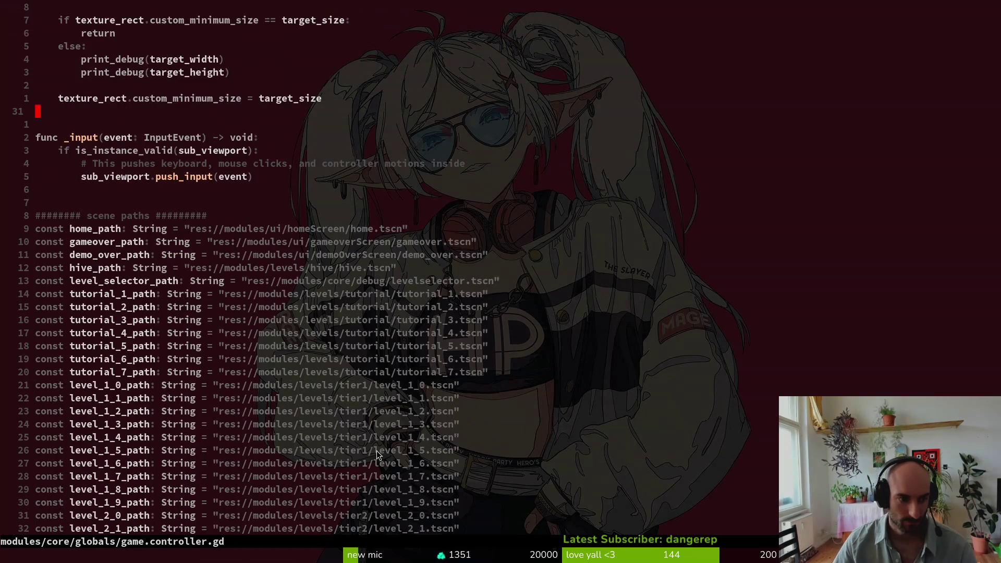
{"action": "scroll", "coordinate": [333, 317], "scroll_direction": "down", "scroll_amount": 8}
{"action": "scroll", "coordinate": [334, 317], "scroll_direction": "down", "scroll_amount": 20}
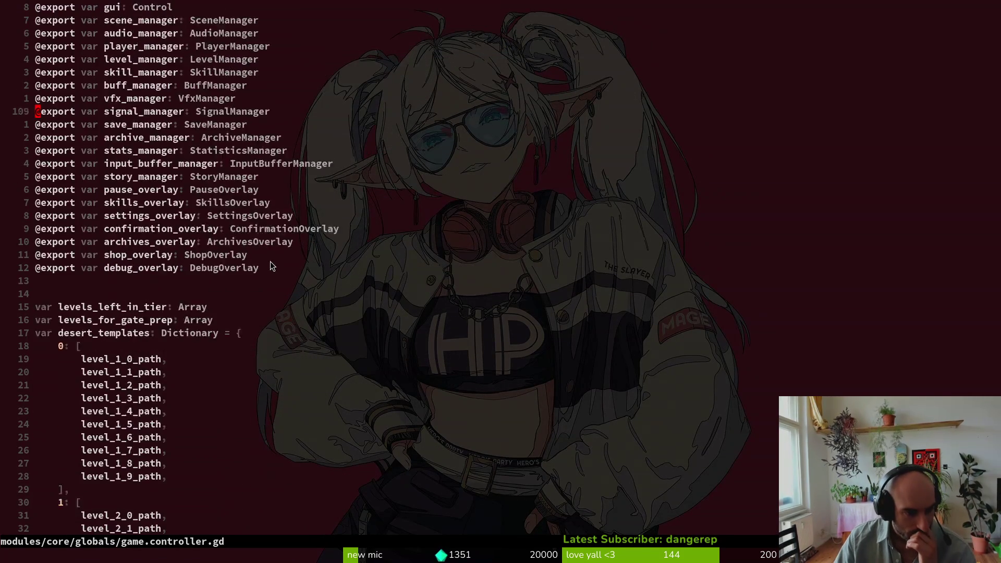
{"action": "scroll", "coordinate": [281, 257], "scroll_direction": "down", "scroll_amount": 12}
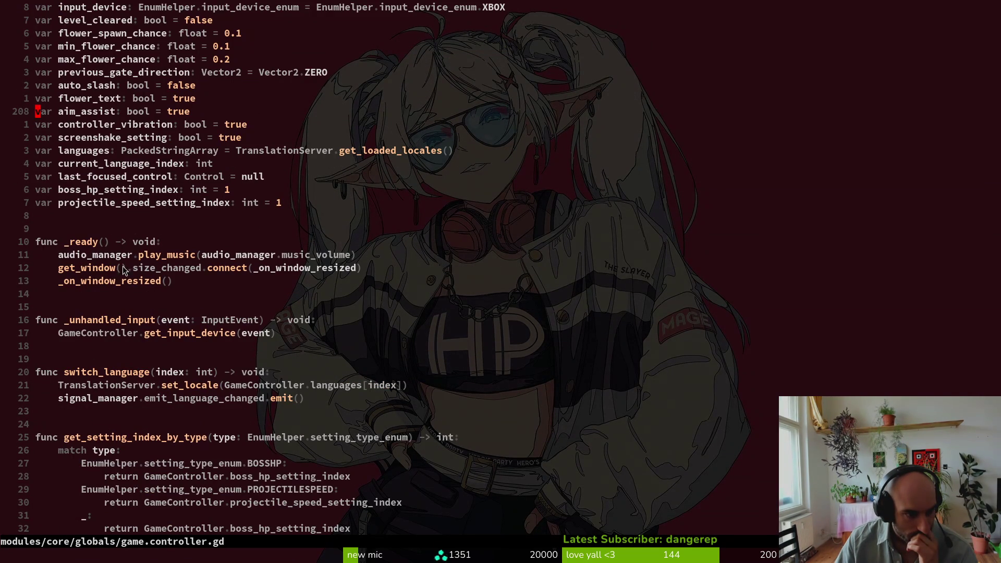
{"action": "scroll", "coordinate": [132, 276], "scroll_direction": "down", "scroll_amount": 14}
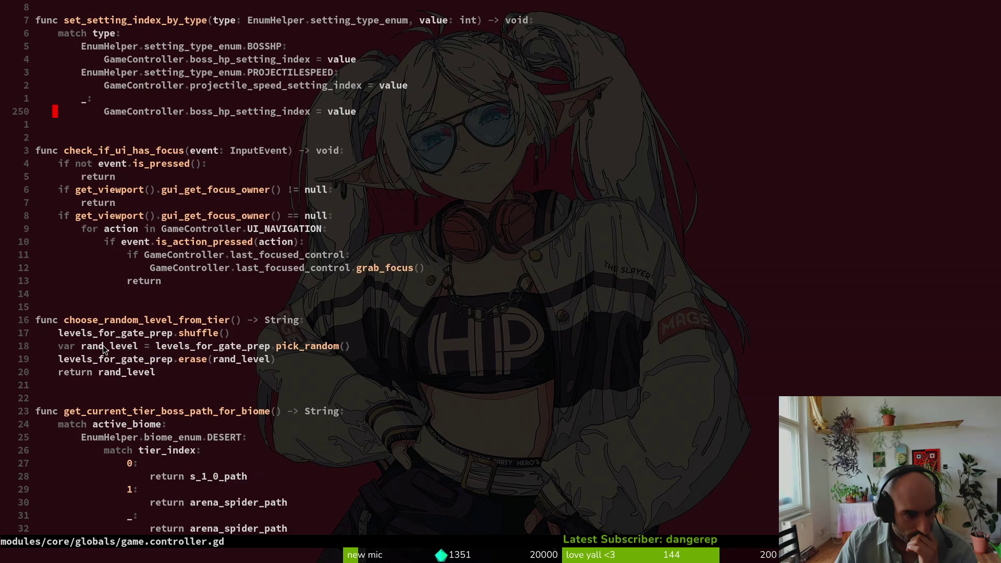
{"action": "scroll", "coordinate": [106, 344], "scroll_direction": "down", "scroll_amount": 20}
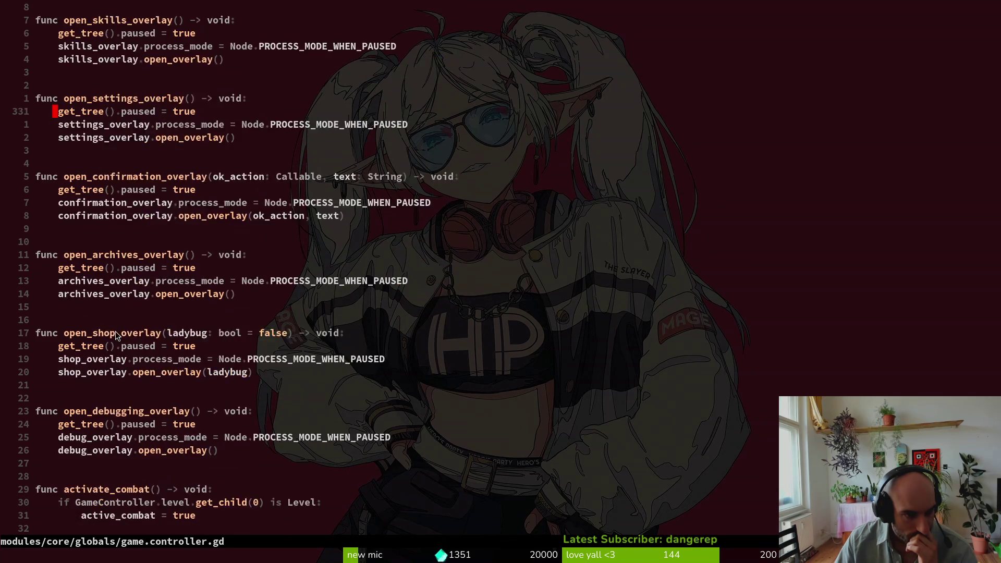
{"action": "scroll", "coordinate": [116, 334], "scroll_direction": "up", "scroll_amount": 5}
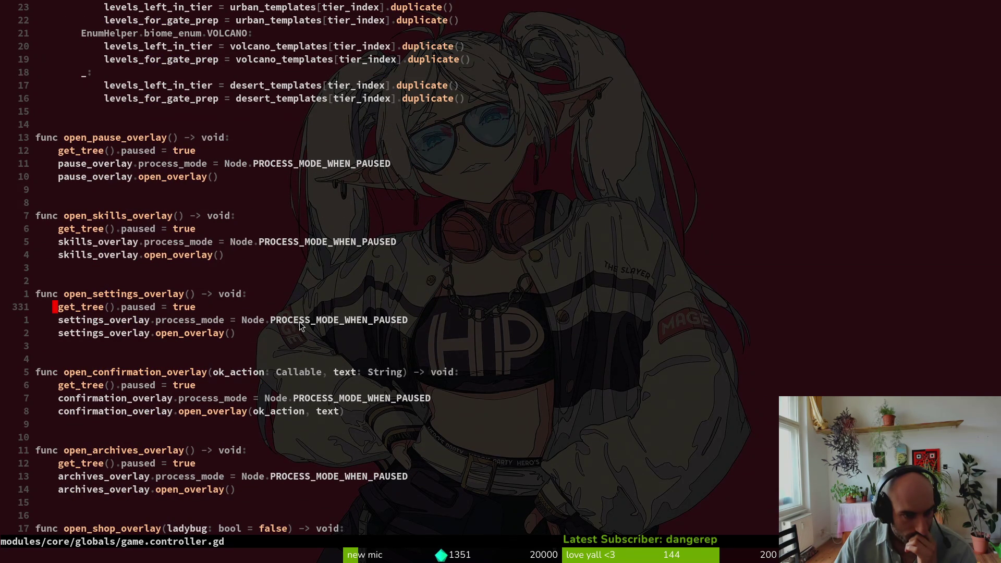
{"action": "key", "text": "alt+Tab"}
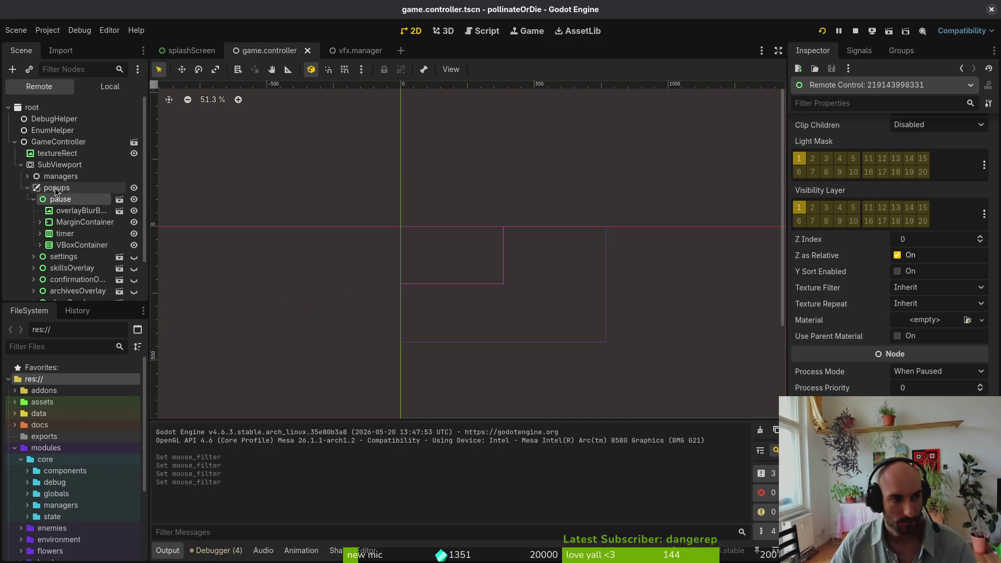
Inspect the SubViewport node's properties in the Remote tree, then in the local scene tree
{"action": "left_click", "coordinate": [27, 188]}
{"action": "left_click", "coordinate": [36, 165]}
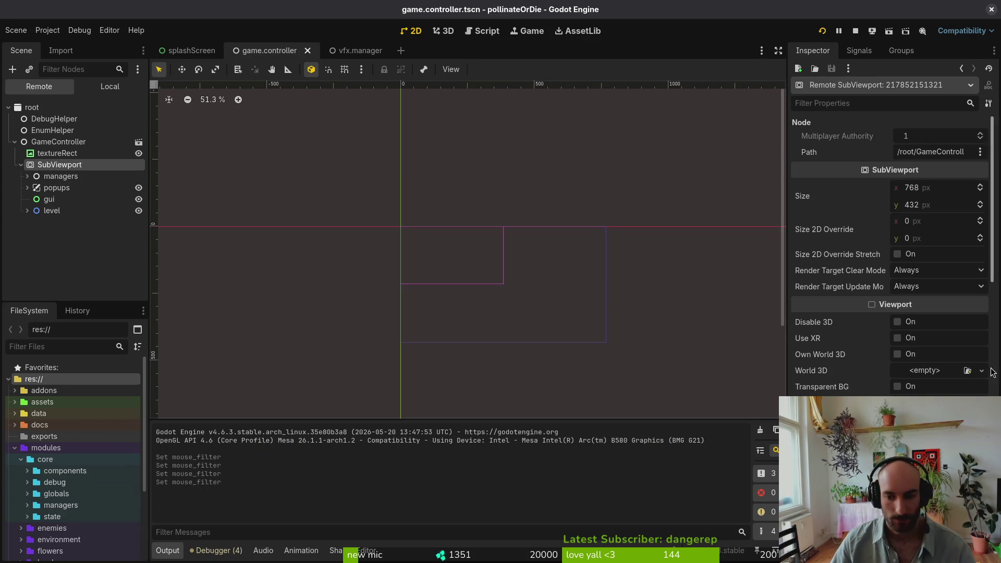
{"action": "scroll", "coordinate": [911, 356], "scroll_direction": "down", "scroll_amount": 5}
{"action": "scroll", "coordinate": [910, 360], "scroll_direction": "down", "scroll_amount": 5}
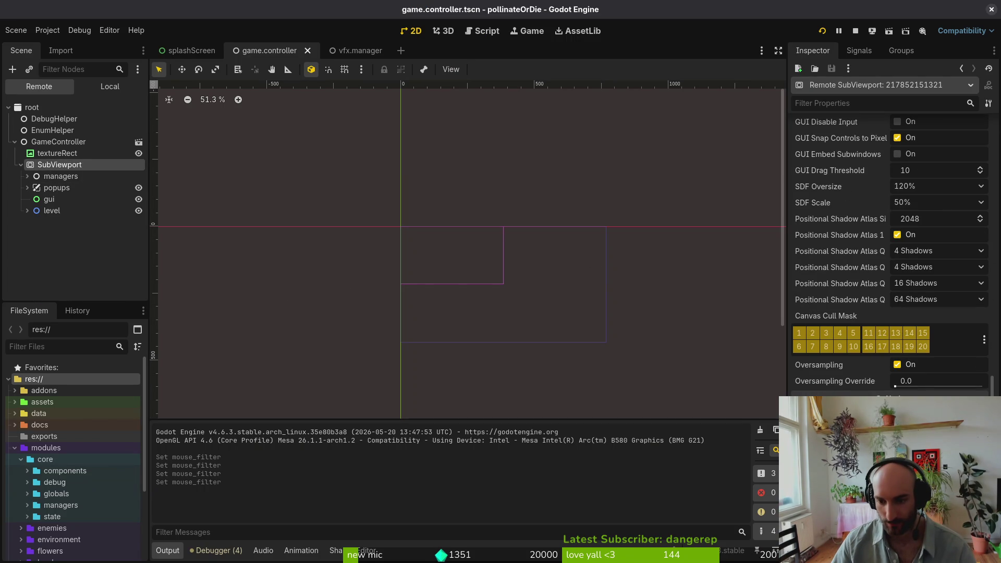
{"action": "left_click", "coordinate": [21, 165]}
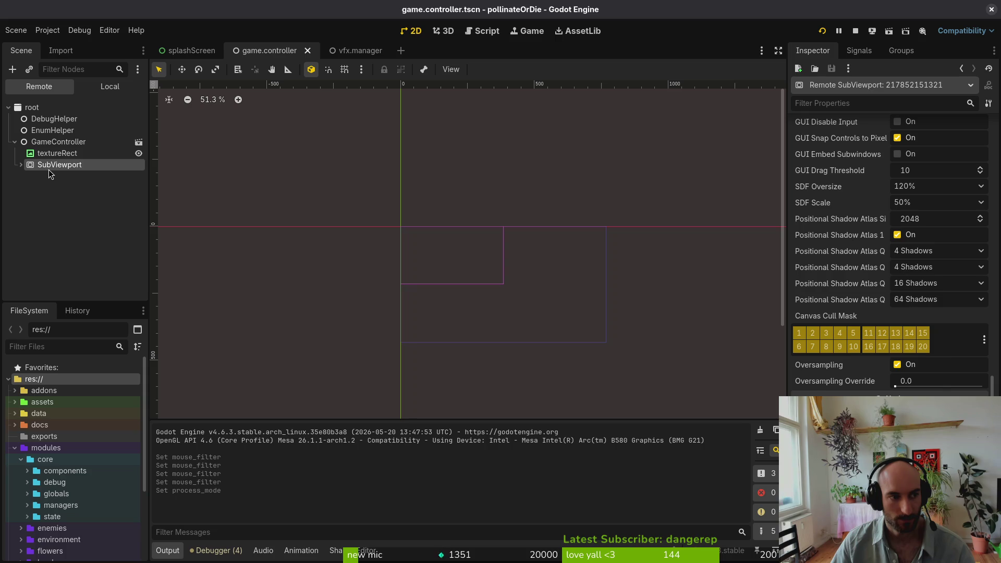
{"action": "left_click", "coordinate": [107, 87]}
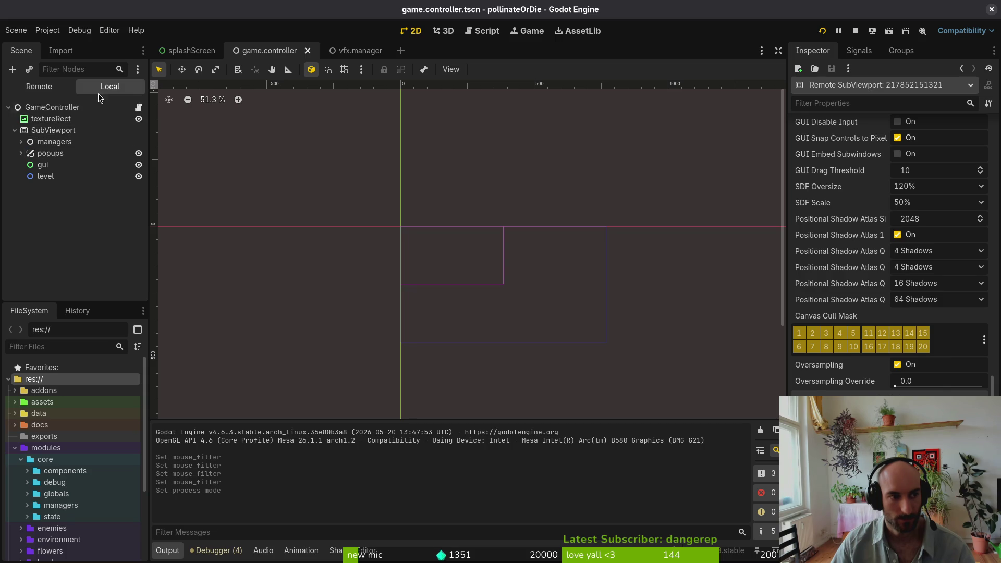
{"action": "left_click", "coordinate": [52, 131]}
{"action": "scroll", "coordinate": [923, 382], "scroll_direction": "down", "scroll_amount": 5}
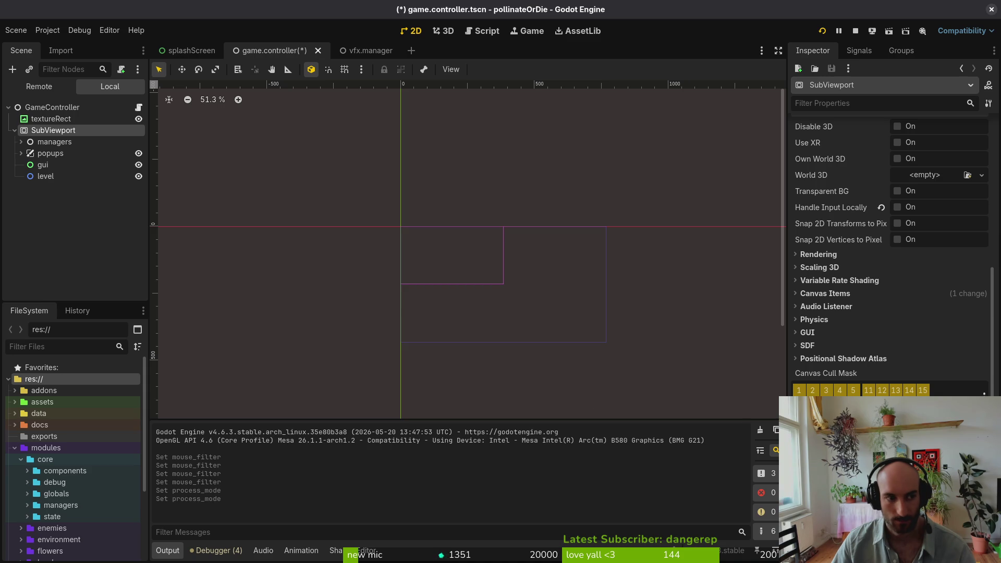
Inspect the popups layer's Process settings, then the pause overlay's CanvasItem > Visibility properties
{"action": "left_click", "coordinate": [47, 155]}
{"action": "left_click", "coordinate": [849, 231]}
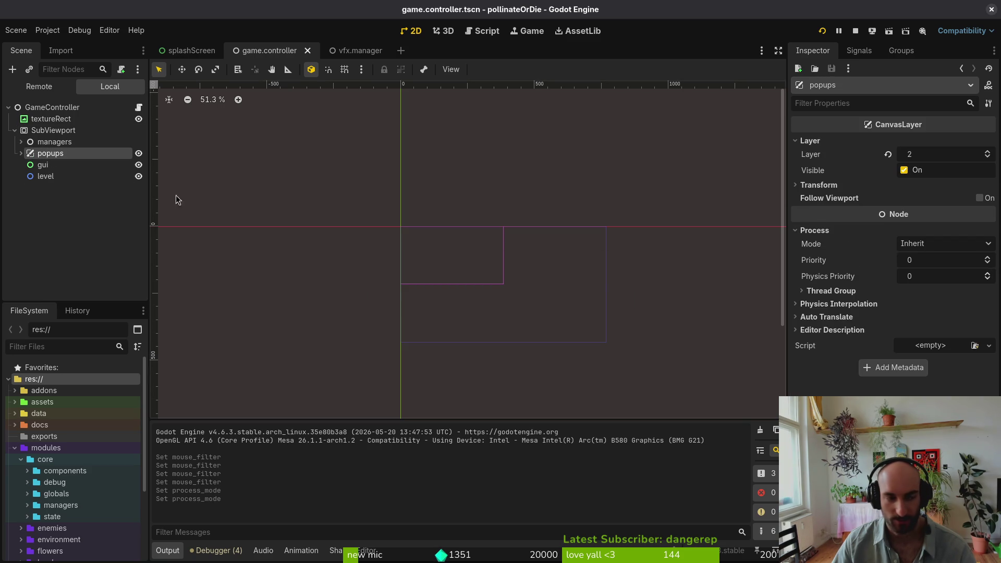
{"action": "left_click", "coordinate": [21, 153]}
{"action": "left_click", "coordinate": [54, 165]}
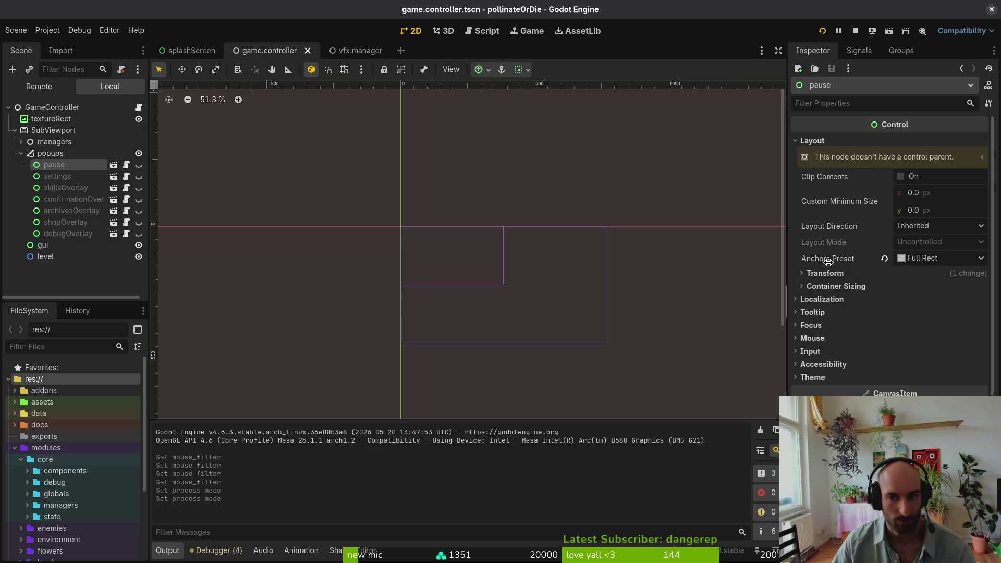
{"action": "scroll", "coordinate": [928, 358], "scroll_direction": "down", "scroll_amount": 5}
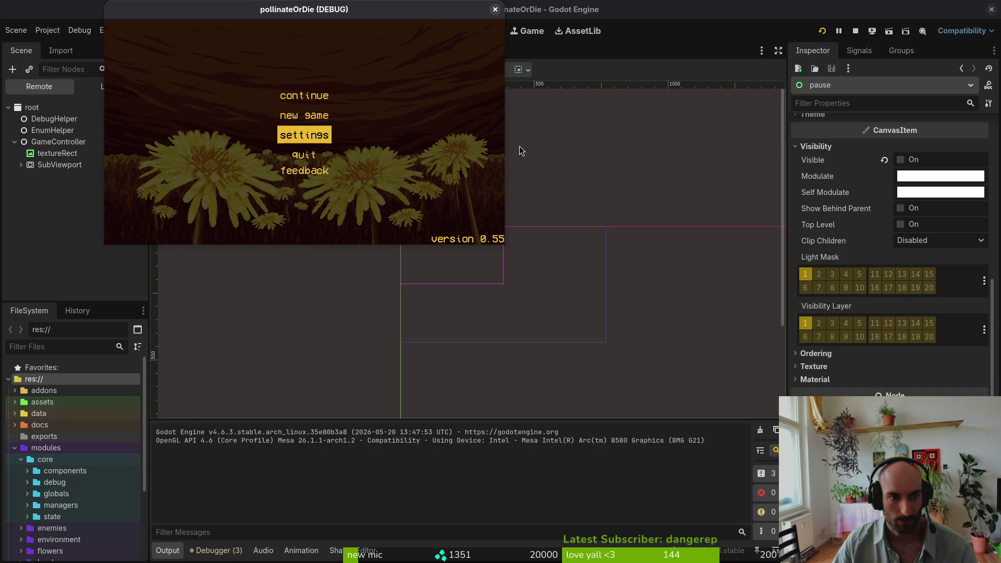
{"action": "key", "text": "Return"}
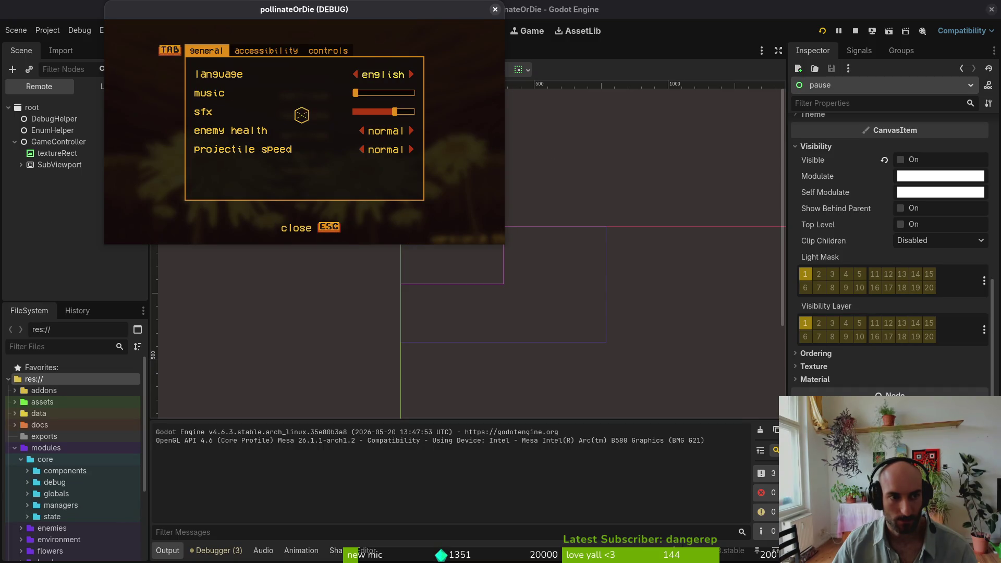
{"action": "key", "text": "Right"}
{"action": "key", "text": "Right"}
{"action": "key", "text": "Right"}
{"action": "key", "text": "Right"}
{"action": "key", "text": "Right"}
{"action": "key", "text": "Right"}
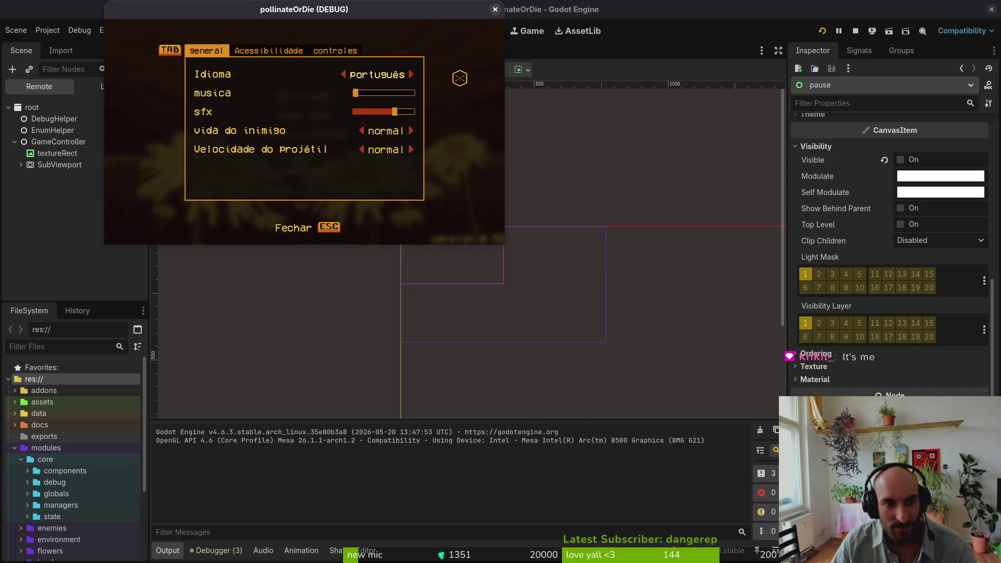
{"action": "key", "text": "Right"}
{"action": "key", "text": "Right"}
{"action": "key", "text": "Right"}
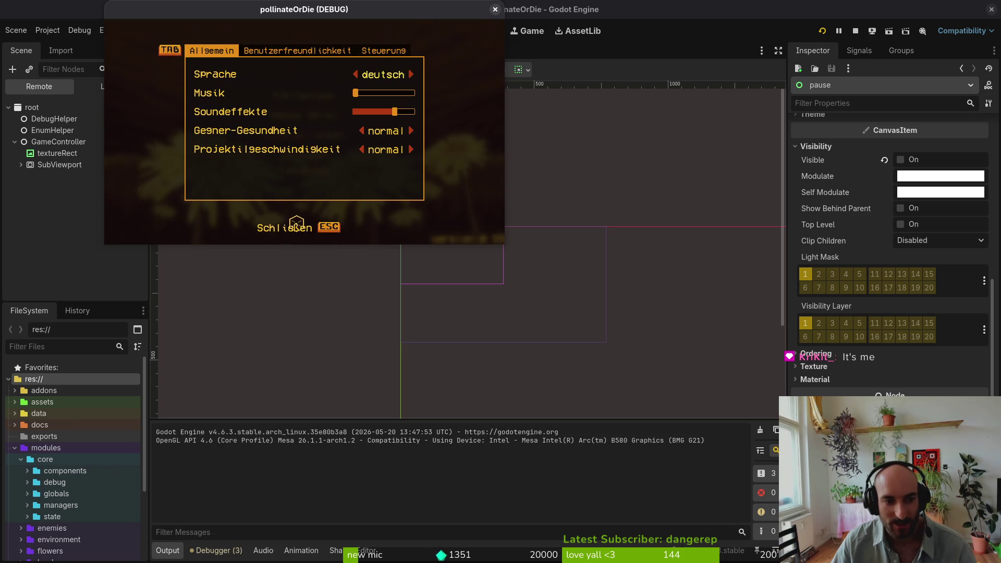
{"action": "left_click", "coordinate": [495, 9]}
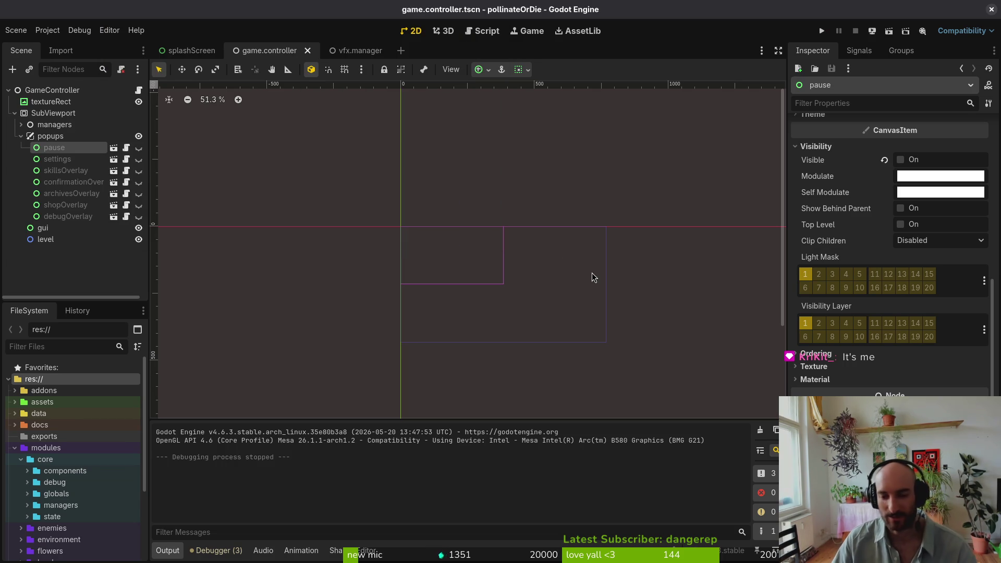
{"action": "left_click", "coordinate": [52, 113]}
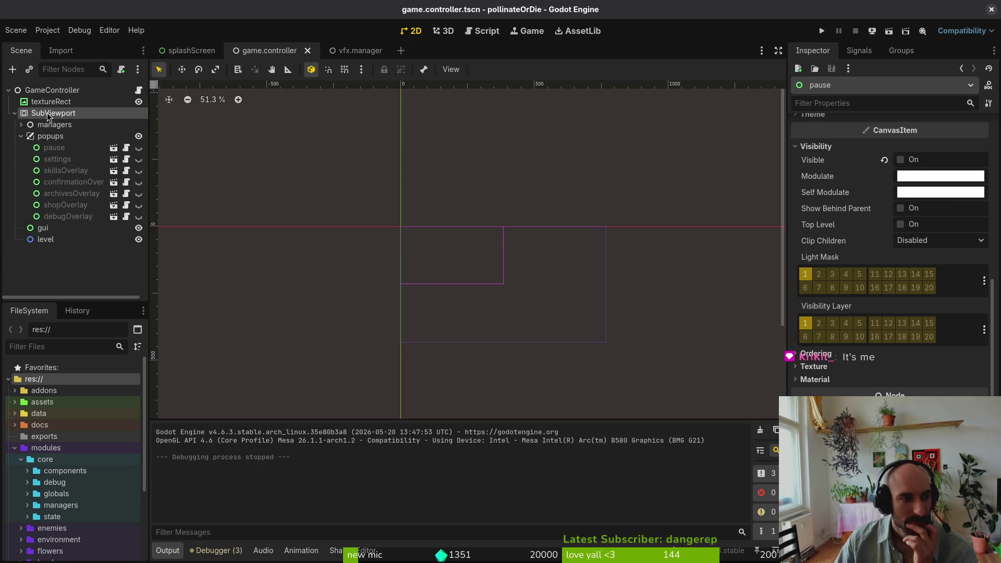
{"action": "left_click", "coordinate": [51, 101]}
{"action": "scroll", "coordinate": [907, 353], "scroll_direction": "down", "scroll_amount": 5}
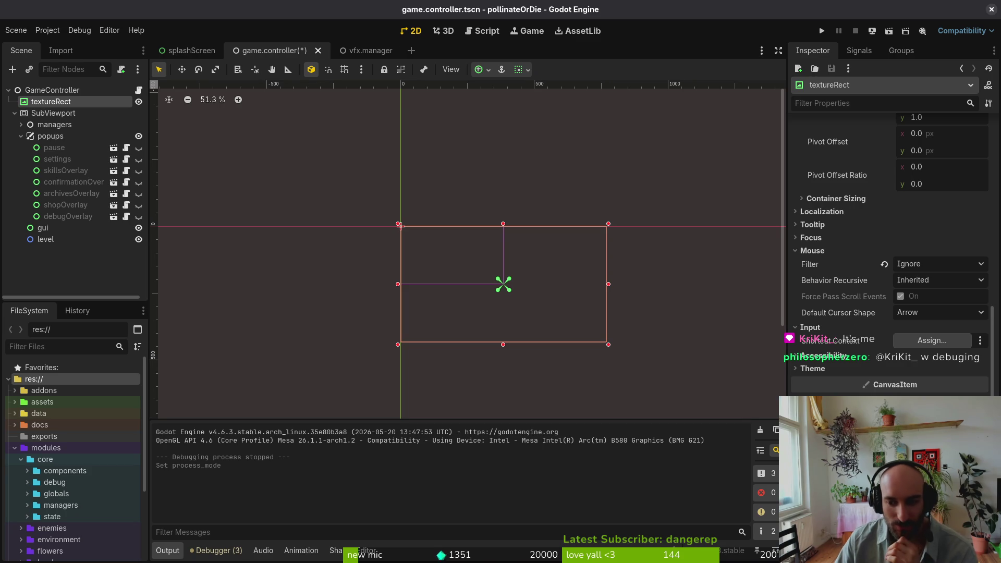
{"action": "left_click", "coordinate": [822, 32]}
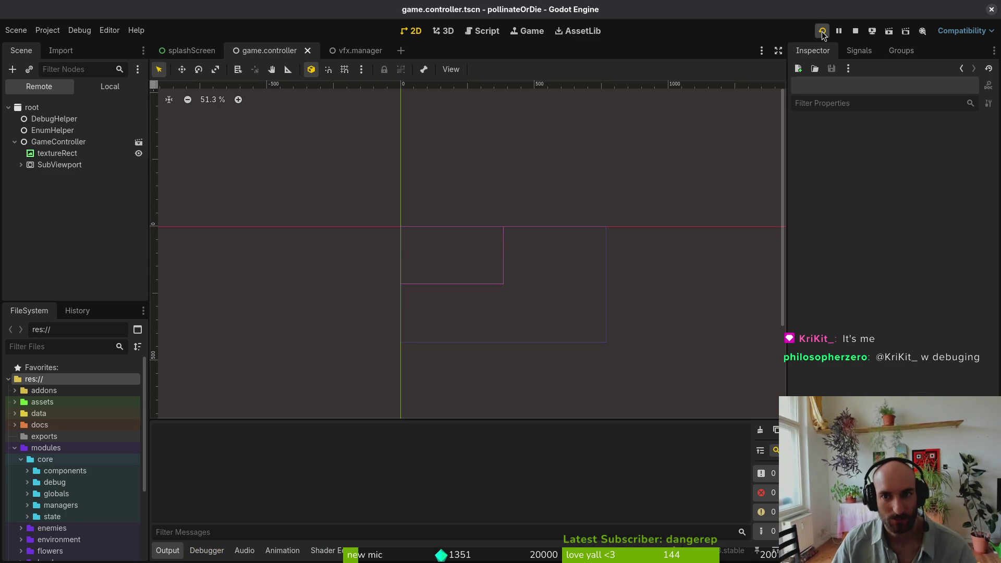
{"action": "left_click", "coordinate": [304, 134]}
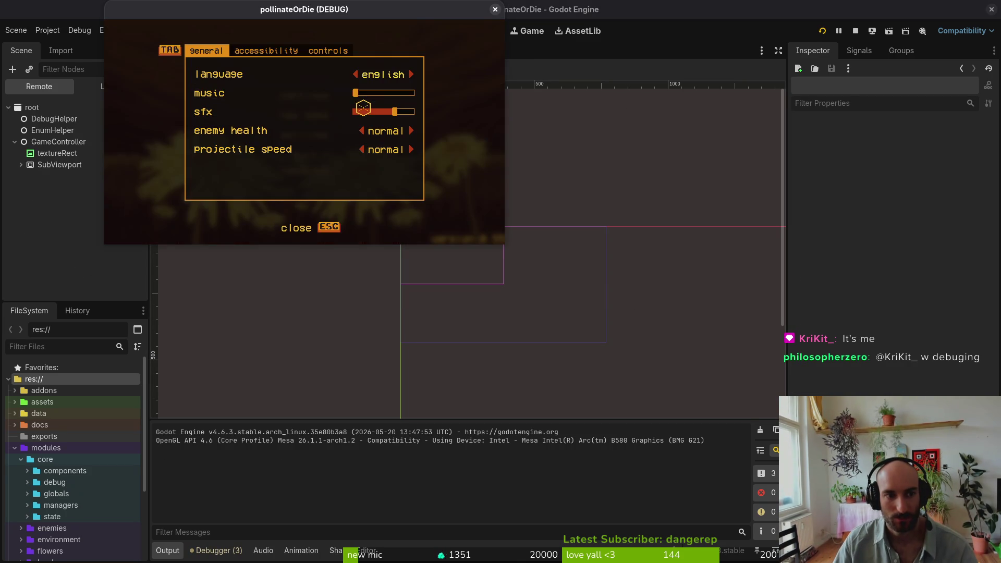
{"action": "key", "text": "Right"}
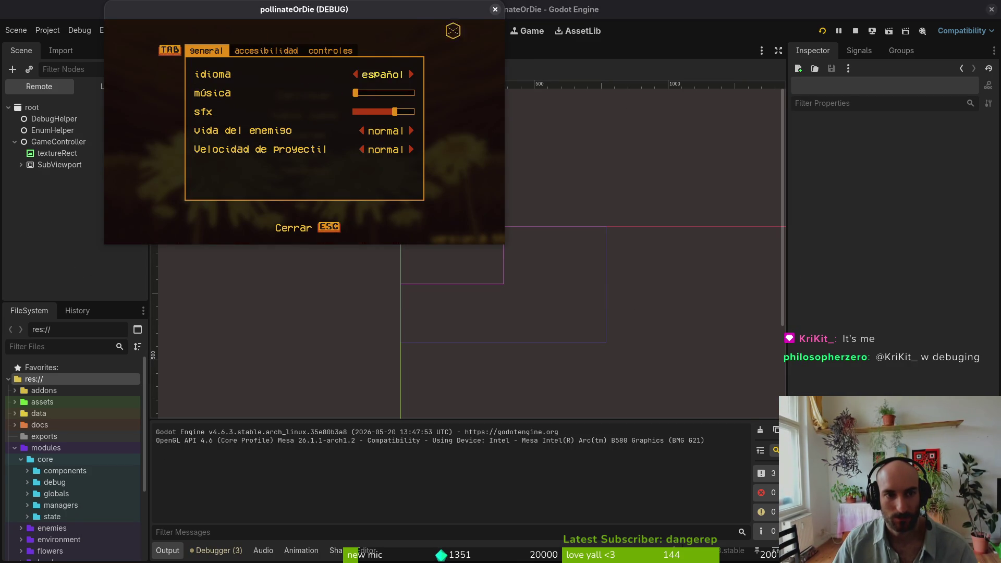
{"action": "key", "text": "F8"}
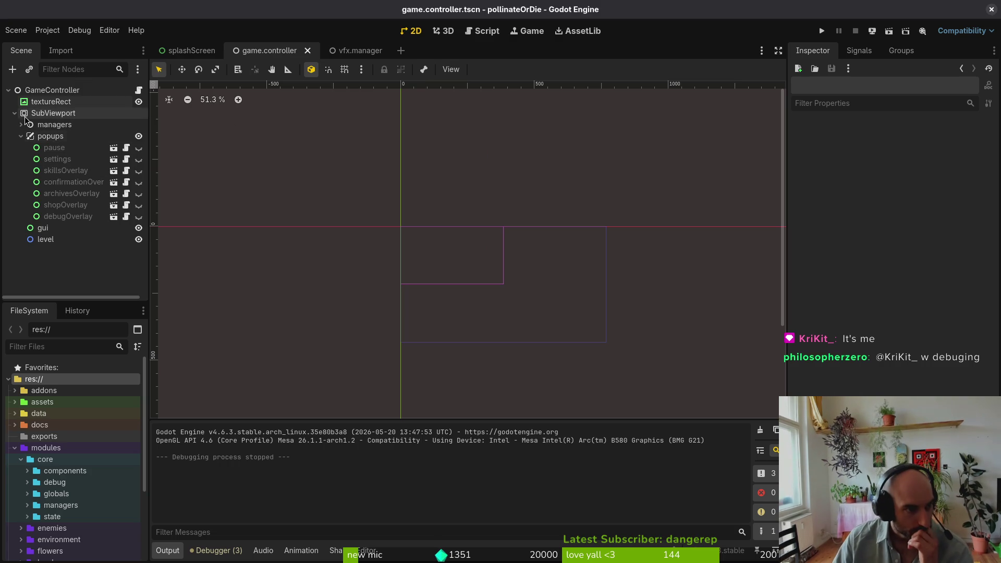
Set the popups layer's Process Mode to Always
{"action": "left_click", "coordinate": [52, 114]}
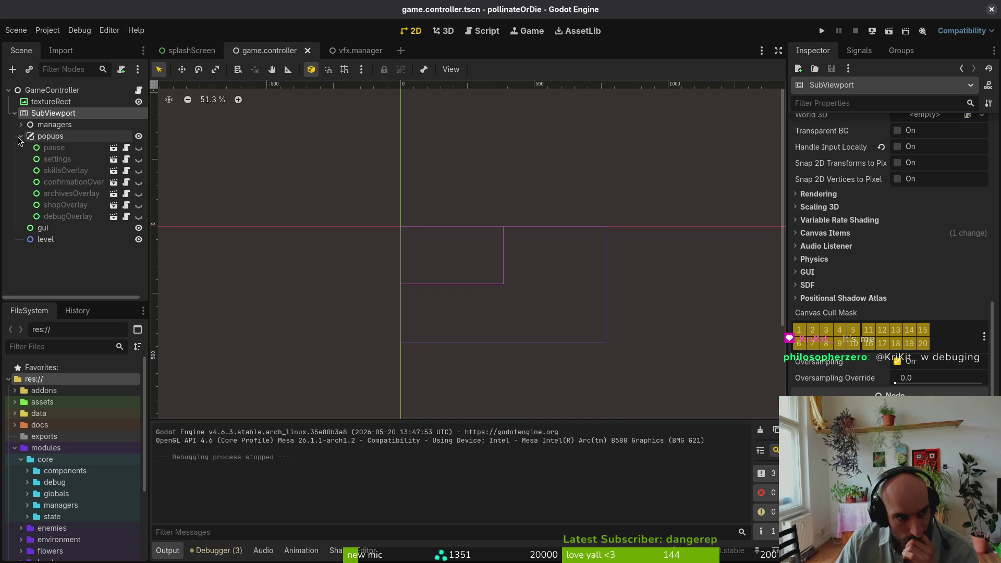
{"action": "left_click", "coordinate": [31, 137]}
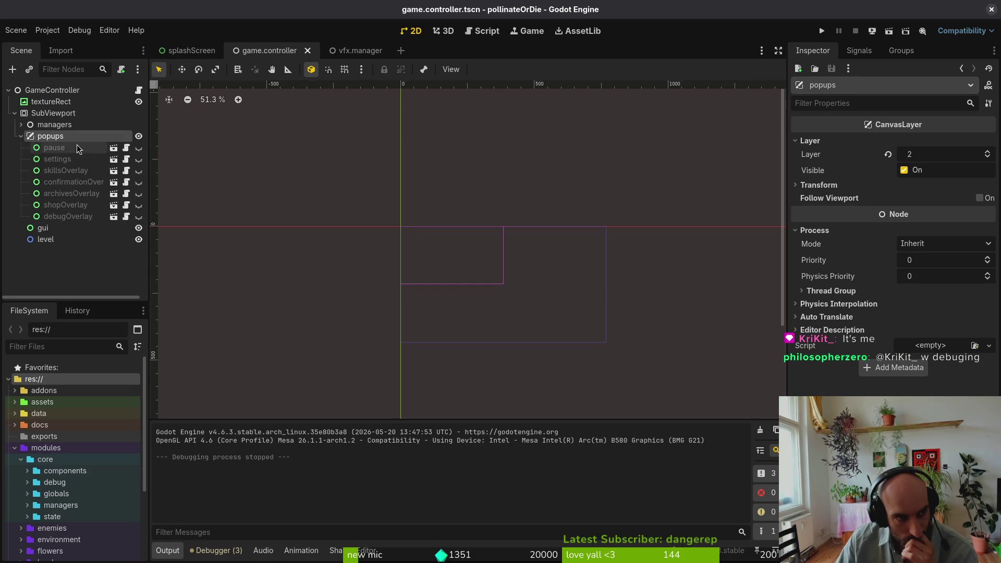
{"action": "left_click", "coordinate": [910, 245]}
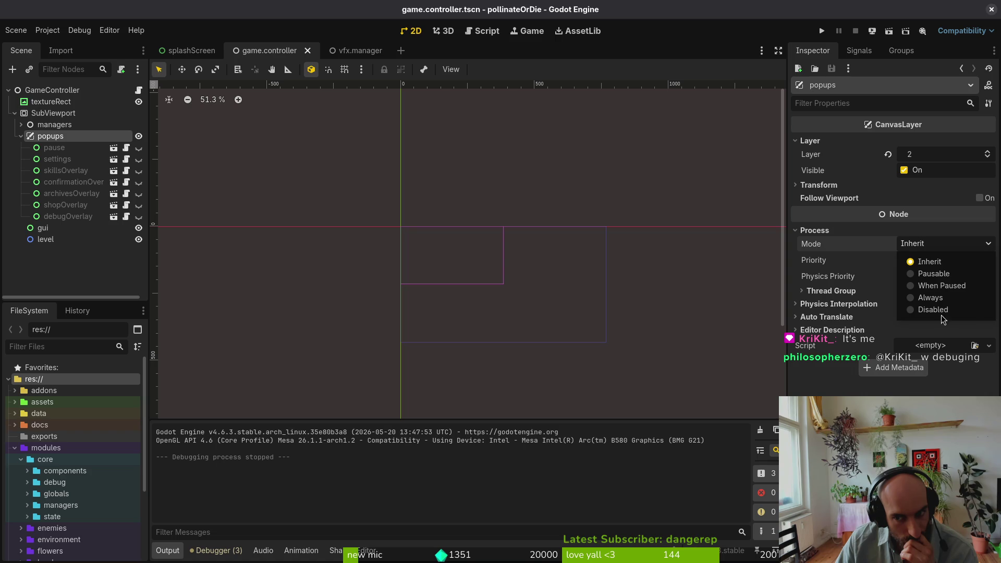
{"action": "left_click", "coordinate": [931, 298]}
Test the Settings panel in a game run, then revert the popups' Process Mode to Inherit
{"action": "left_click", "coordinate": [823, 31]}
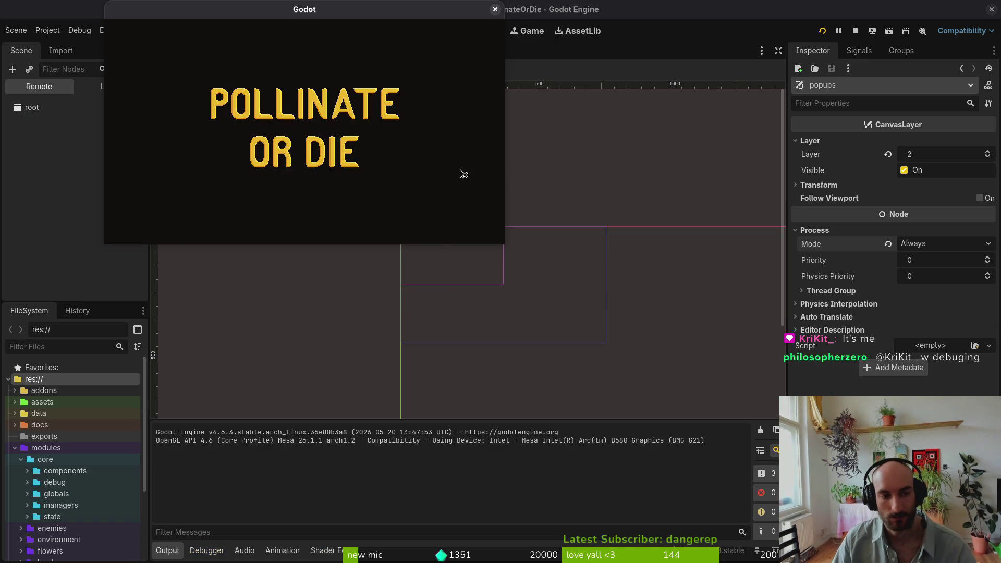
{"action": "key", "text": "Down"}
{"action": "key", "text": "Down"}
{"action": "key", "text": "Return"}
{"action": "key", "text": "Tab"}
{"action": "key", "text": "Tab"}
{"action": "key", "text": "Tab"}
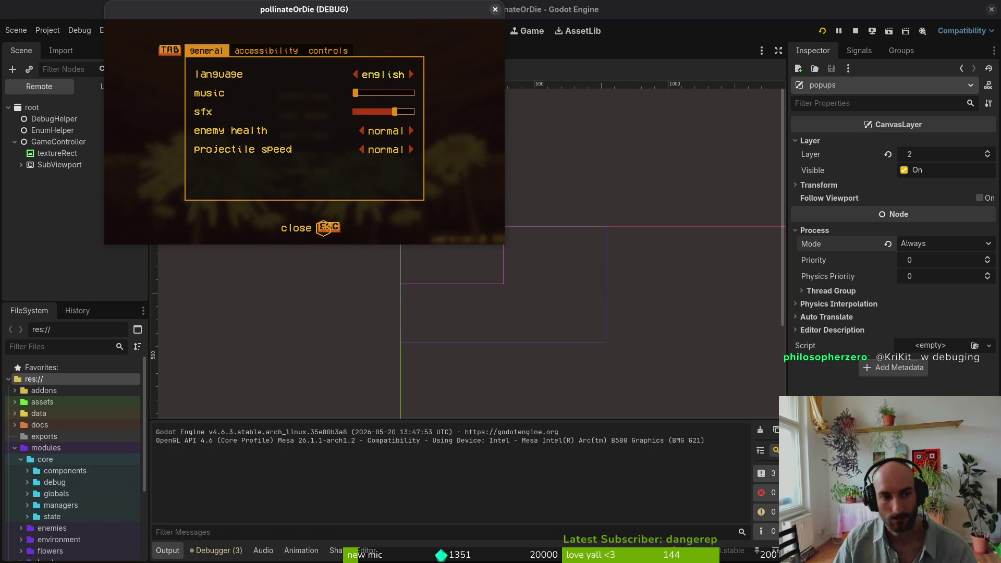
{"action": "left_click", "coordinate": [496, 9]}
{"action": "left_click", "coordinate": [888, 243]}
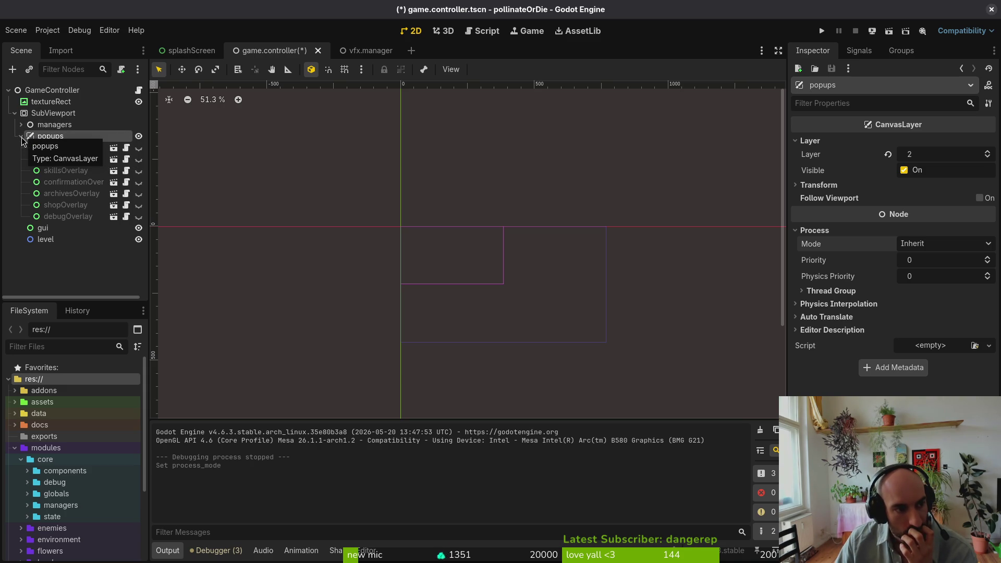
{"action": "left_click", "coordinate": [23, 137]}
{"action": "left_click", "coordinate": [43, 115]}
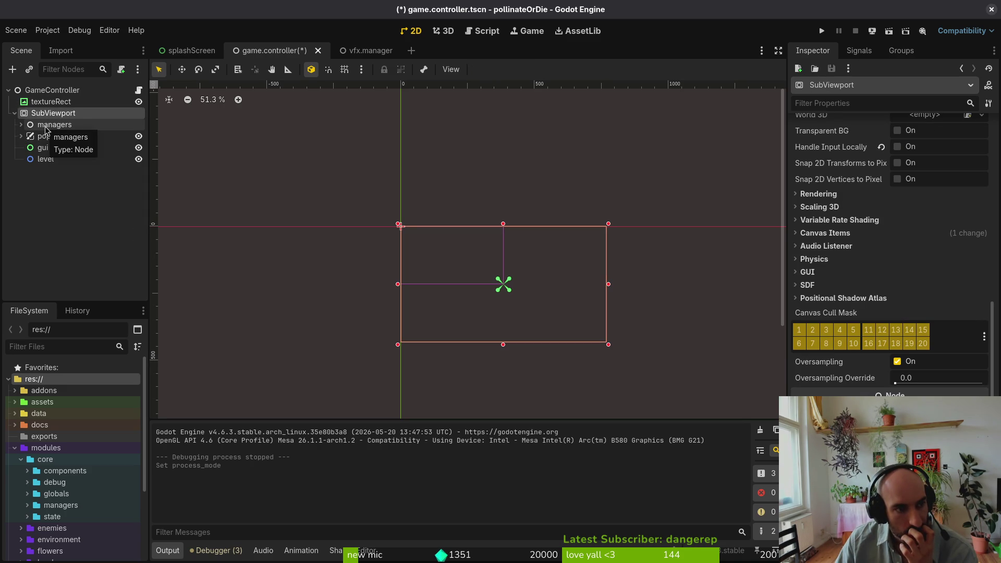
{"action": "left_click", "coordinate": [46, 129]}
{"action": "left_click", "coordinate": [815, 141]}
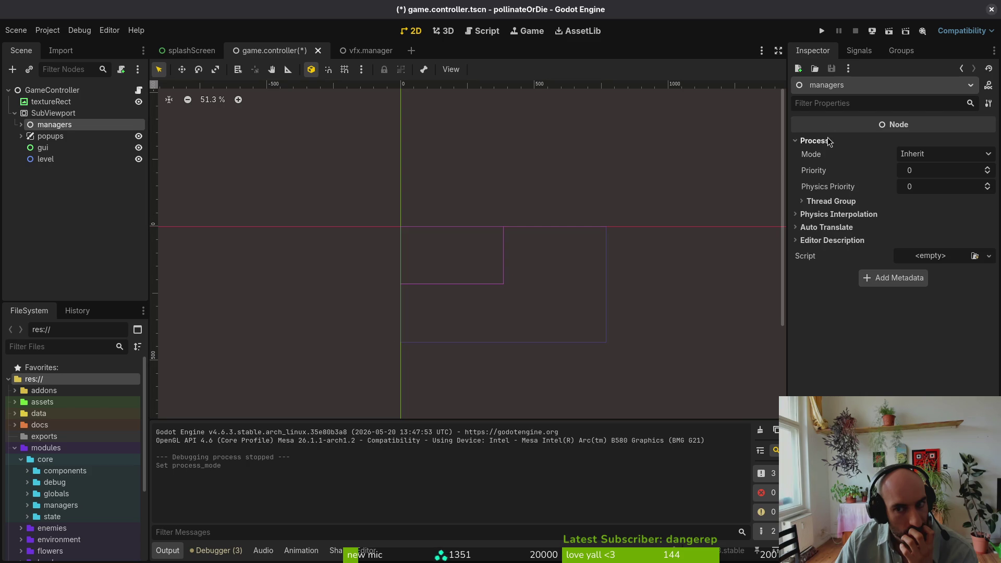
{"action": "left_click", "coordinate": [944, 154]}
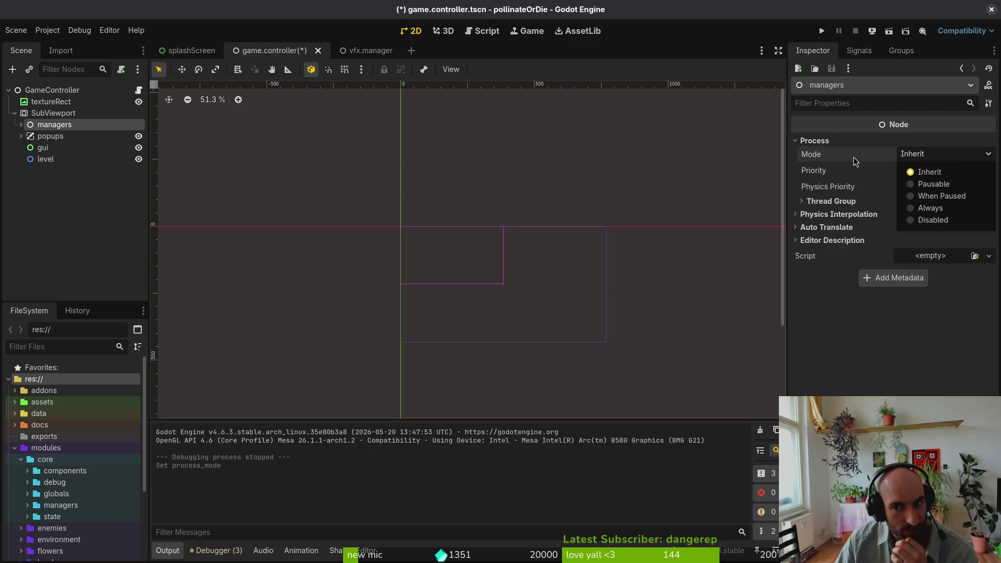
{"action": "left_click", "coordinate": [834, 162]}
{"action": "mouse_move", "coordinate": [833, 158]}
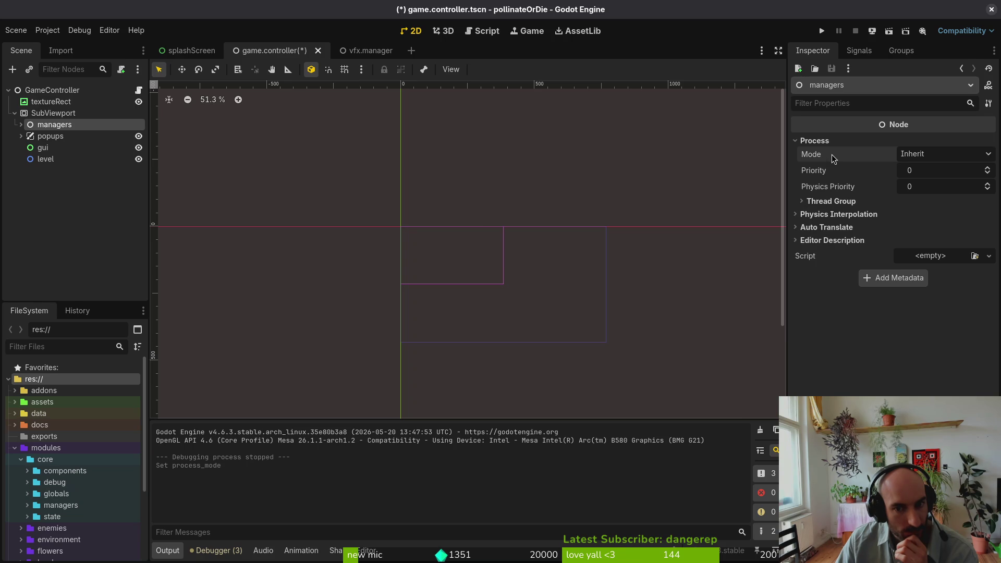
{"action": "left_click", "coordinate": [21, 136]}
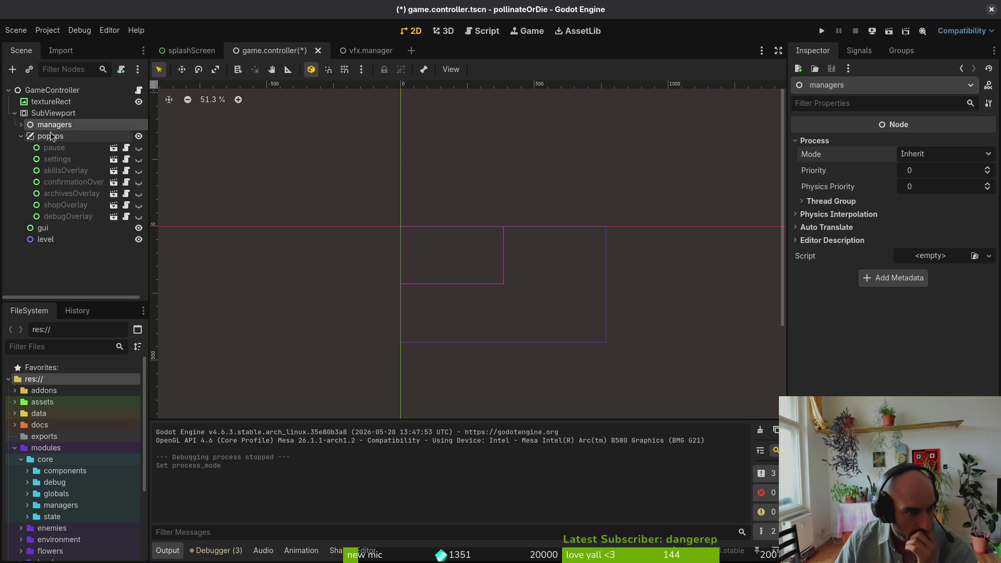
{"action": "left_click", "coordinate": [53, 89]}
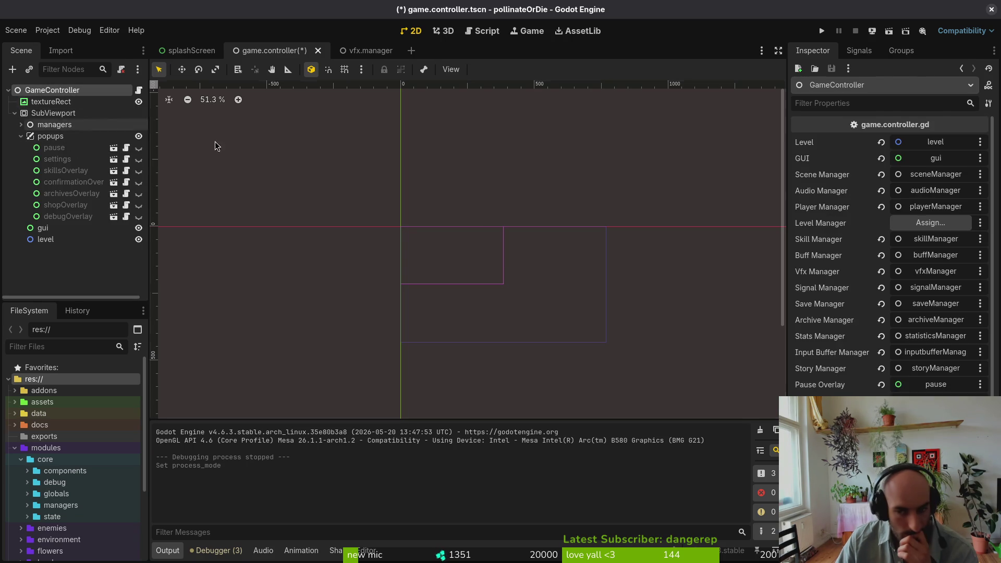
{"action": "scroll", "coordinate": [892, 250], "scroll_direction": "down", "scroll_amount": 1}
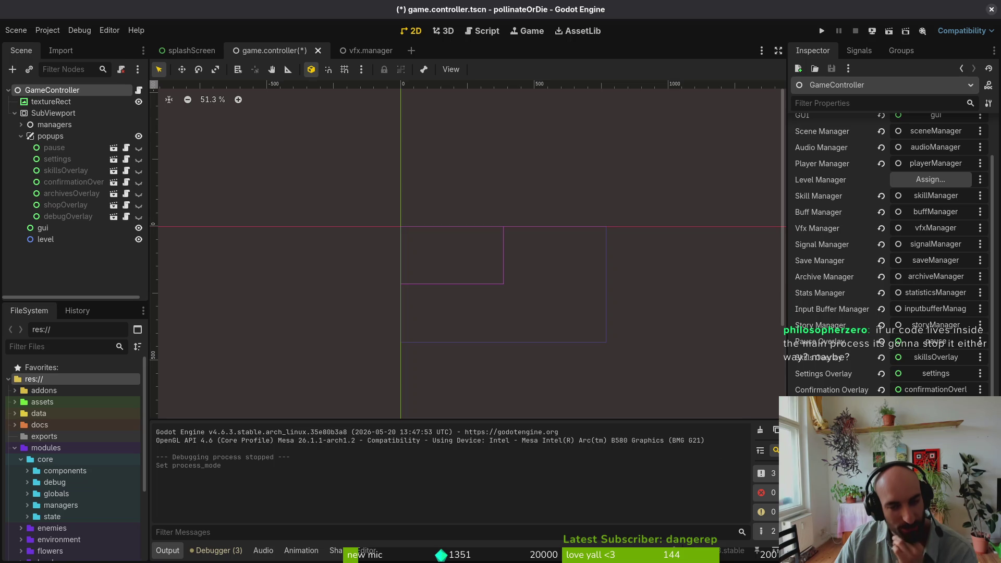
{"action": "left_click", "coordinate": [21, 136]}
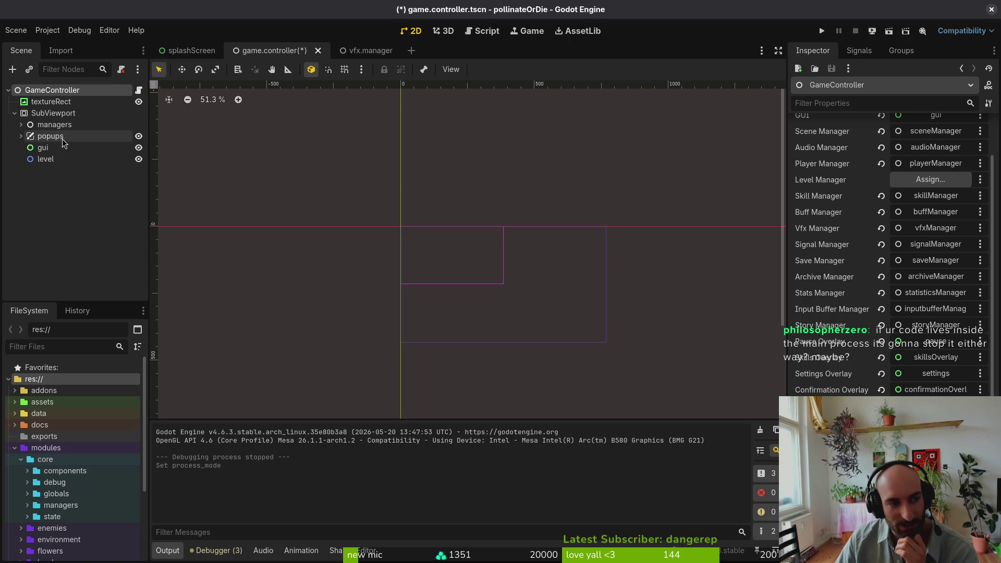
{"action": "left_click", "coordinate": [21, 136]}
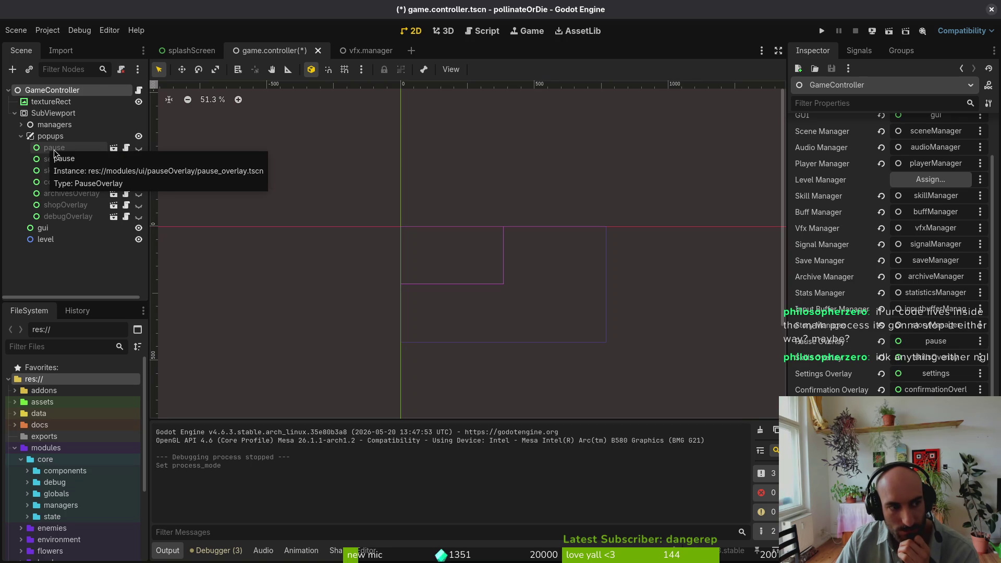
{"action": "left_click", "coordinate": [54, 148]}
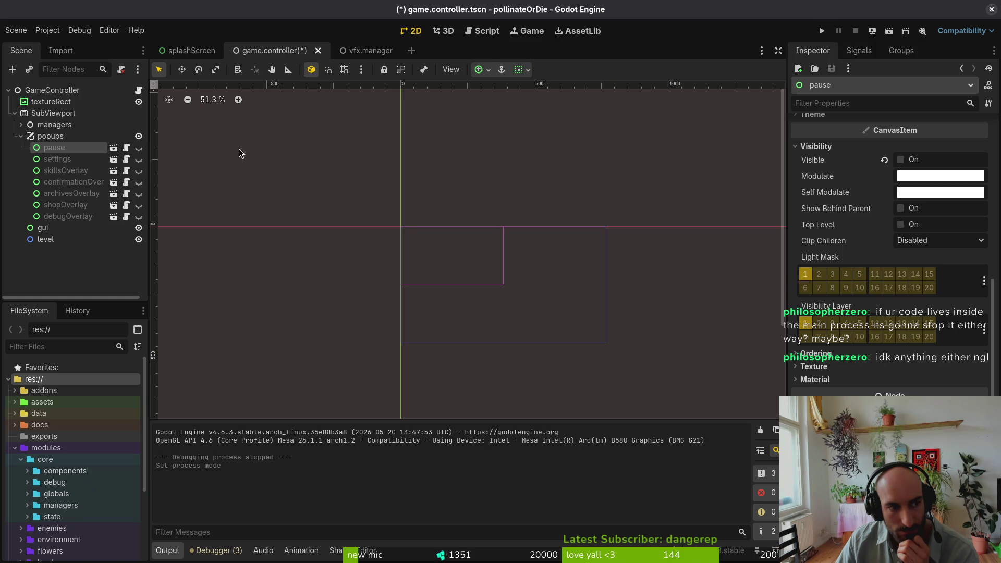
{"action": "left_click", "coordinate": [21, 136]}
{"action": "left_click", "coordinate": [88, 202]}
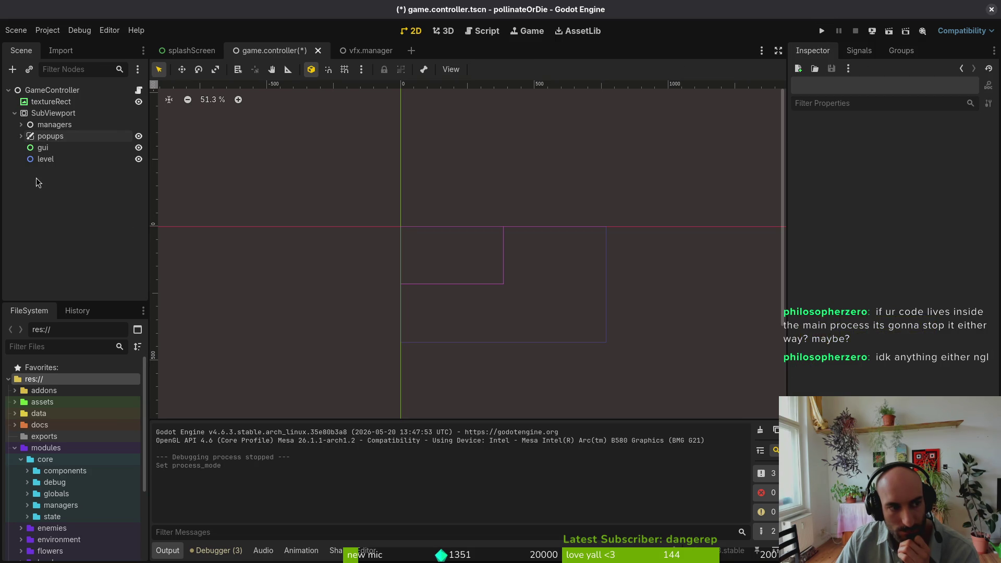
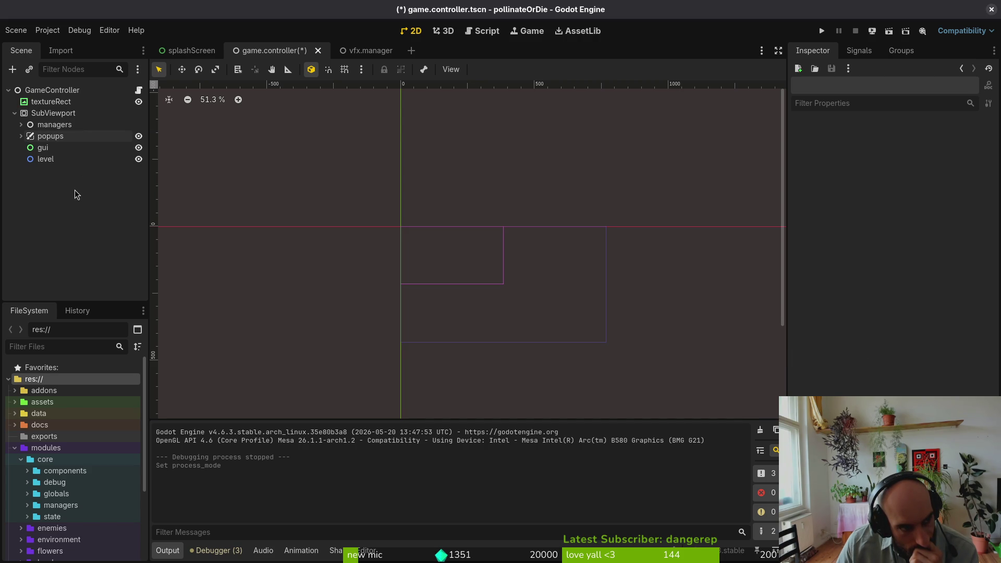
Drag managers, popups, gui and level out of SubViewport directly under GameController
{"action": "left_click", "coordinate": [74, 127]}
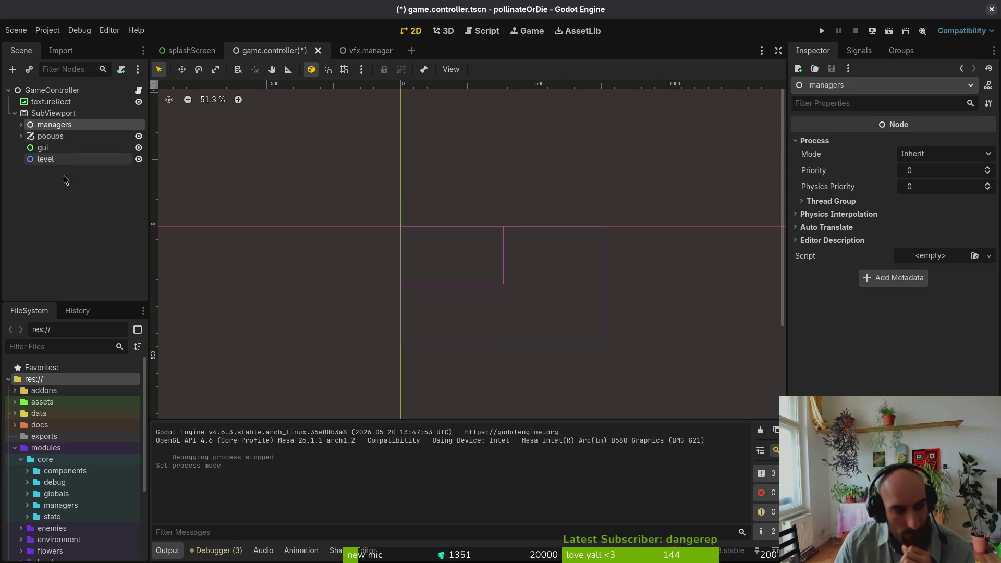
{"action": "left_click", "coordinate": [46, 159], "text": "shift"}
{"action": "mouse_move", "coordinate": [46, 159]}
{"action": "left_mouse_down"}
{"action": "mouse_move", "coordinate": [63, 121]}
{"action": "mouse_move", "coordinate": [55, 96]}
{"action": "left_mouse_up"}
Select textureRect and SubViewport, clear the selection, and switch to the Neovim terminal
{"action": "left_click", "coordinate": [46, 151]}
{"action": "left_click", "coordinate": [55, 160], "text": "shift"}
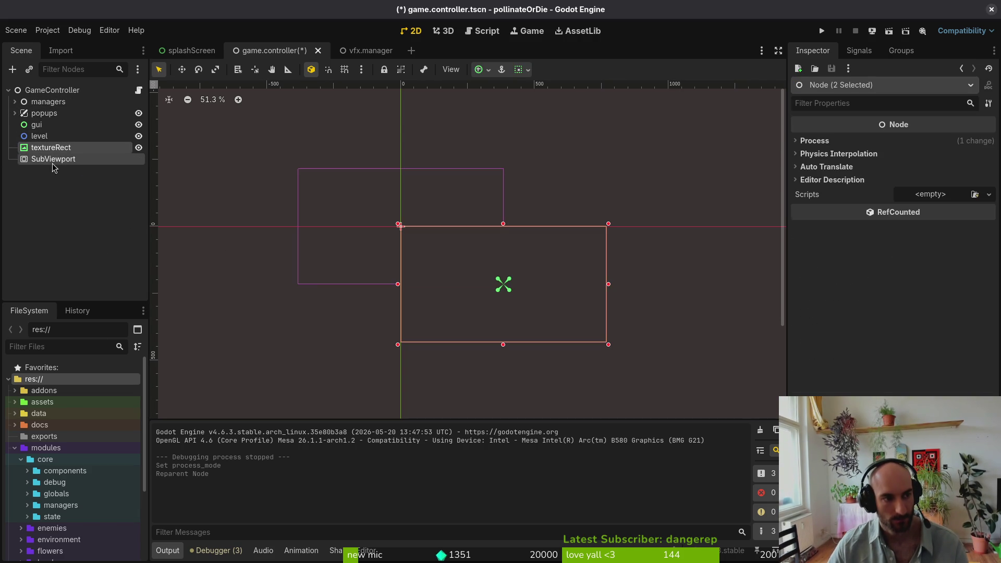
{"action": "left_click", "coordinate": [65, 218]}
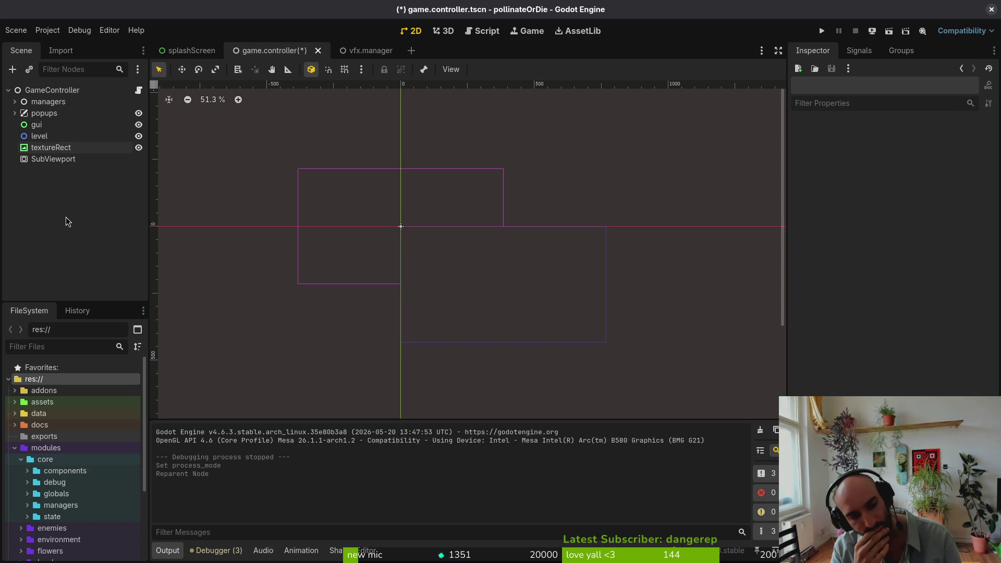
{"action": "key", "text": "alt+Tab"}
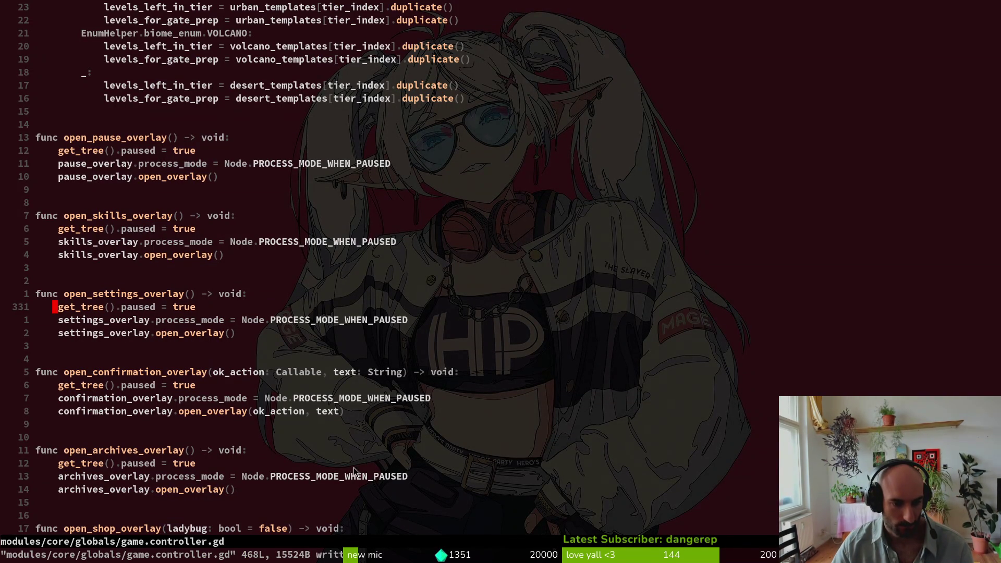
Scroll game.controller.gd and place the cursor on archives_overlay
{"action": "scroll", "coordinate": [355, 462], "scroll_direction": "down", "scroll_amount": 2}
{"action": "left_click_drag", "start_coordinate": [399, 424], "coordinate": [213, 425]}
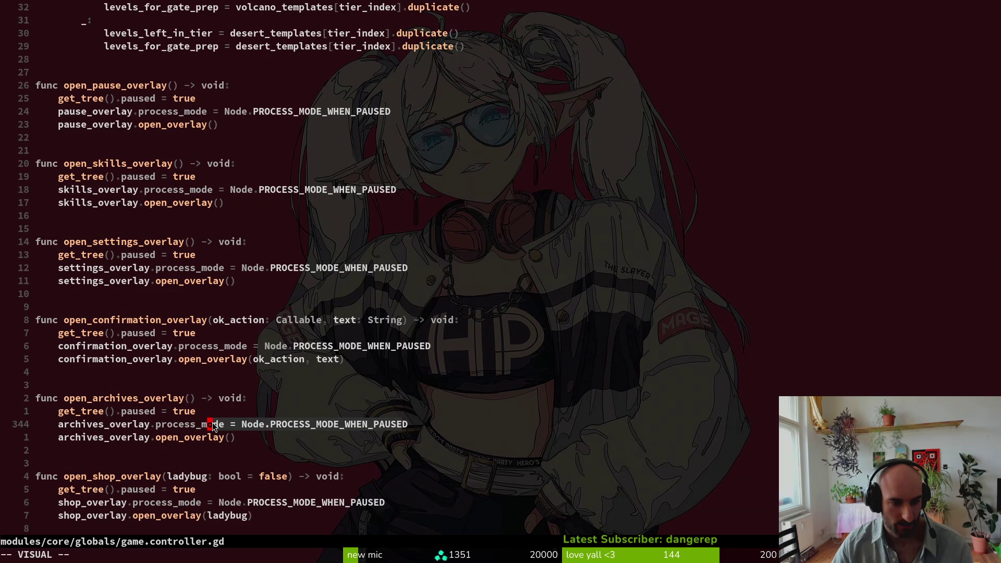
{"action": "key", "text": "y"}
{"action": "left_click", "coordinate": [146, 425]}
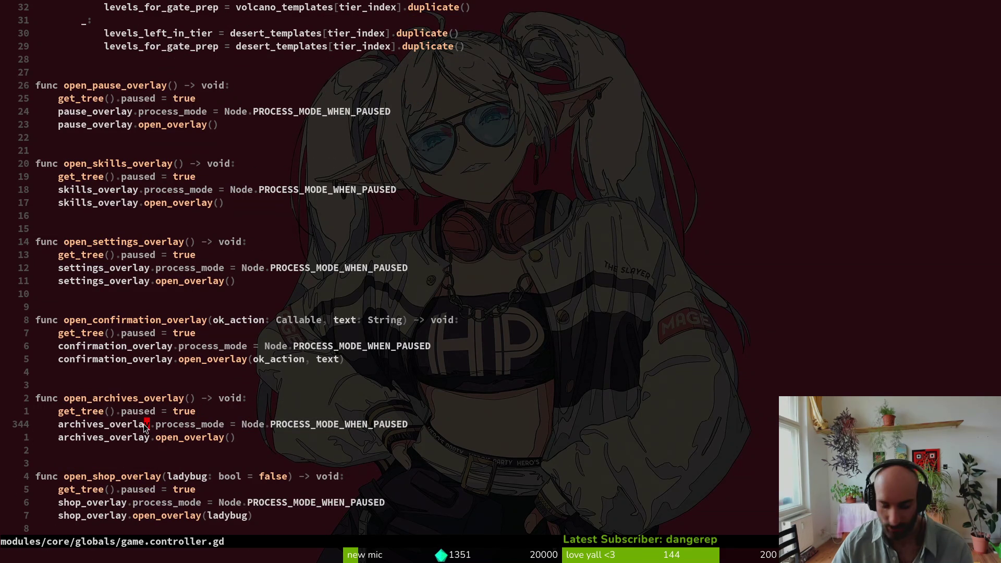
Find pause_overlay.gd with the file finder and open it in a vertical split
{"action": "key", "text": "space"}
{"action": "key", "text": "f"}
{"action": "key", "text": "f"}
{"action": "type", "text": "overya"}
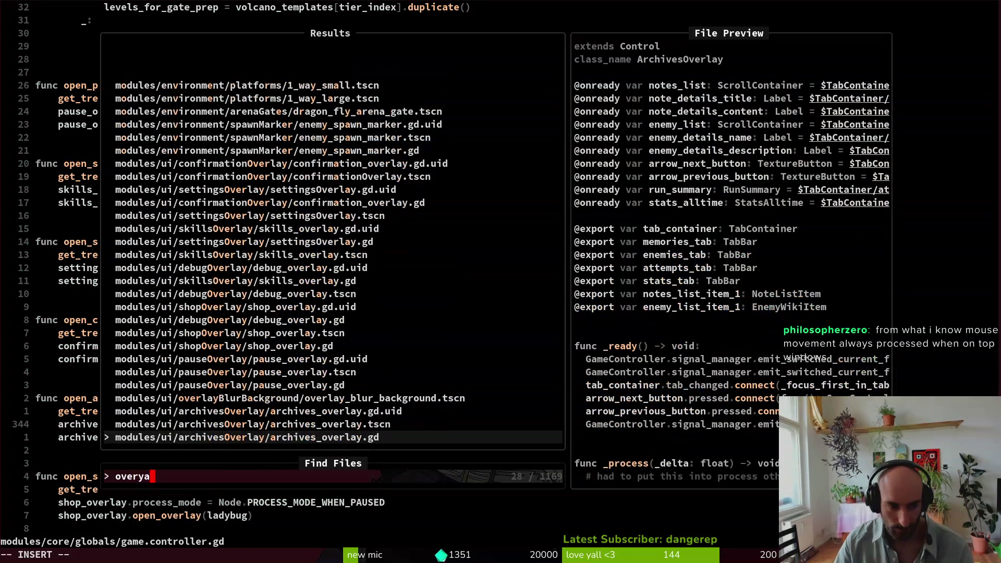
{"action": "key", "text": "BackSpace"}
{"action": "key", "text": "BackSpace"}
{"action": "key", "text": "BackSpace"}
{"action": "type", "text": "pauseov"}
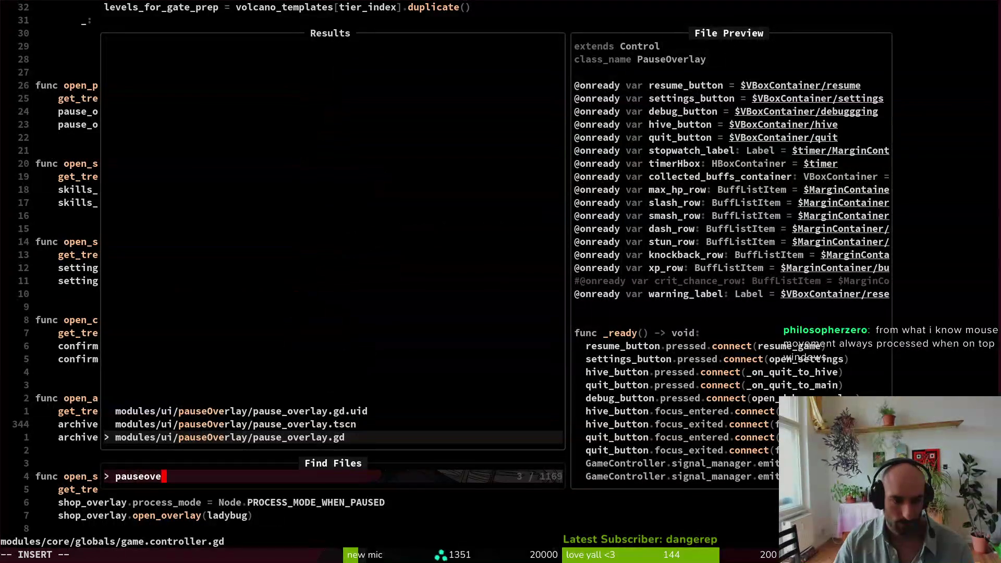
{"action": "key", "text": "ctrl+v"}
Inspect the PROCESS_MODE_DISABLED line in _close_overlay, then return to Godot
{"action": "left_click", "coordinate": [249, 503]}
{"action": "key", "text": "v"}
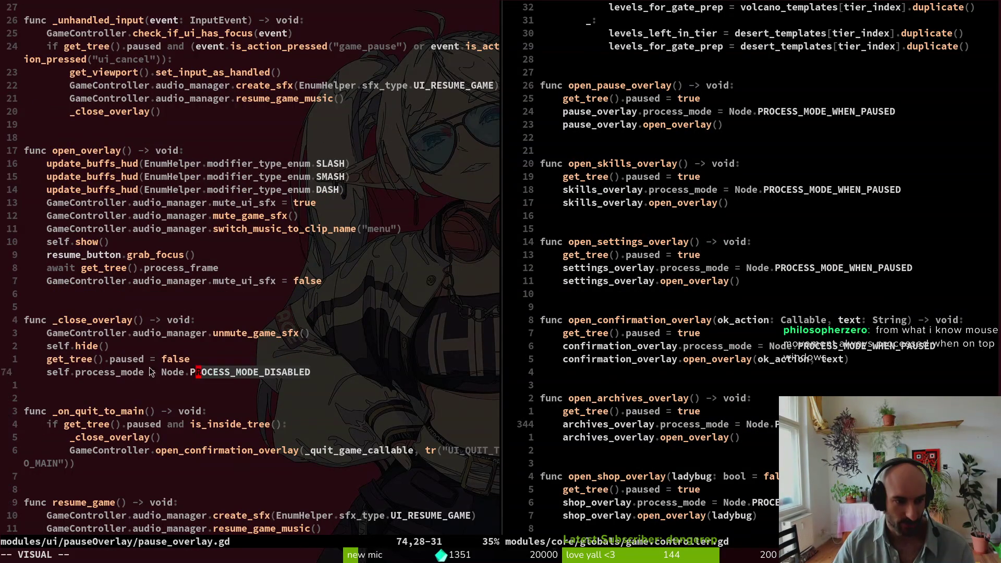
{"action": "key", "text": "shift+f"}
{"action": "key", "text": "s"}
{"action": "key", "text": "h"}
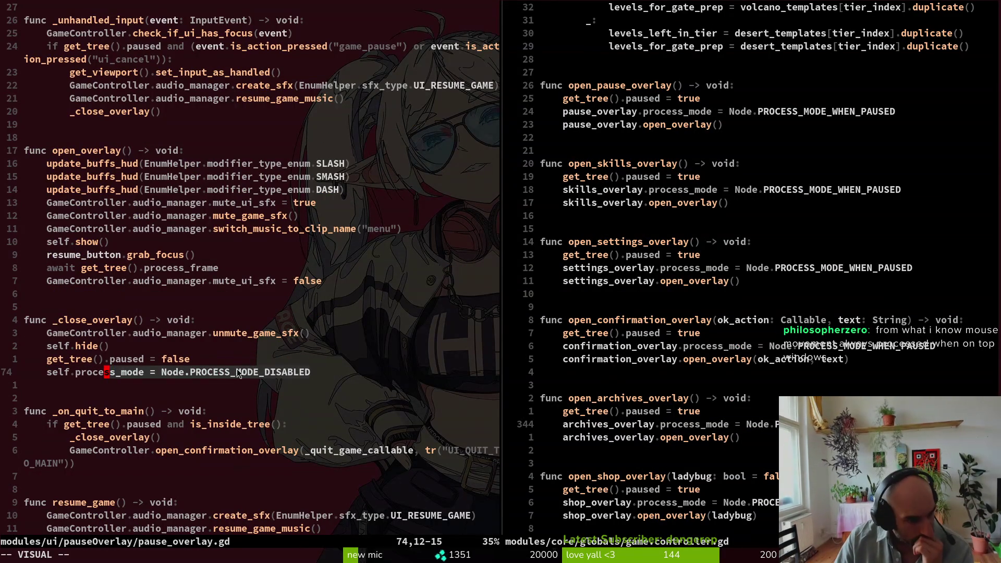
{"action": "left_click", "coordinate": [237, 370]}
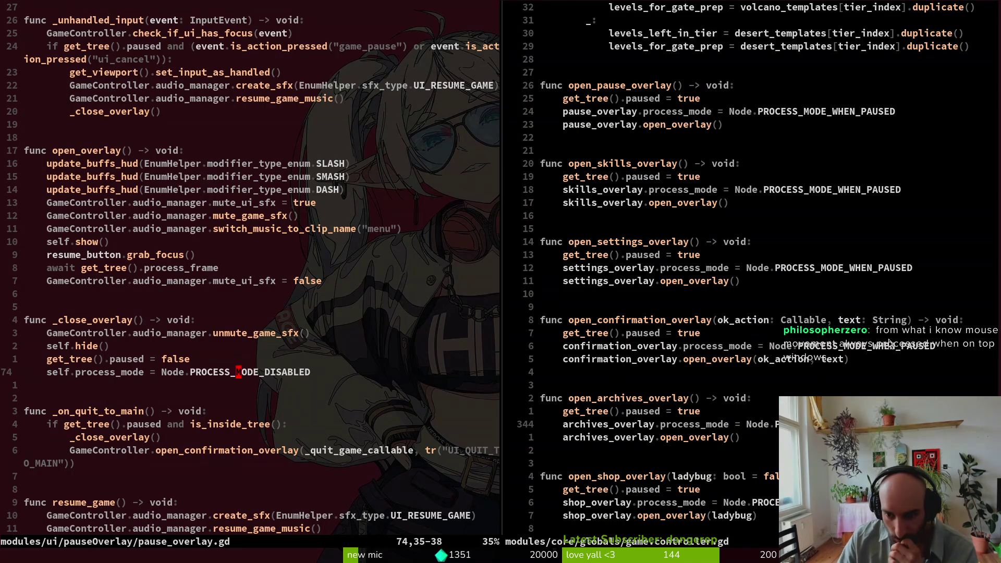
{"action": "scroll", "coordinate": [859, 346], "scroll_direction": "up", "scroll_amount": 4}
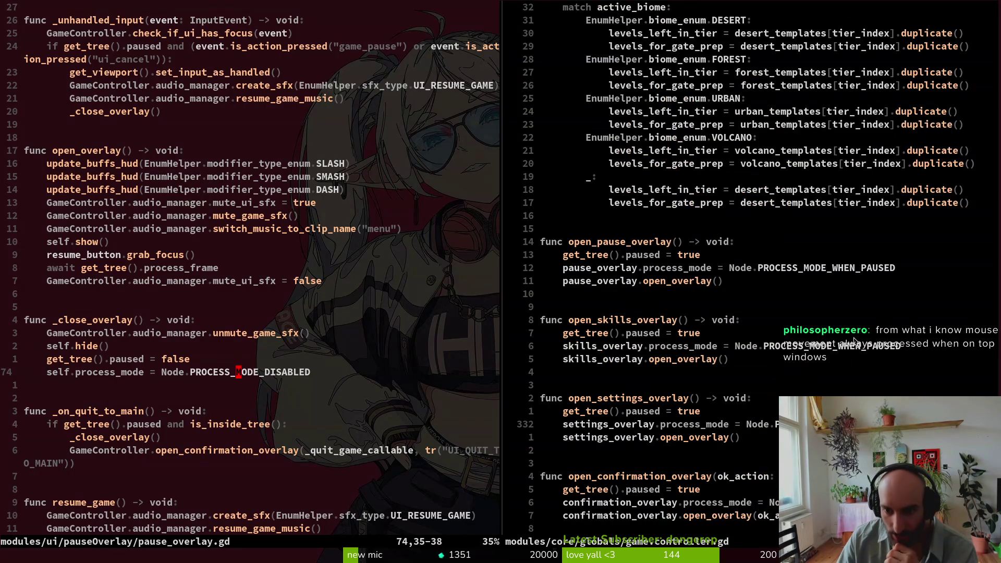
{"action": "scroll", "coordinate": [830, 313], "scroll_direction": "down", "scroll_amount": 2}
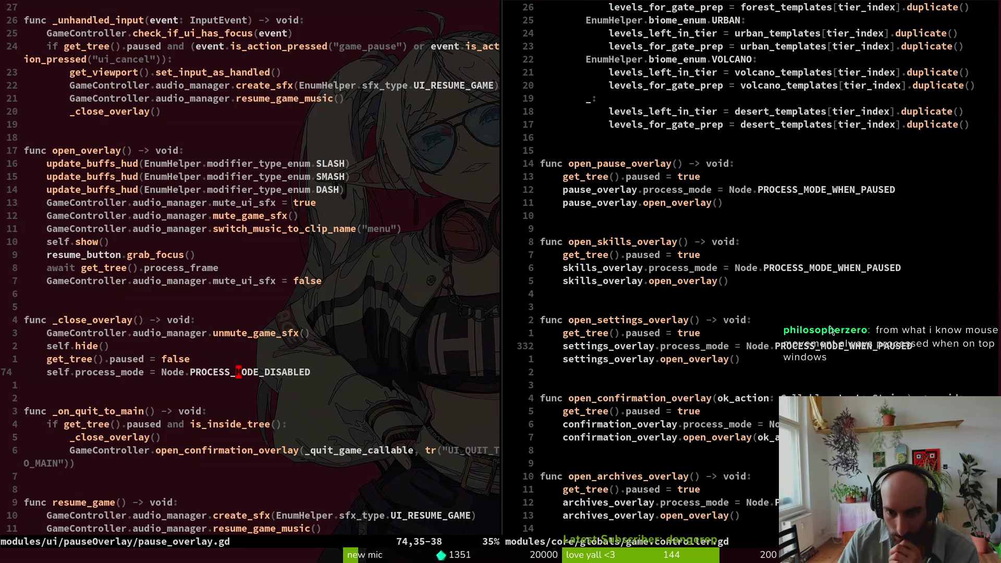
{"action": "scroll", "coordinate": [845, 314], "scroll_direction": "down", "scroll_amount": 2}
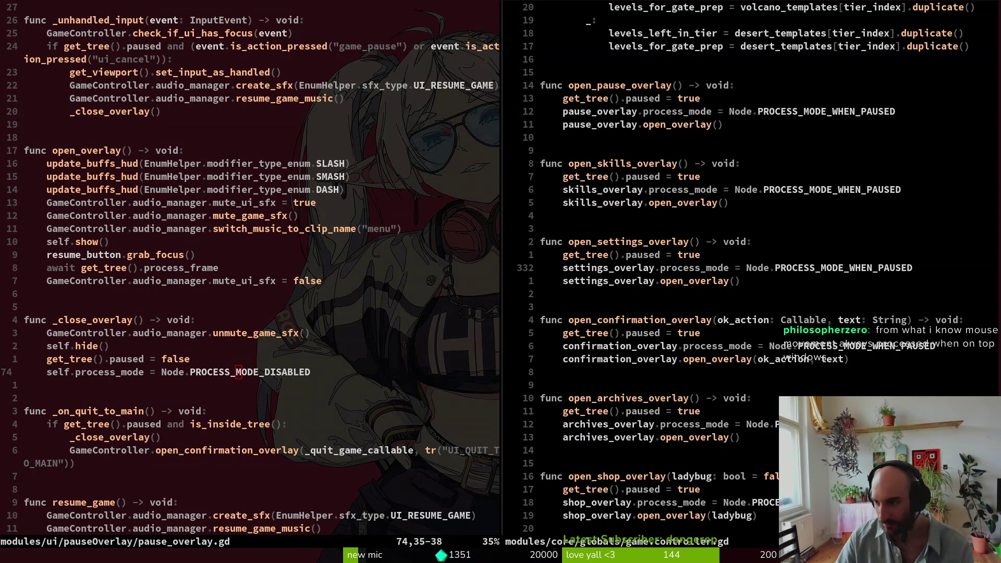
{"action": "key", "text": "alt+Tab"}
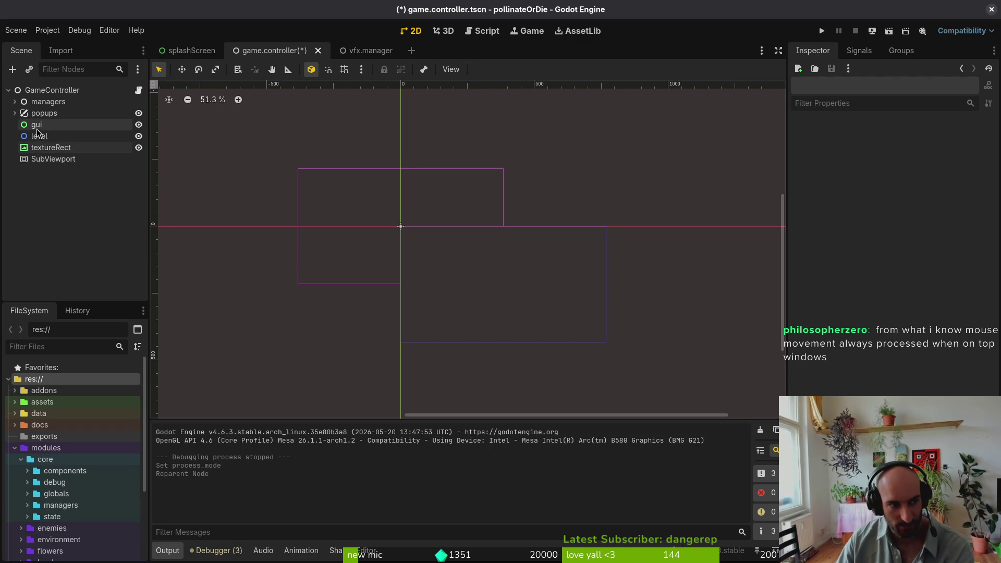
{"action": "left_click", "coordinate": [14, 113]}
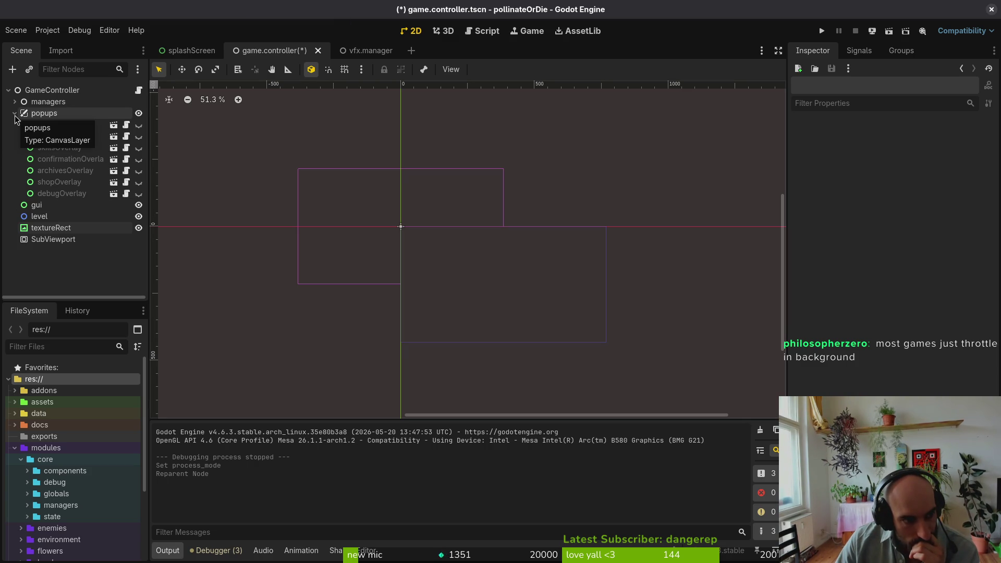
{"action": "left_click", "coordinate": [16, 116]}
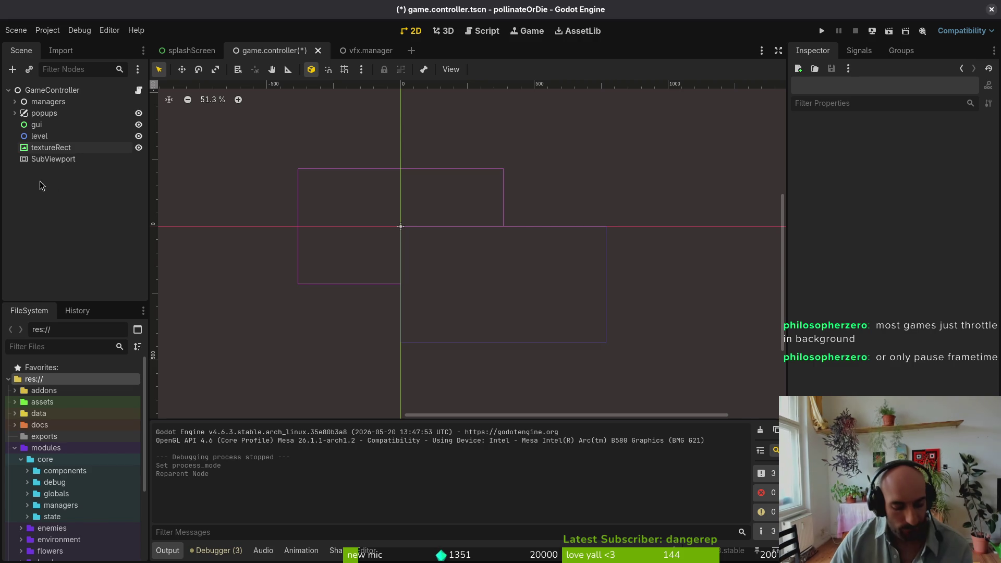
Undo the reparenting with Ctrl+Z, clear the Output log, and save the game.controller scene
{"action": "key", "text": "ctrl+z"}
{"action": "key", "text": "ctrl+z"}
{"action": "key", "text": "ctrl+z"}
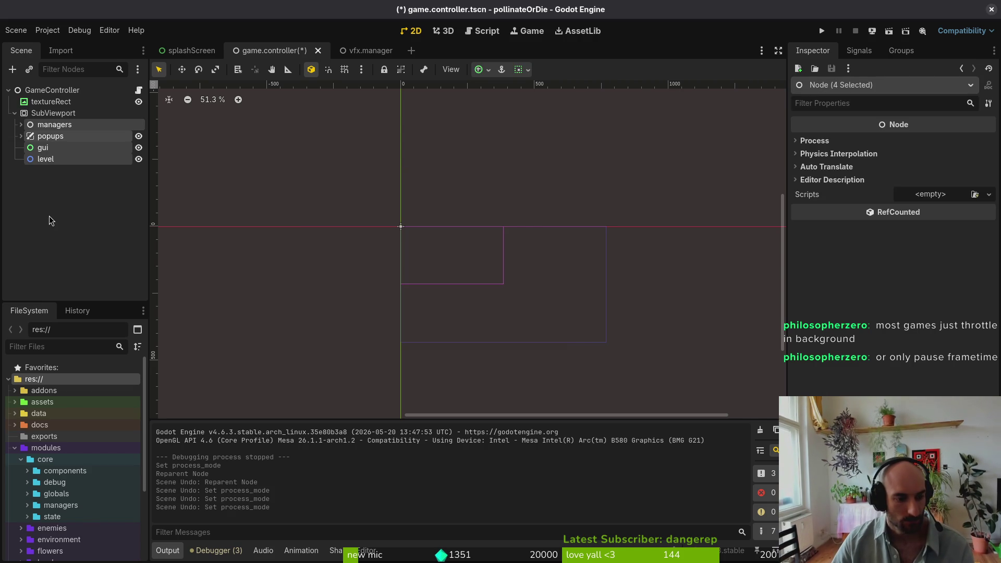
{"action": "key", "text": "ctrl+z"}
{"action": "key", "text": "ctrl+z"}
{"action": "key", "text": "ctrl+z"}
{"action": "key", "text": "ctrl+z"}
{"action": "key", "text": "ctrl+z"}
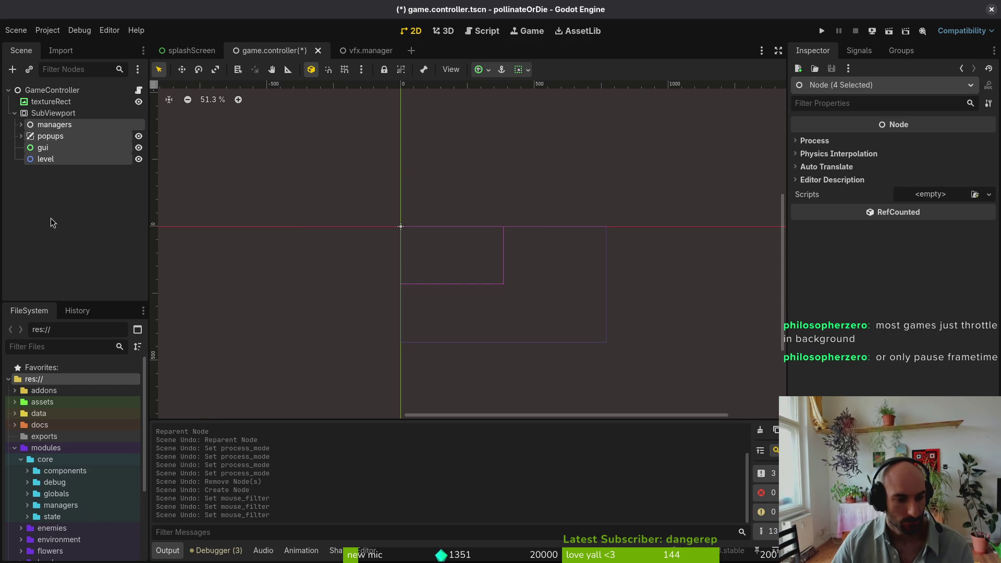
{"action": "key", "text": "ctrl+s"}
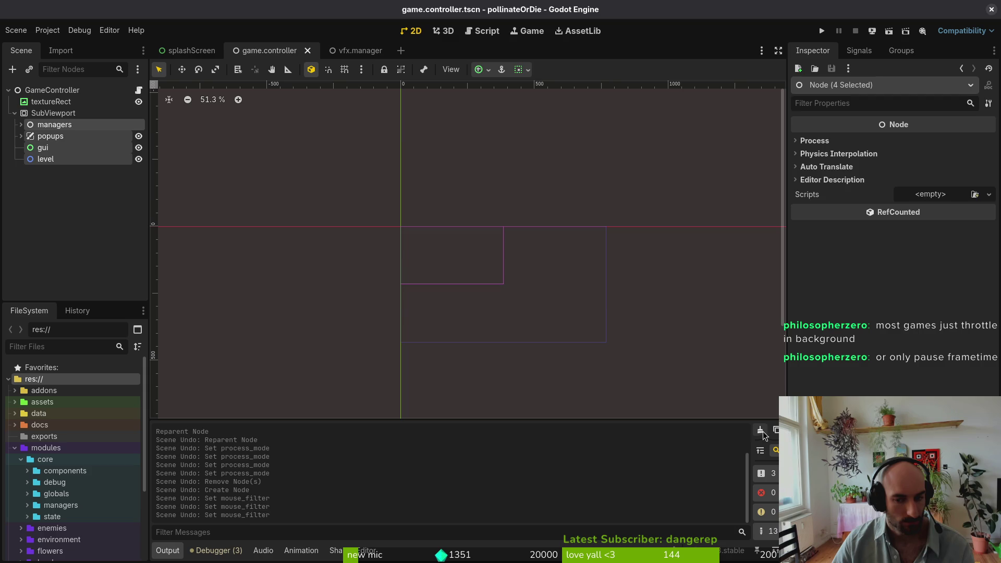
{"action": "left_click", "coordinate": [760, 430]}
{"action": "key", "text": "ctrl+s"}
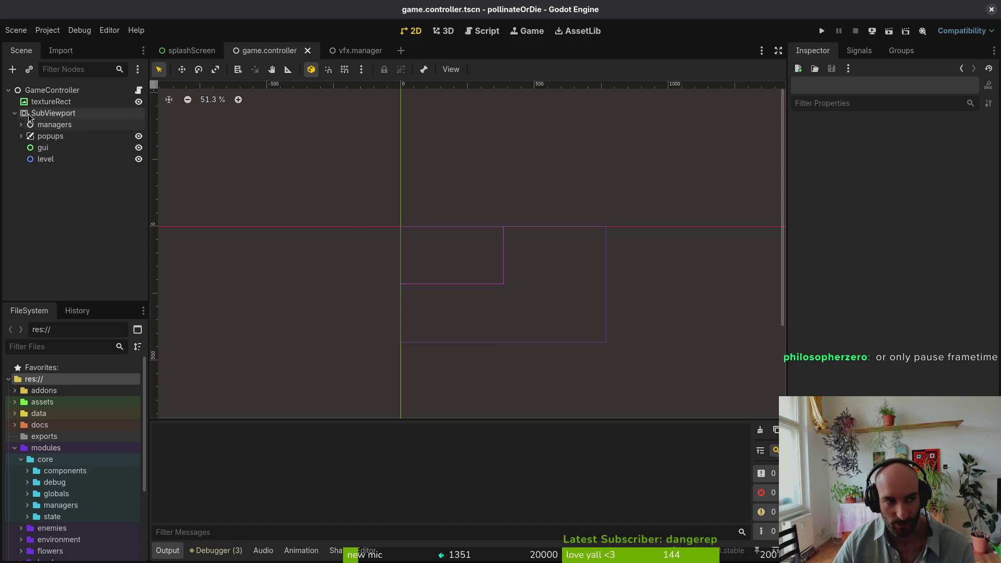
Expand and collapse the popups node, then switch back to Neovim
{"action": "left_click", "coordinate": [22, 137]}
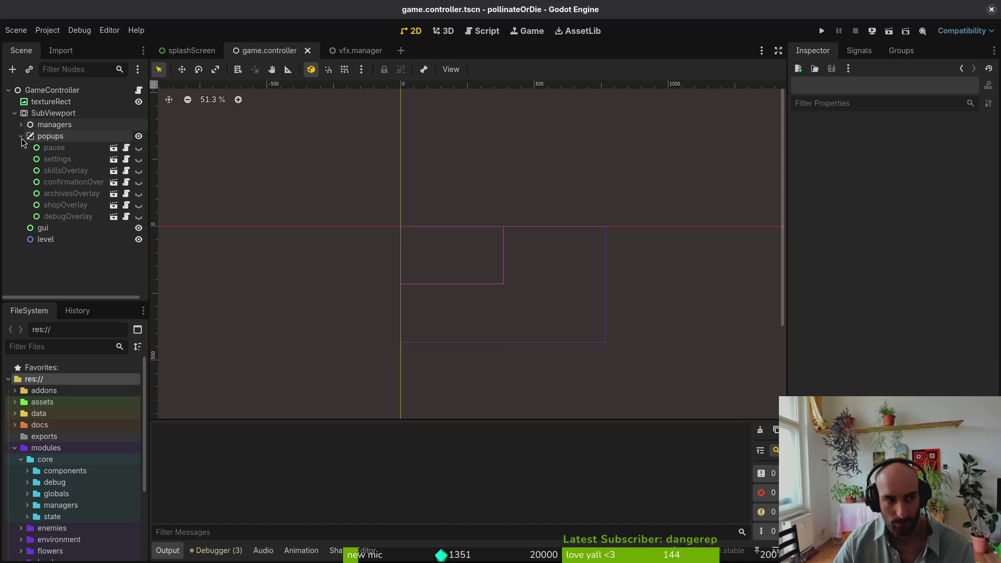
{"action": "left_click", "coordinate": [20, 137]}
{"action": "key", "text": "alt+Tab"}
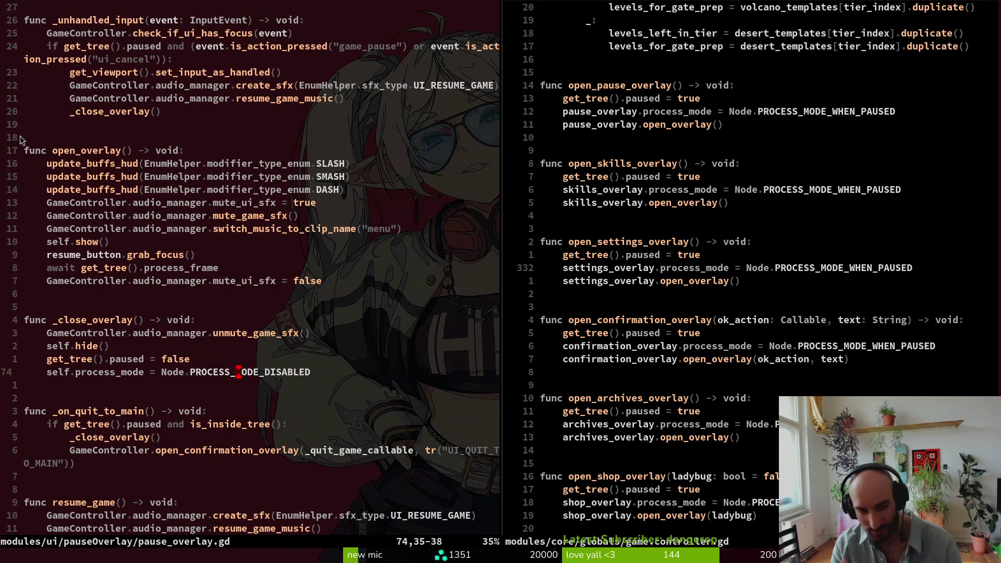
Write and close pause_overlay.gd with :wq, and scroll game.controller.gd up to the exported overlay variables
{"action": "type", "text": ":Wq"}
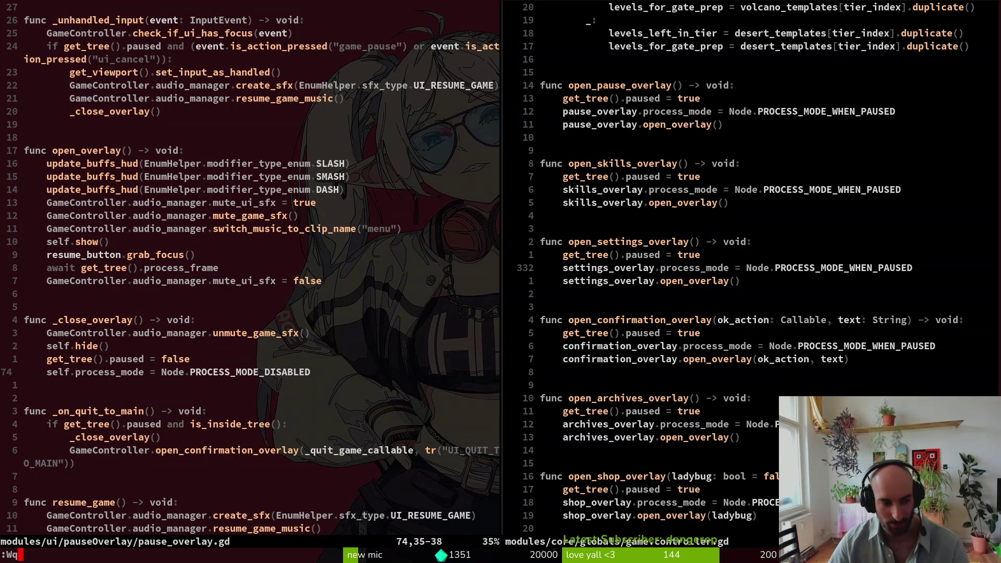
{"action": "key", "text": "Return"}
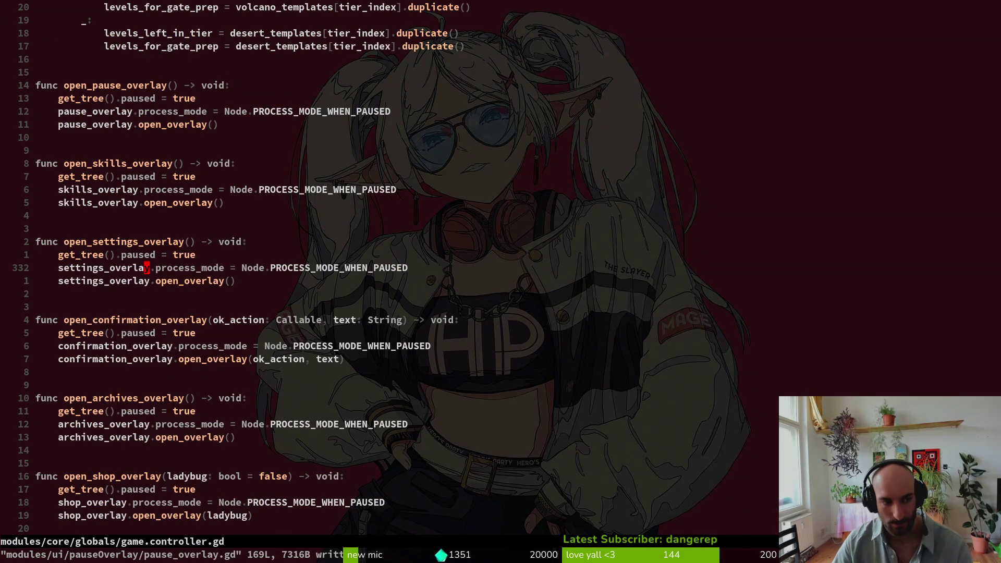
{"action": "scroll", "coordinate": [279, 227], "scroll_direction": "up", "scroll_amount": 11}
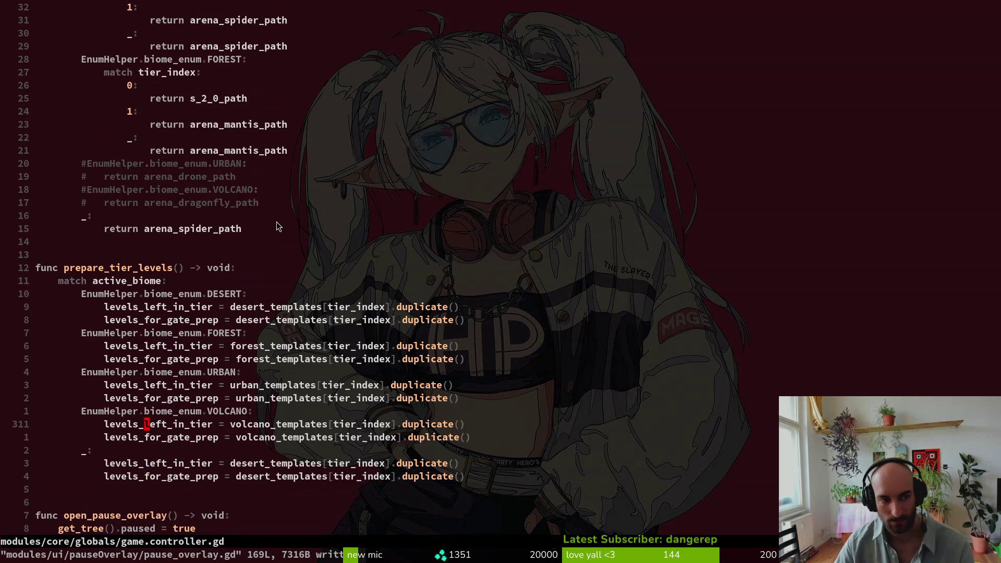
{"action": "scroll", "coordinate": [212, 250], "scroll_direction": "up", "scroll_amount": 20}
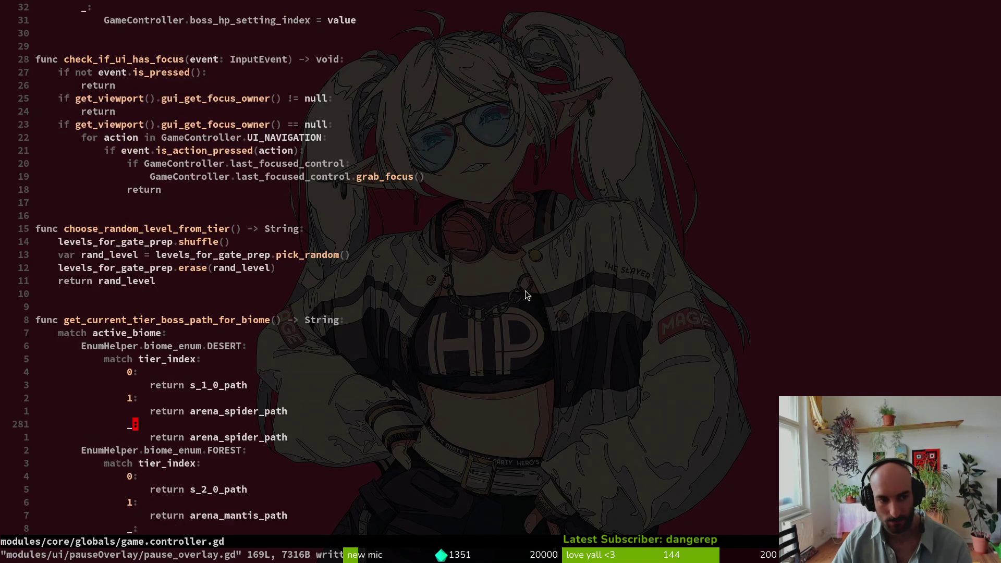
{"action": "scroll", "coordinate": [636, 339], "scroll_direction": "up", "scroll_amount": 20}
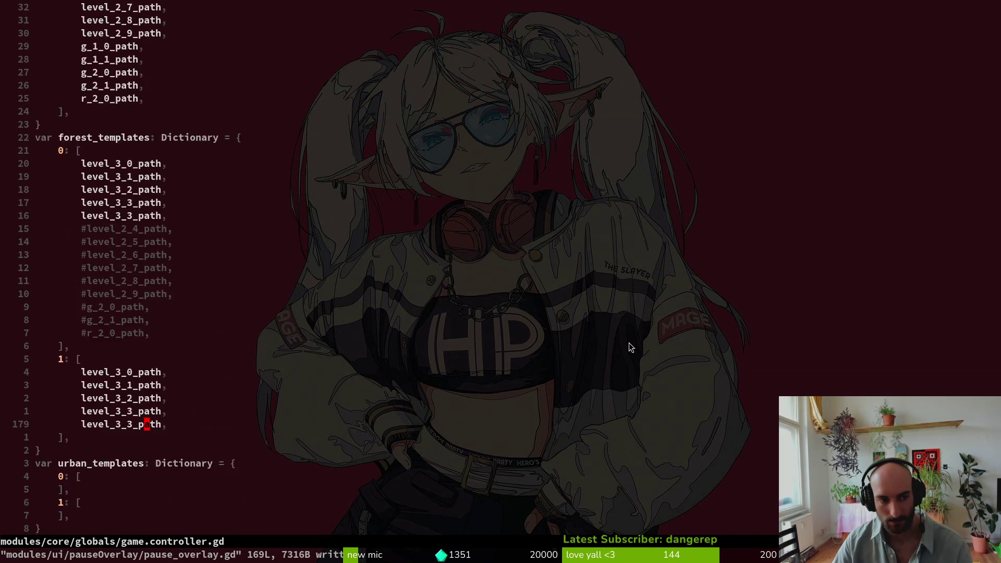
{"action": "scroll", "coordinate": [614, 330], "scroll_direction": "up", "scroll_amount": 12}
{"action": "key", "text": "alt+Tab"}
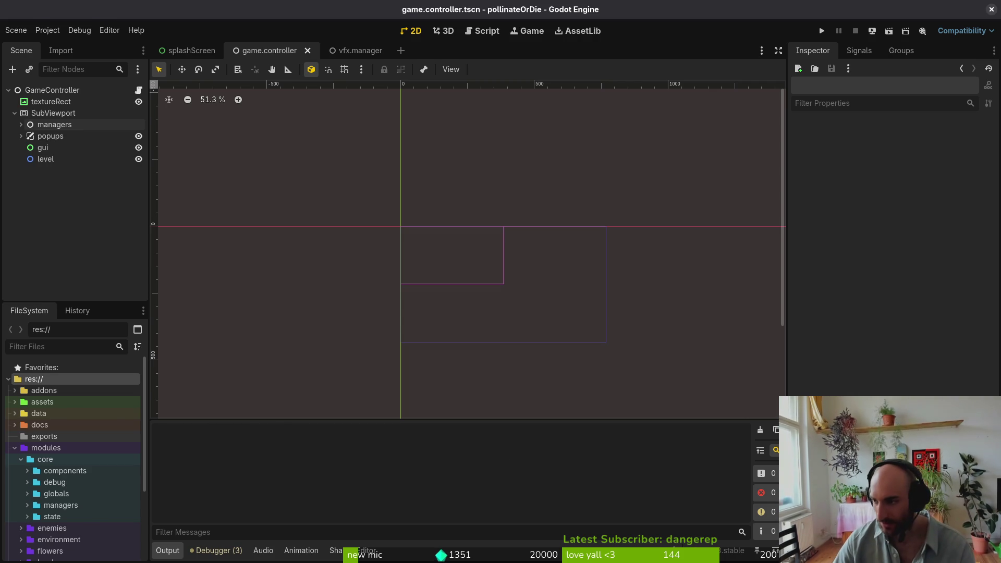
{"action": "key", "text": "alt+Tab"}
Search 'pla' in the file finder and open modules/player/player.gd
{"action": "scroll", "coordinate": [224, 262], "scroll_direction": "down", "scroll_amount": 7}
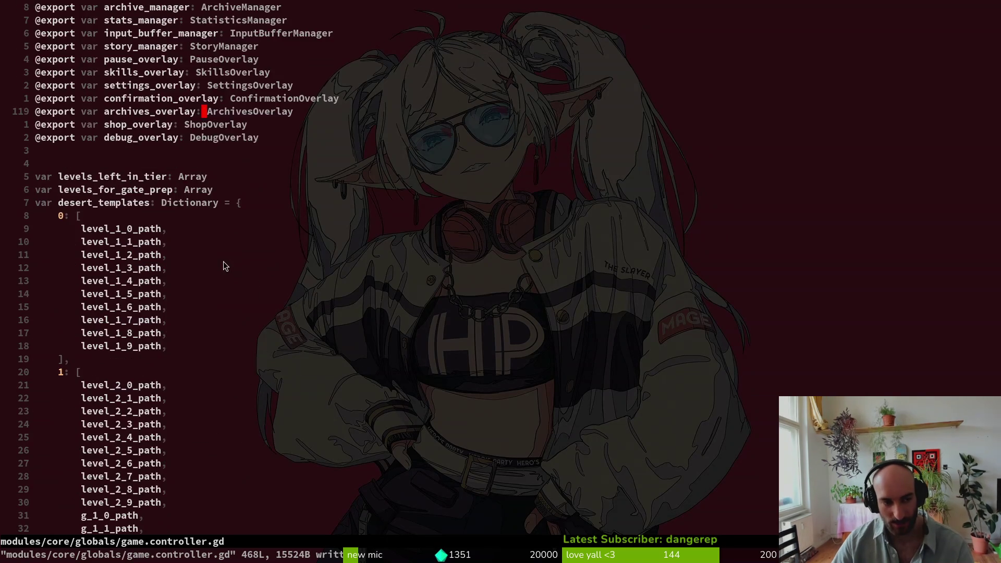
{"action": "scroll", "coordinate": [223, 262], "scroll_direction": "down", "scroll_amount": 7}
{"action": "key", "text": "space"}
{"action": "key", "text": "f"}
{"action": "key", "text": "f"}
{"action": "type", "text": "pla"}
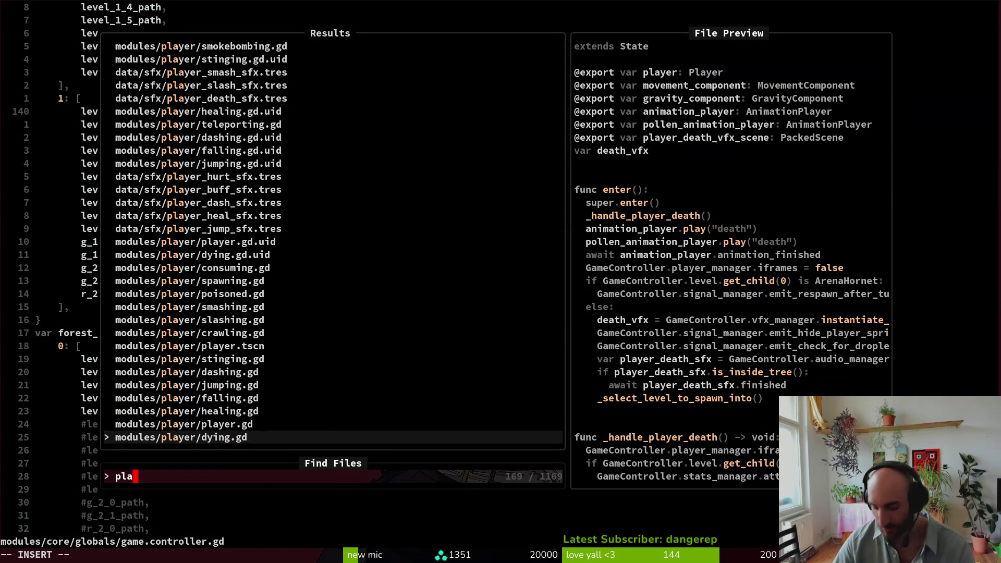
{"action": "key", "text": "Up"}
{"action": "key", "text": "Return"}
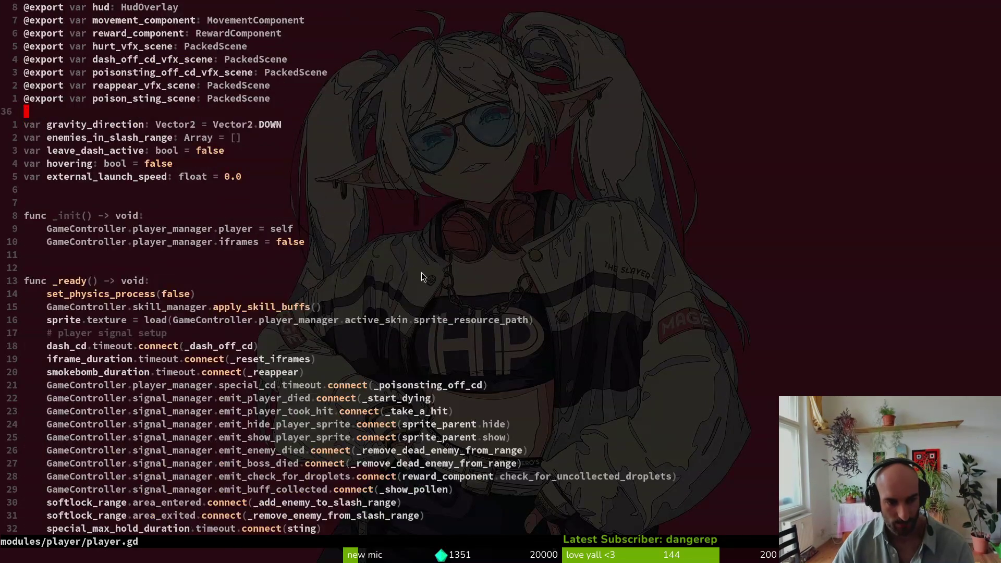
Mark the _unhandled_input function and its game_pause check block
{"action": "scroll", "coordinate": [422, 272], "scroll_direction": "down", "scroll_amount": 7}
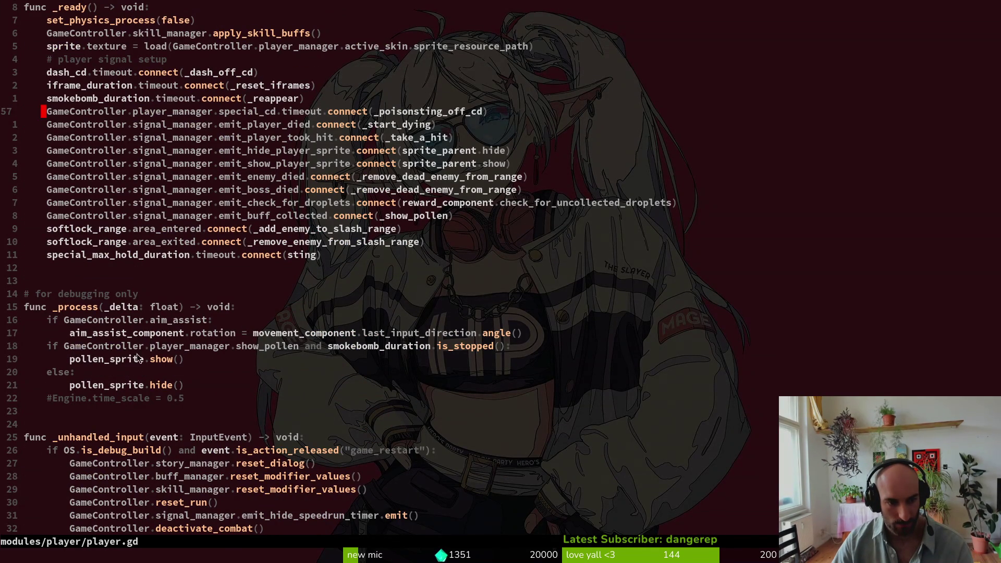
{"action": "scroll", "coordinate": [224, 415], "scroll_direction": "up", "scroll_amount": 3}
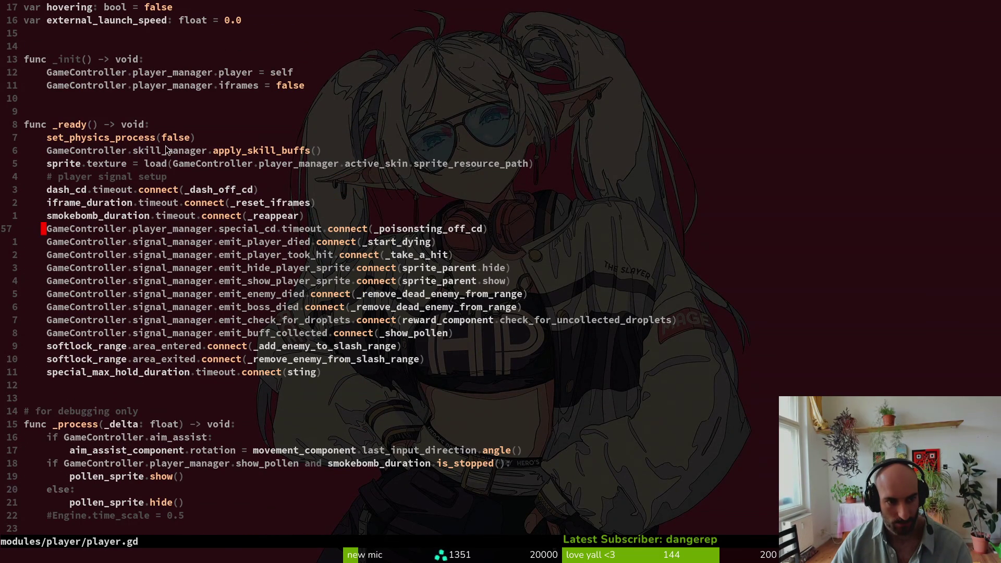
{"action": "scroll", "coordinate": [280, 231], "scroll_direction": "down", "scroll_amount": 9}
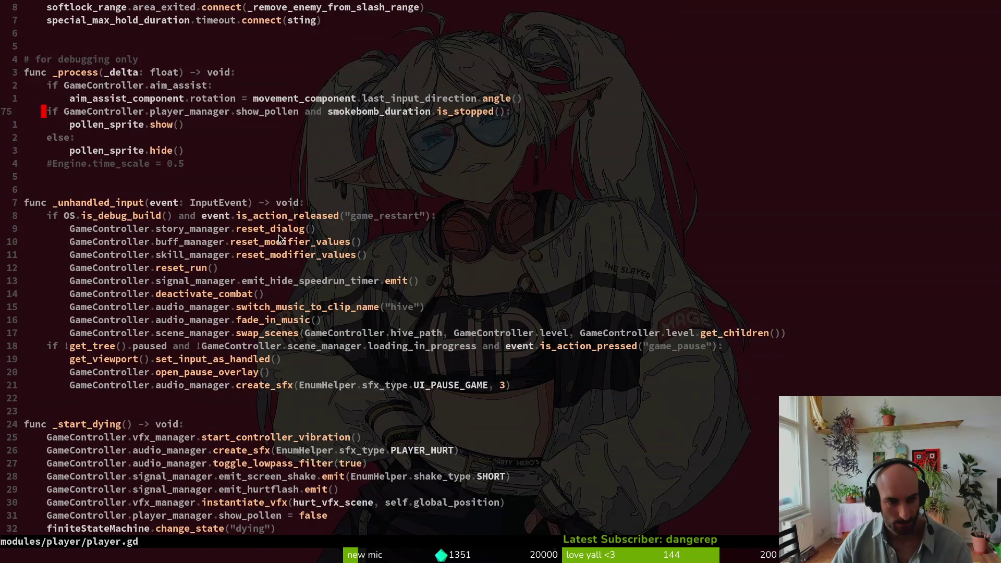
{"action": "mouse_move", "coordinate": [58, 189]}
{"action": "left_mouse_down"}
{"action": "mouse_move", "coordinate": [167, 232]}
{"action": "mouse_move", "coordinate": [306, 402]}
{"action": "left_mouse_up"}
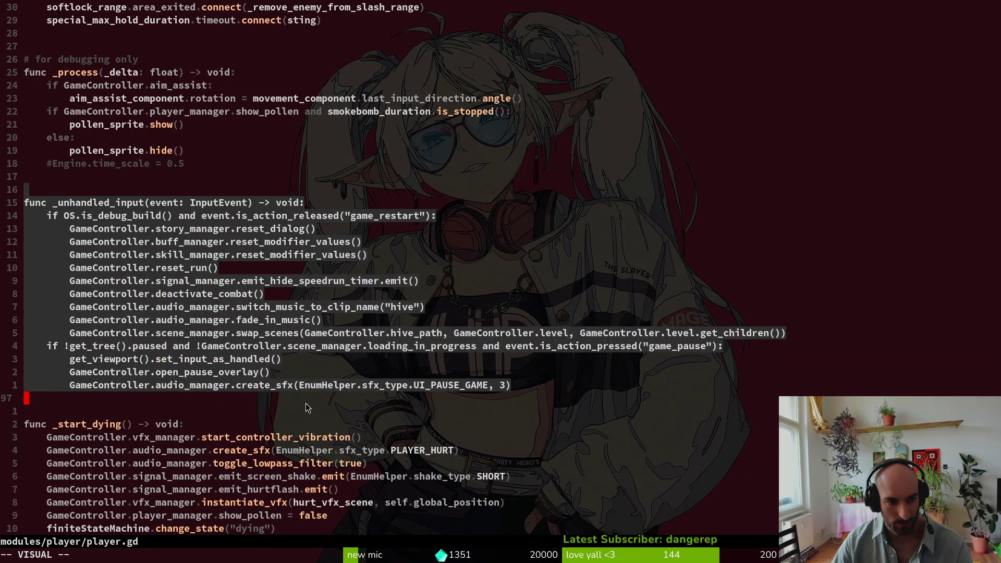
{"action": "key", "text": "Escape"}
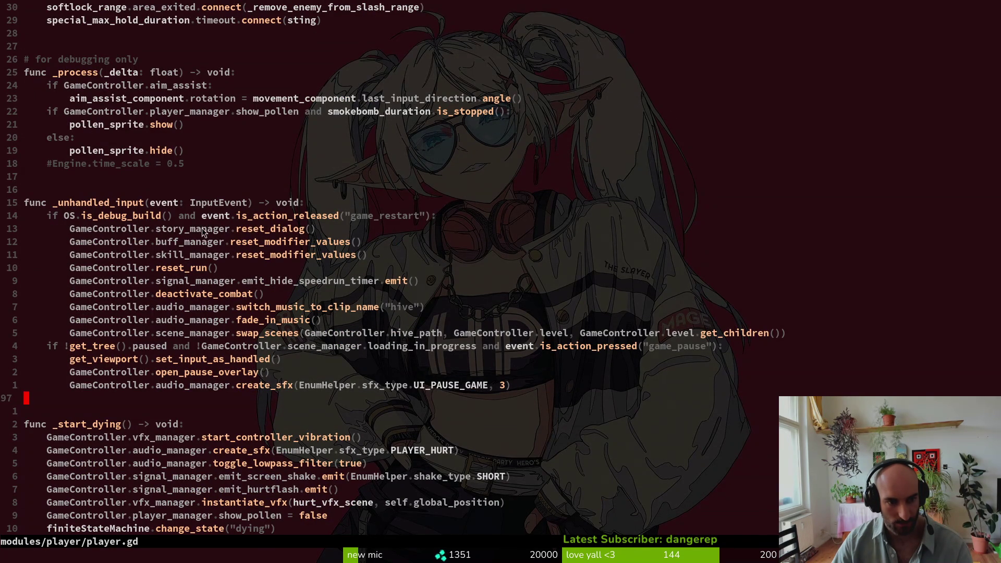
{"action": "mouse_move", "coordinate": [26, 346]}
{"action": "left_mouse_down"}
{"action": "mouse_move", "coordinate": [238, 381]}
{"action": "mouse_move", "coordinate": [650, 384]}
{"action": "left_mouse_up"}
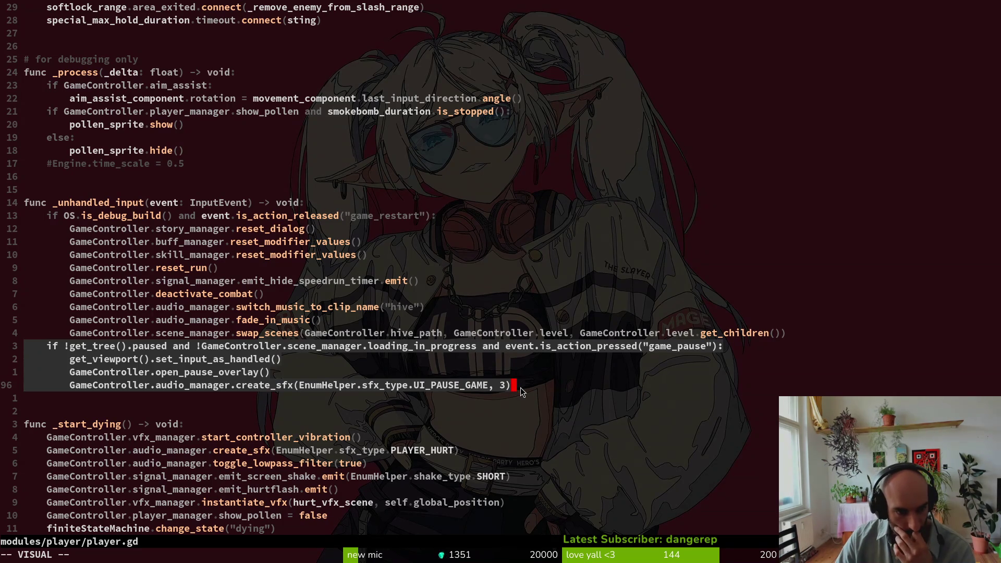
{"action": "key", "text": "Escape"}
Examine the !get_tree().paused and loading_in_progress conditions and the set_input_as_handled call
{"action": "mouse_move", "coordinate": [66, 349]}
{"action": "left_mouse_down"}
{"action": "mouse_move", "coordinate": [190, 350]}
{"action": "mouse_move", "coordinate": [167, 349]}
{"action": "left_mouse_up"}
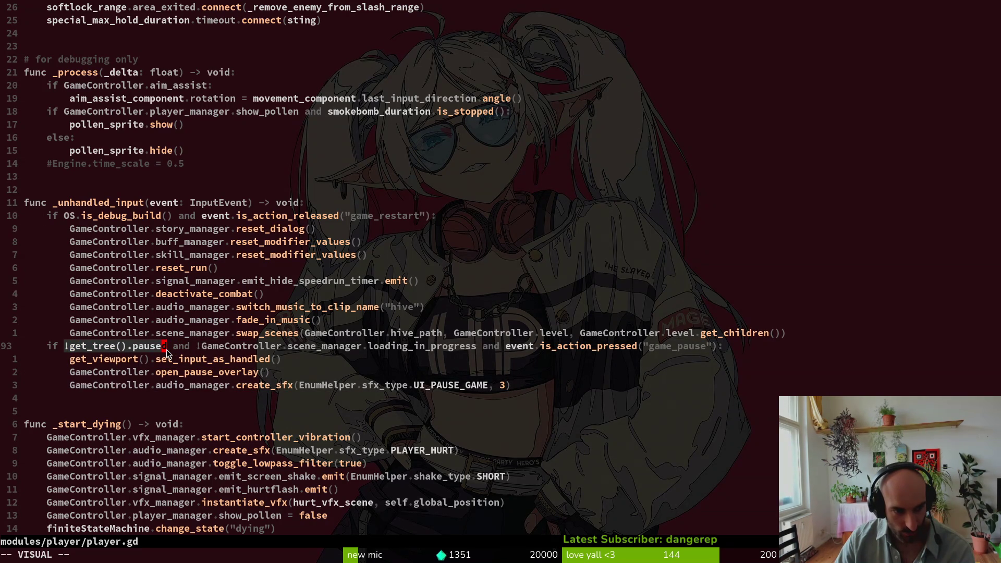
{"action": "left_click_drag", "start_coordinate": [335, 349], "coordinate": [418, 350]}
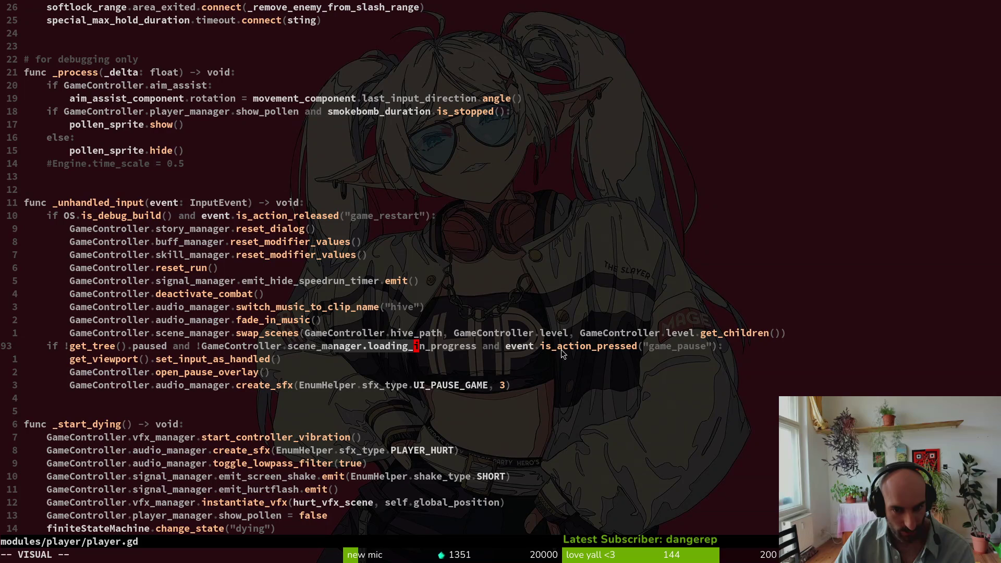
{"action": "left_click", "coordinate": [566, 350]}
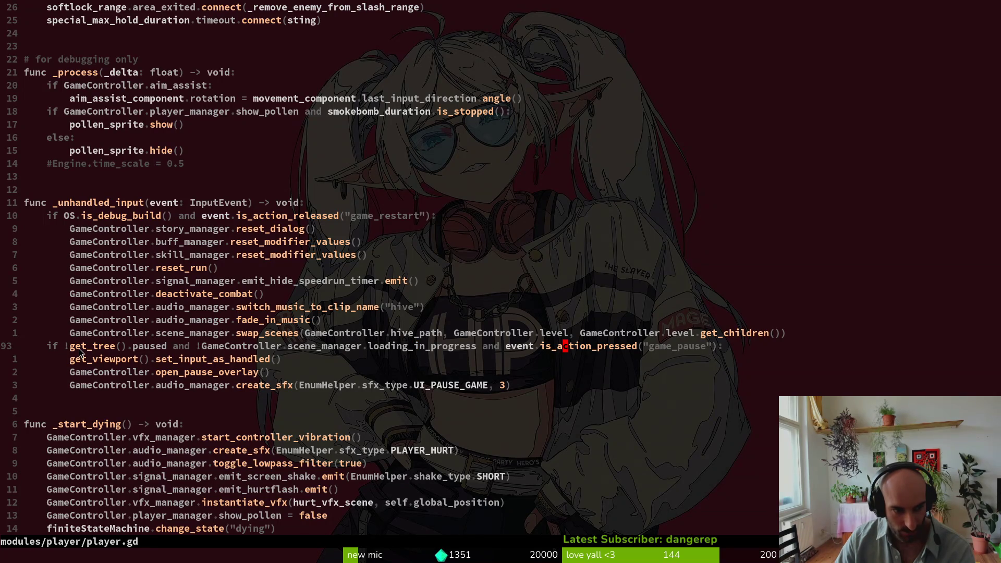
{"action": "left_click_drag", "start_coordinate": [66, 363], "coordinate": [307, 368]}
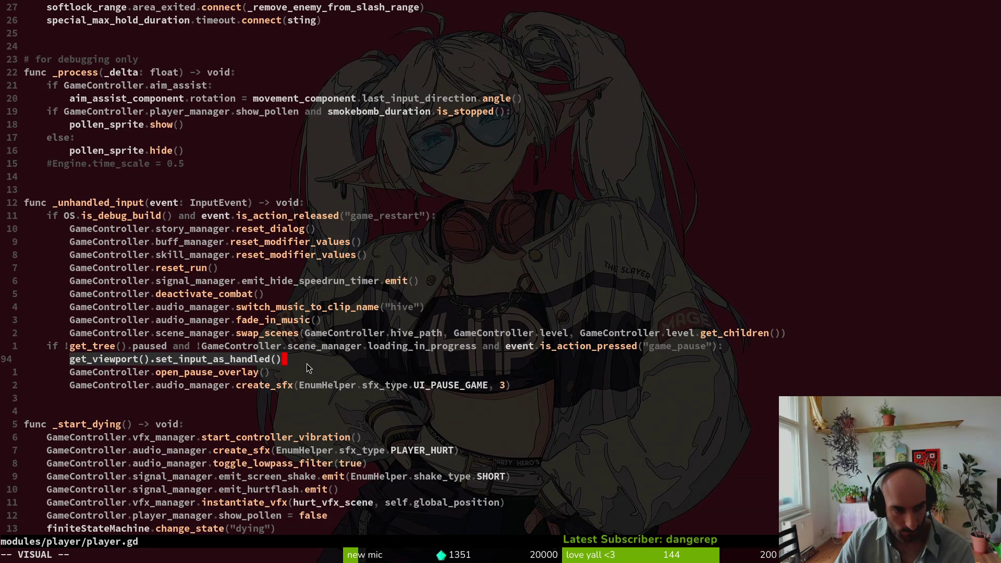
{"action": "left_click", "coordinate": [138, 349]}
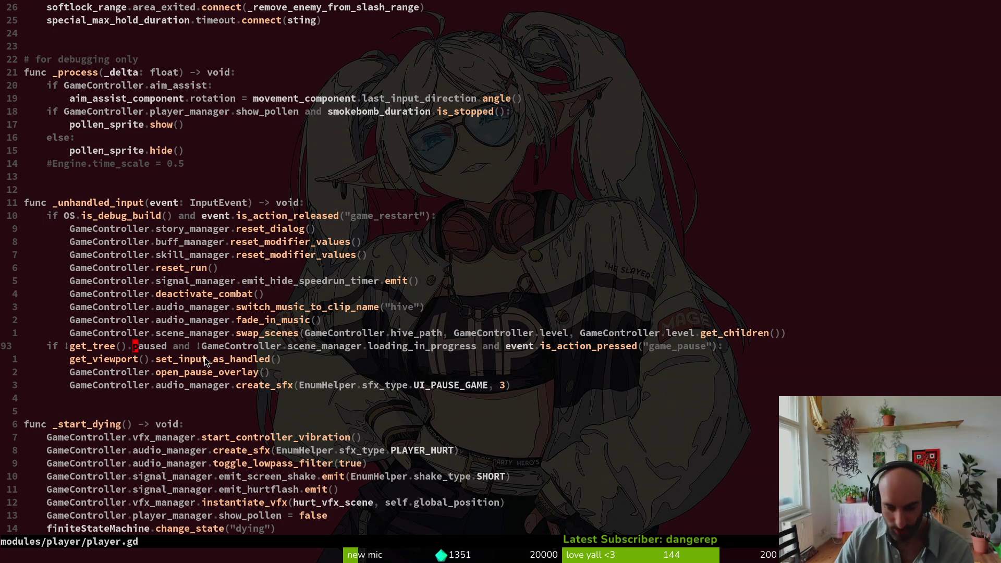
Jump to open_pause_overlay with gd and review its process_mode line and open_overlay call
{"action": "left_click", "coordinate": [197, 372]}
{"action": "key", "text": "g"}
{"action": "key", "text": "d"}
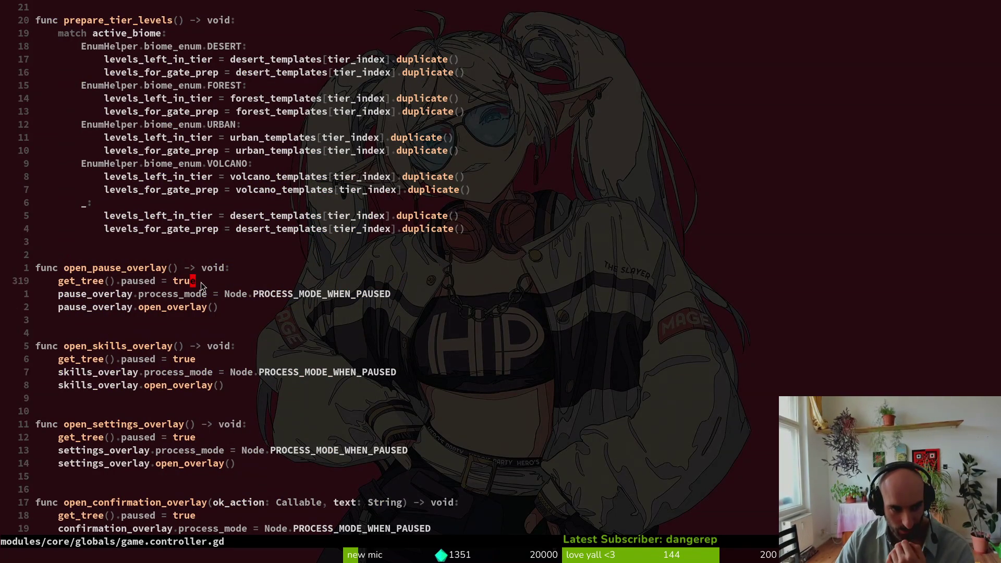
{"action": "left_click_drag", "start_coordinate": [205, 285], "coordinate": [39, 285]}
{"action": "left_click_drag", "start_coordinate": [394, 295], "coordinate": [46, 299]}
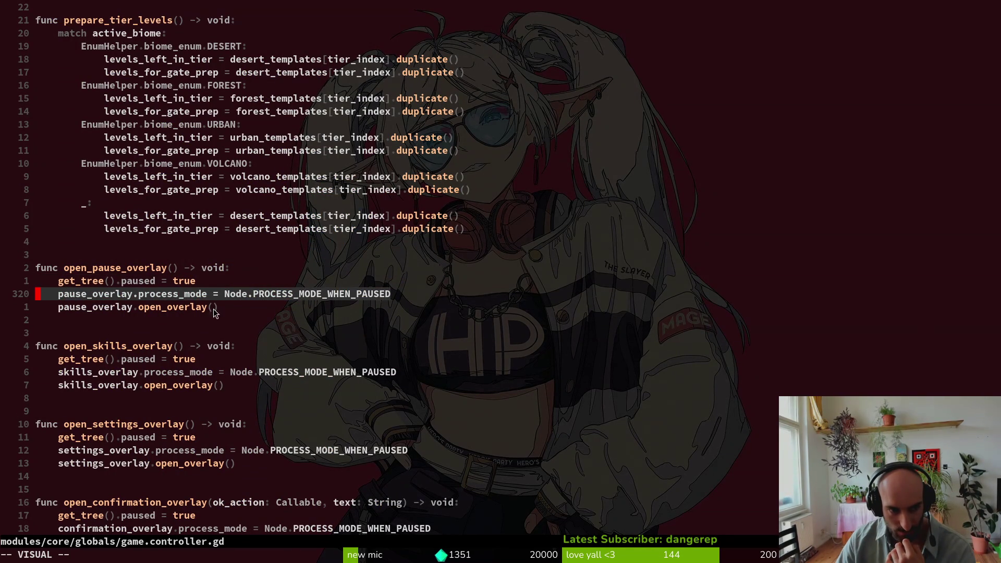
{"action": "left_click_drag", "start_coordinate": [59, 311], "coordinate": [219, 309]}
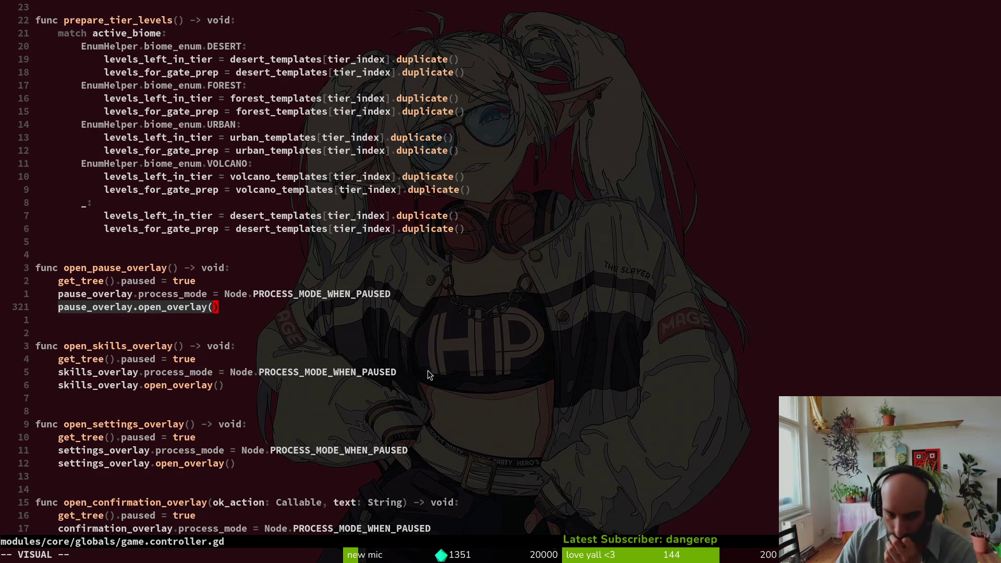
{"action": "left_click", "coordinate": [237, 309]}
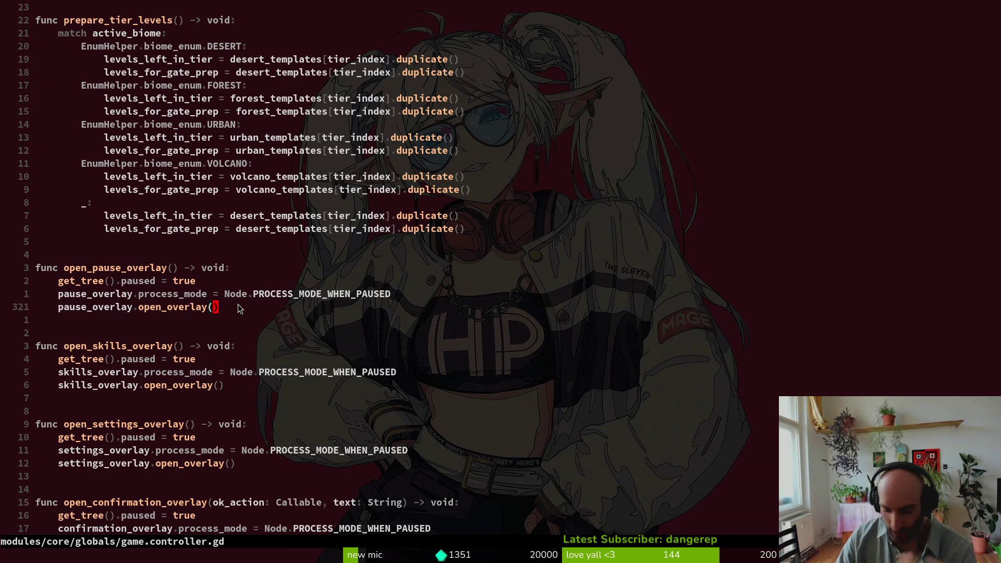
Follow open_overlay with gd into pause_overlay.gd
{"action": "key", "text": "h"}
{"action": "key", "text": "h"}
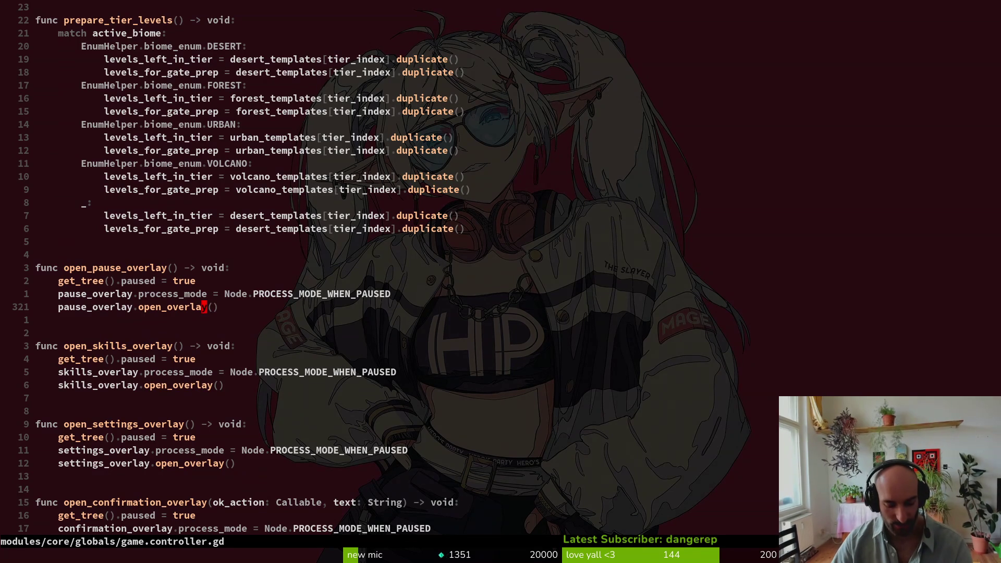
{"action": "key", "text": "g"}
{"action": "key", "text": "d"}
{"action": "scroll", "coordinate": [169, 255], "scroll_direction": "down", "scroll_amount": 6}
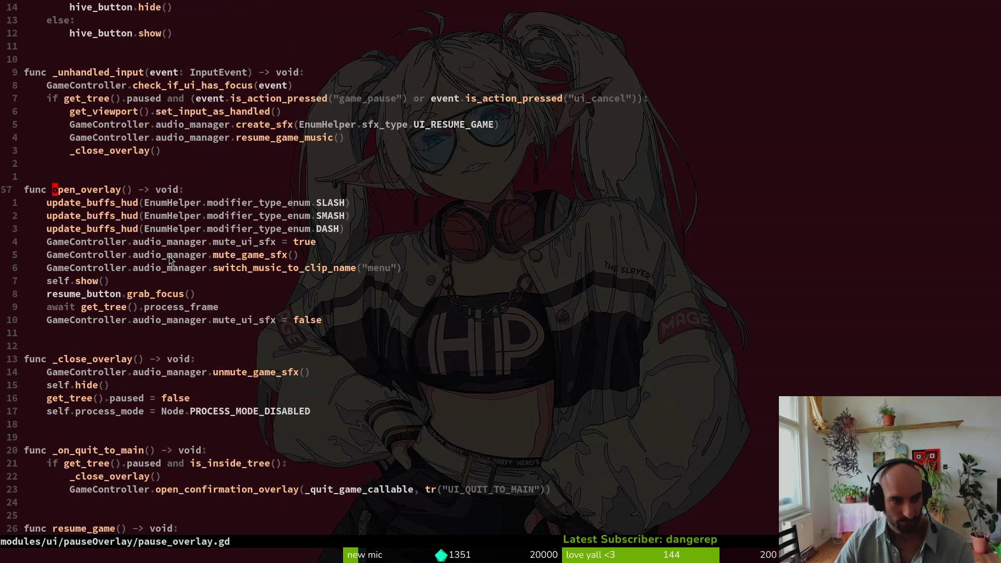
Hop back to game.controller.gd with Ctrl-o and return to pause_overlay.gd with Ctrl-i
{"action": "left_click_drag", "start_coordinate": [54, 360], "coordinate": [264, 421]}
{"action": "key", "text": "Escape"}
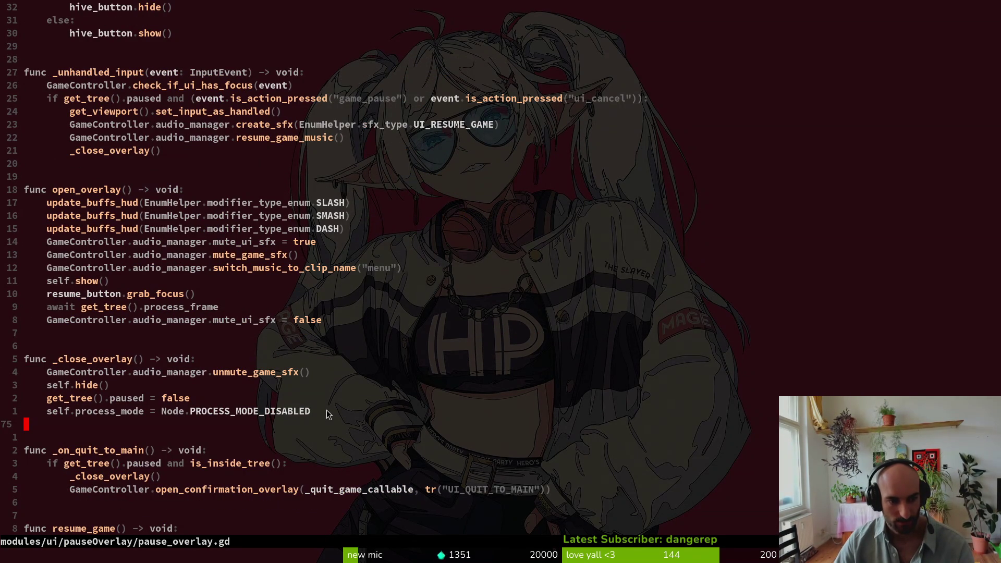
{"action": "key", "text": "ctrl+o"}
{"action": "key", "text": "ctrl+i"}
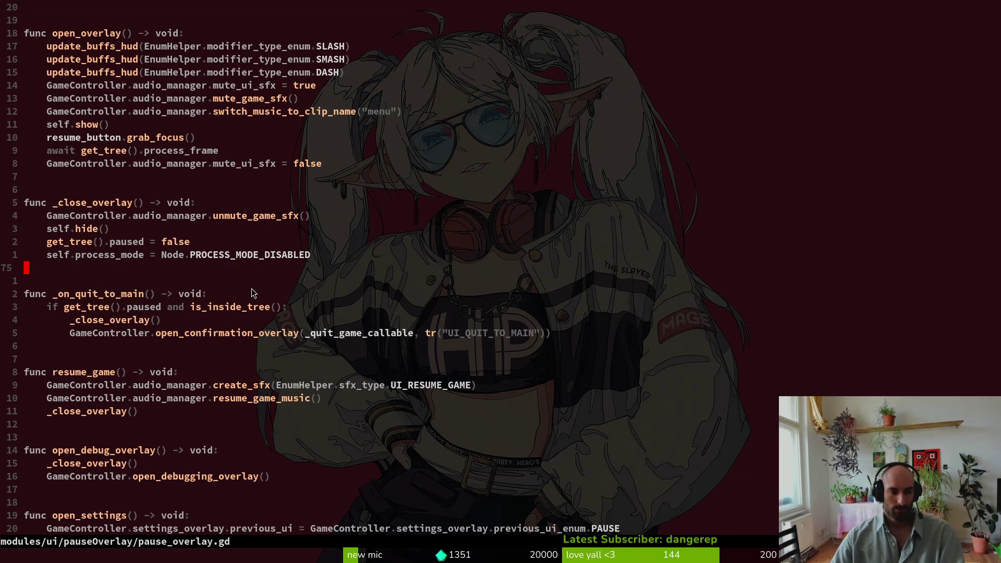
{"action": "scroll", "coordinate": [269, 294], "scroll_direction": "up", "scroll_amount": 5}
{"action": "scroll", "coordinate": [262, 284], "scroll_direction": "up", "scroll_amount": 4}
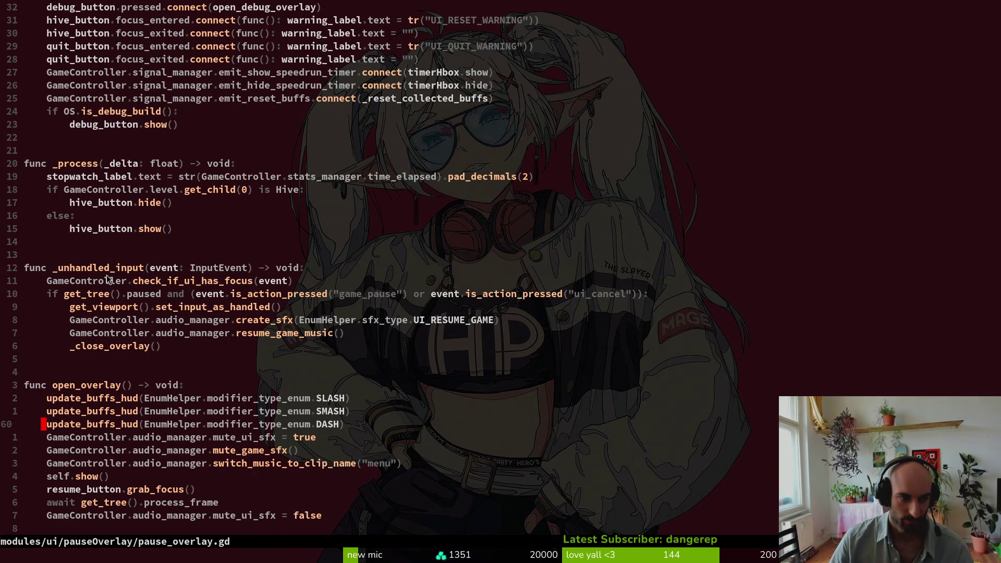
Inspect _unhandled_input's set_input_as_handled line, then open a new line after _process typing 'func _gui'
{"action": "left_click", "coordinate": [83, 245]}
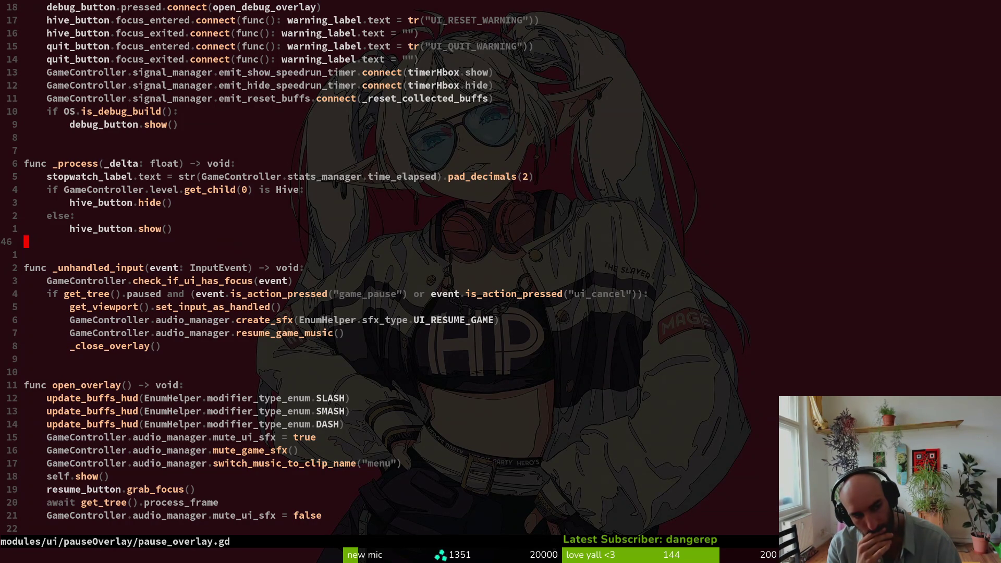
{"action": "left_click", "coordinate": [84, 267]}
{"action": "key", "text": "j"}
{"action": "key", "text": "j"}
{"action": "key", "text": "j"}
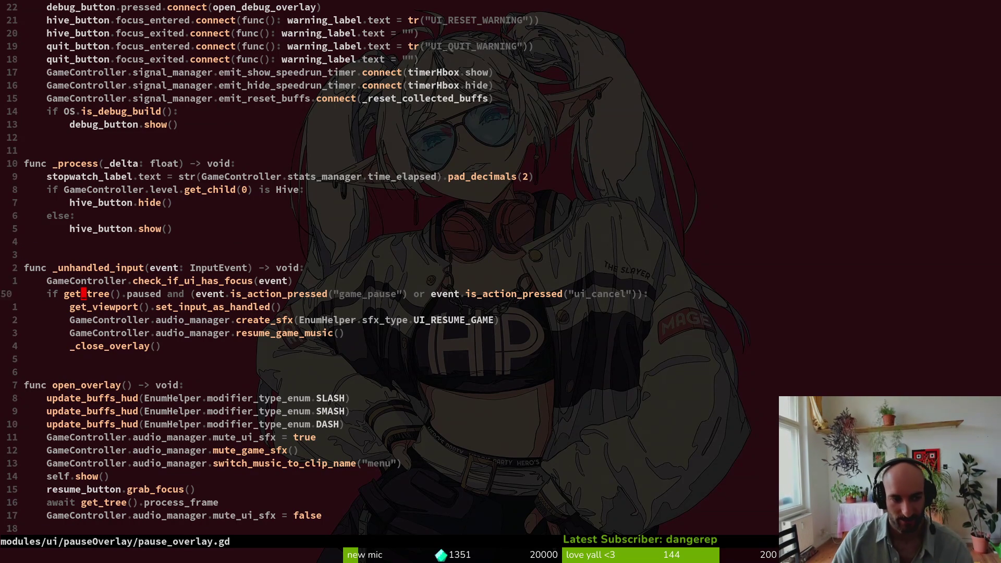
{"action": "key", "text": "shift+v"}
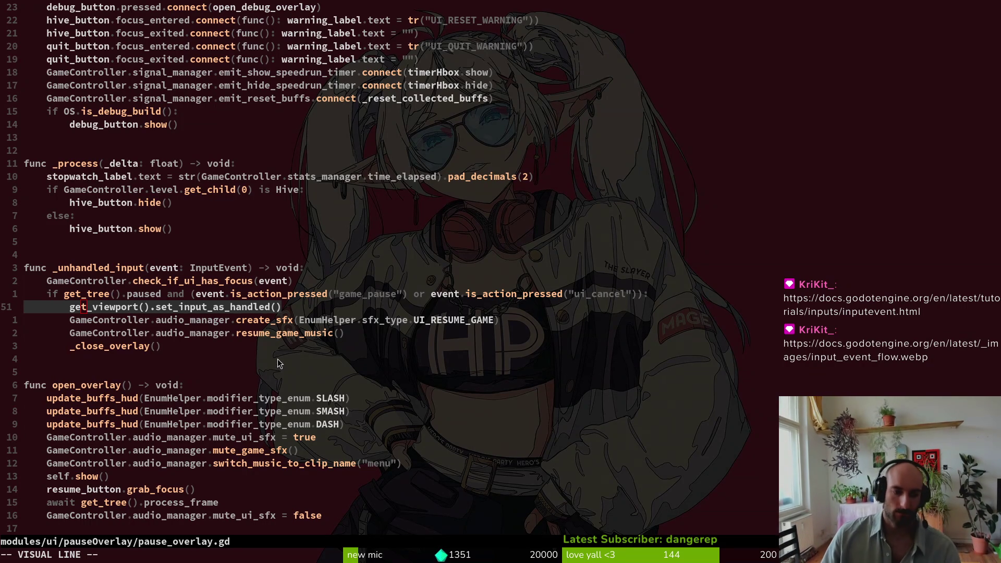
{"action": "left_click", "coordinate": [176, 307]}
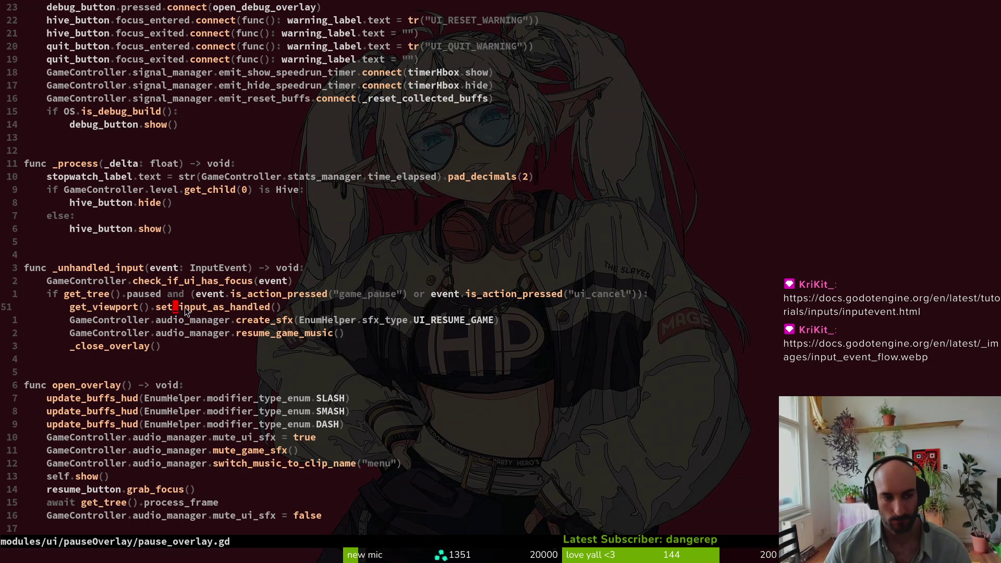
{"action": "left_click", "coordinate": [88, 248]}
{"action": "type", "text": "o"}
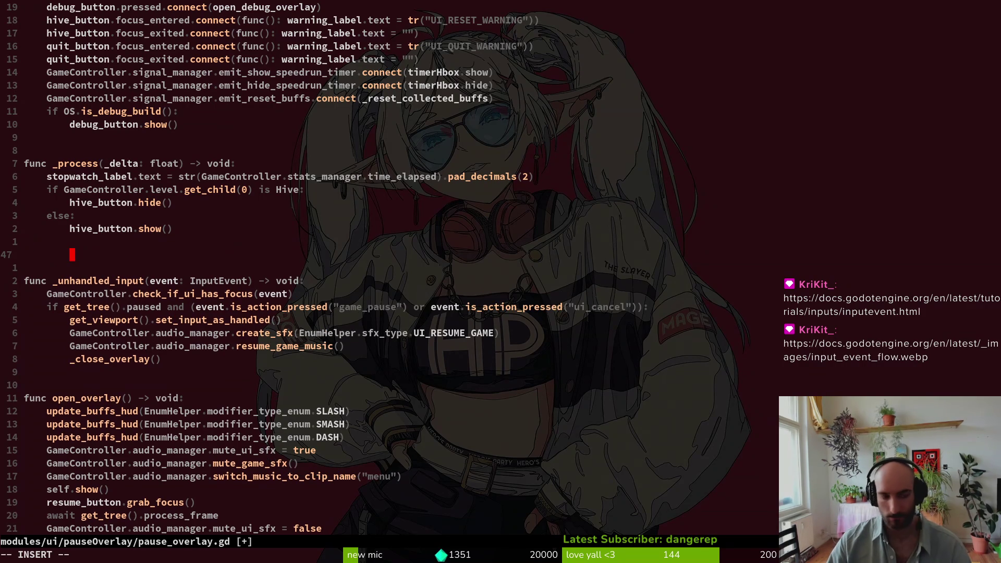
{"action": "type", "text": "func _gui"}
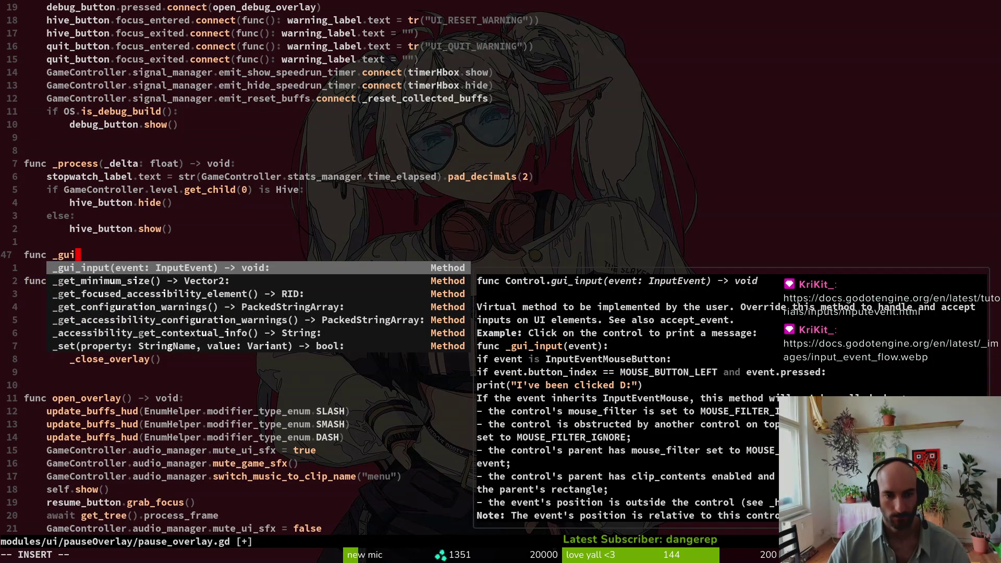
Complete the _gui_input(event: InputEvent) header and move the _unhandled_input body lines under it
{"action": "key", "text": "Return"}
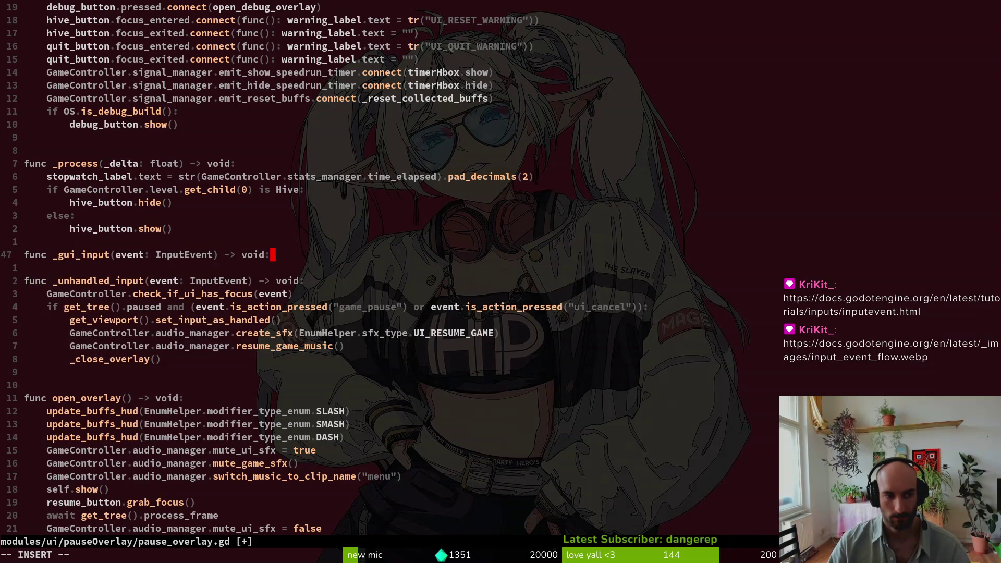
{"action": "key", "text": "Escape"}
{"action": "key", "text": "j"}
{"action": "key", "text": "j"}
{"action": "key", "text": "j"}
{"action": "key", "text": "shift+v"}
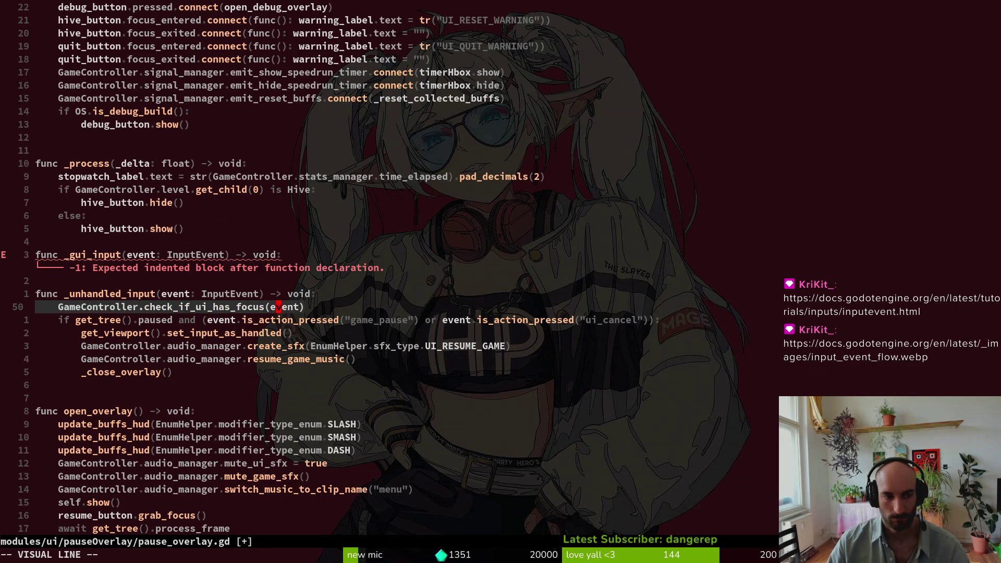
{"action": "key", "text": "j"}
{"action": "key", "text": "j"}
{"action": "key", "text": "j"}
{"action": "key", "text": "j"}
{"action": "key", "text": "j"}
{"action": "key", "text": "K"}
{"action": "key", "text": "Escape"}
{"action": "key", "text": "j"}
{"action": "key", "text": "j"}
Delete the leftover _unhandled_input header, tidy spacing, save with :w, and run the game with F5
{"action": "key", "text": "d"}
{"action": "key", "text": "d"}
{"action": "key", "text": "d"}
{"action": "key", "text": "d"}
{"action": "key", "text": "k"}
{"action": "key", "text": "k"}
{"action": "key", "text": "k"}
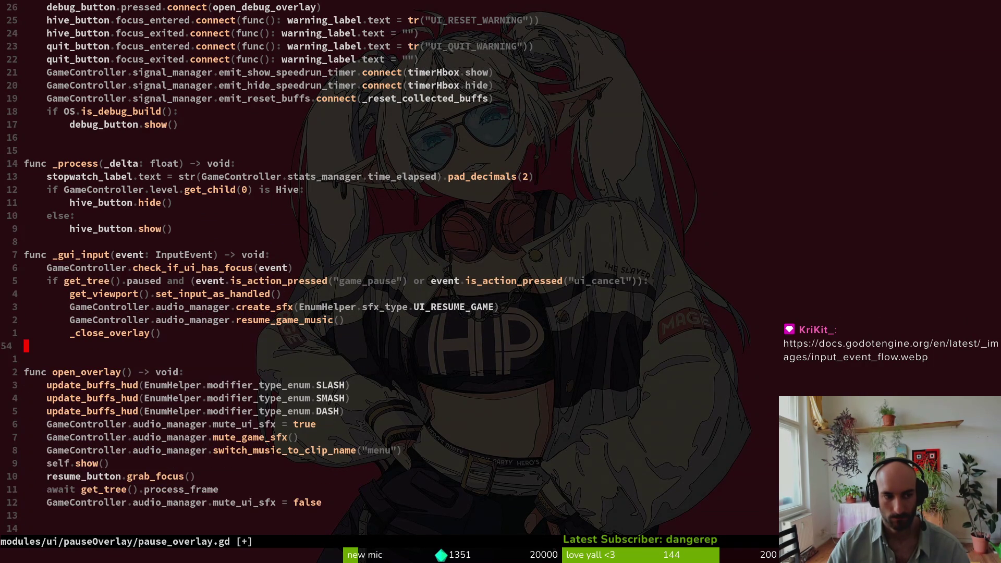
{"action": "key", "text": "P"}
{"action": "key", "text": "d"}
{"action": "key", "text": "d"}
{"action": "type", "text": "kP:w"}
{"action": "key", "text": "Return"}
{"action": "key", "text": "alt+Tab"}
{"action": "key", "text": "F5"}
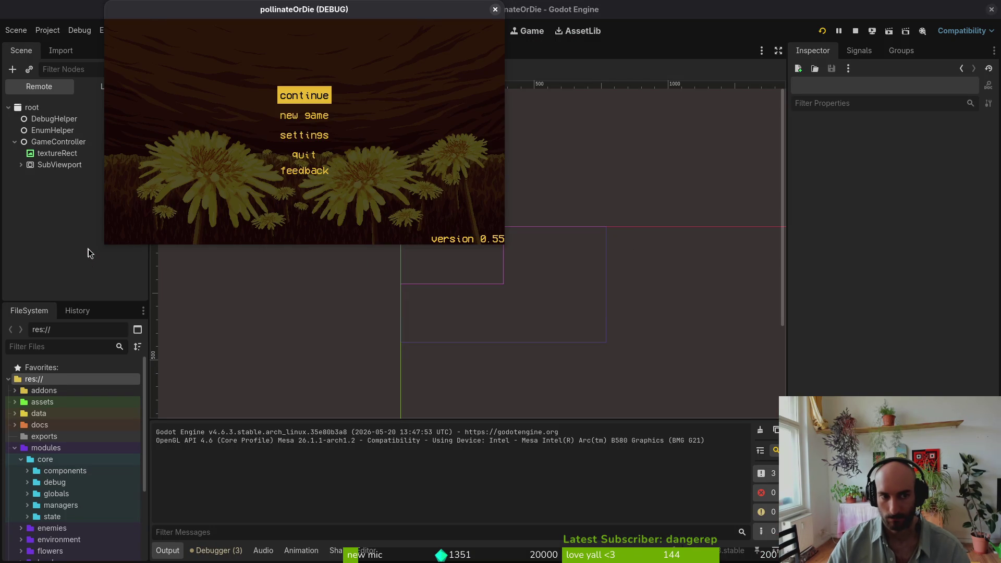
Continue into gameplay, pause with Escape to confirm the pause menu, then stop the game
{"action": "key", "text": "Return"}
{"action": "key", "text": "Escape"}
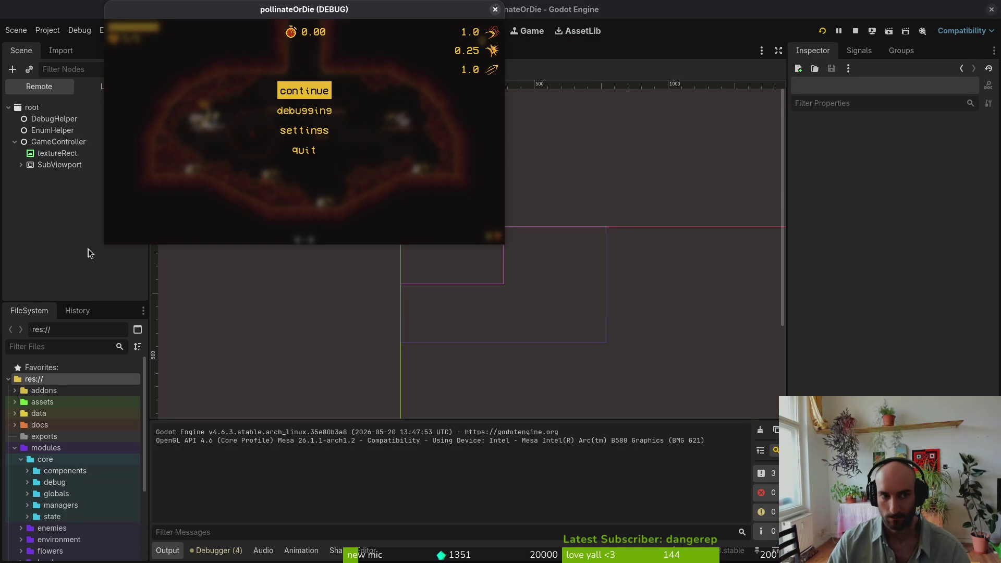
{"action": "left_click", "coordinate": [857, 31]}
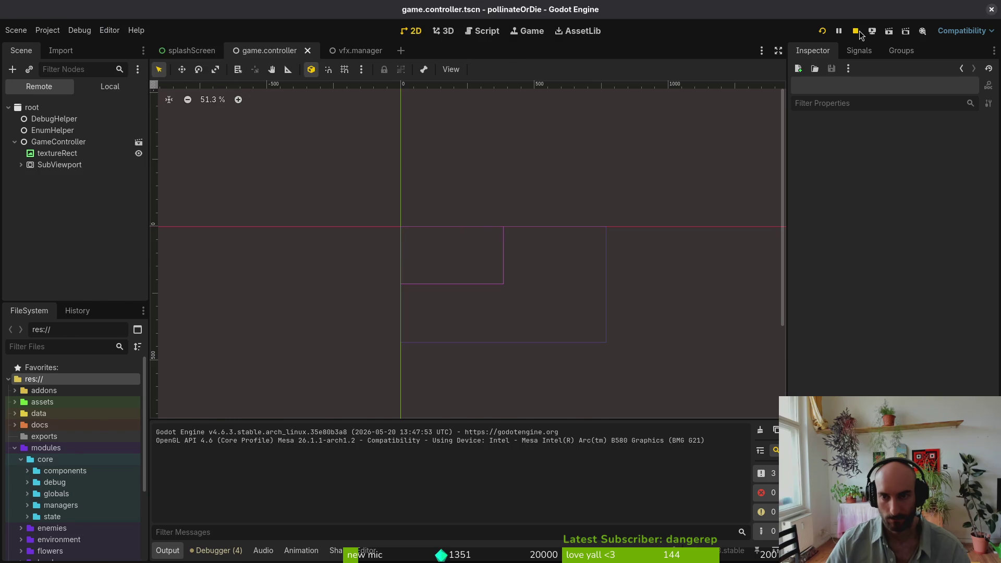
{"action": "key", "text": "alt+Tab"}
{"action": "left_click_drag", "start_coordinate": [59, 297], "coordinate": [172, 297]}
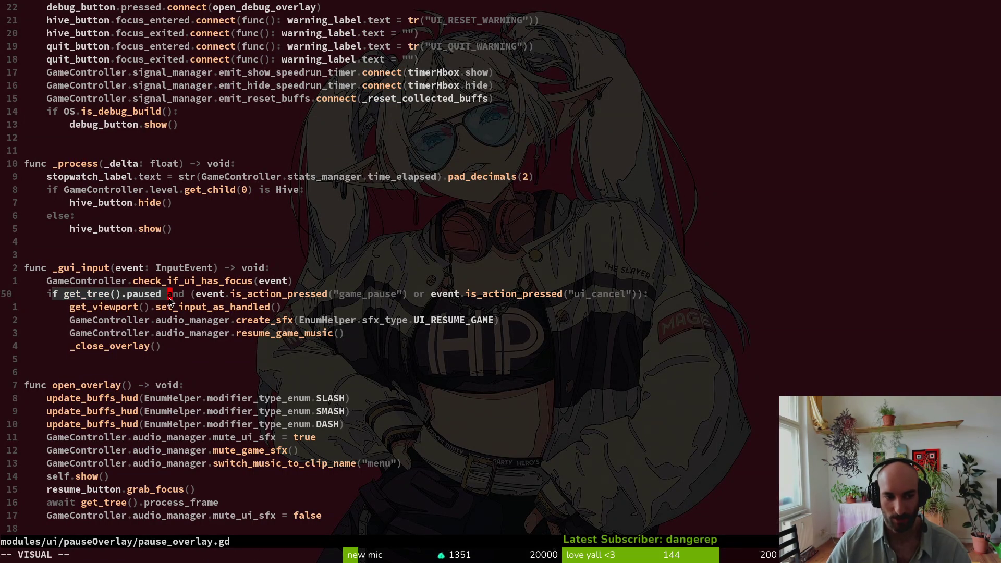
Undo the _gui_input edits with u and save pause_overlay.gd with :w
{"action": "mouse_move", "coordinate": [271, 314]}
{"action": "left_mouse_down"}
{"action": "mouse_move", "coordinate": [65, 296]}
{"action": "mouse_move", "coordinate": [68, 309]}
{"action": "left_mouse_up"}
{"action": "key", "text": "Escape"}
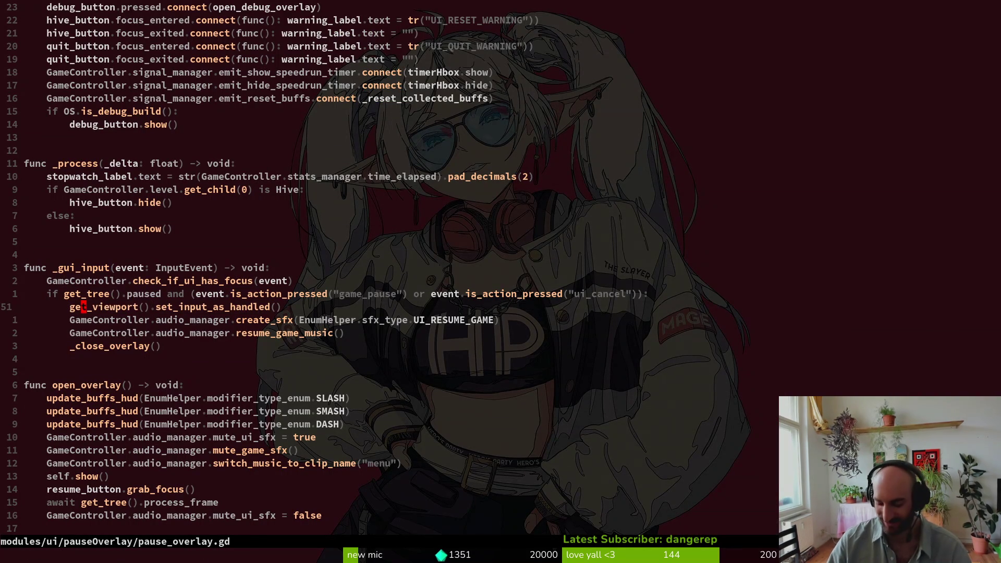
{"action": "key", "text": "u"}
{"action": "key", "text": "u"}
{"action": "key", "text": "u"}
{"action": "key", "text": "u"}
{"action": "key", "text": "u"}
{"action": "key", "text": "u"}
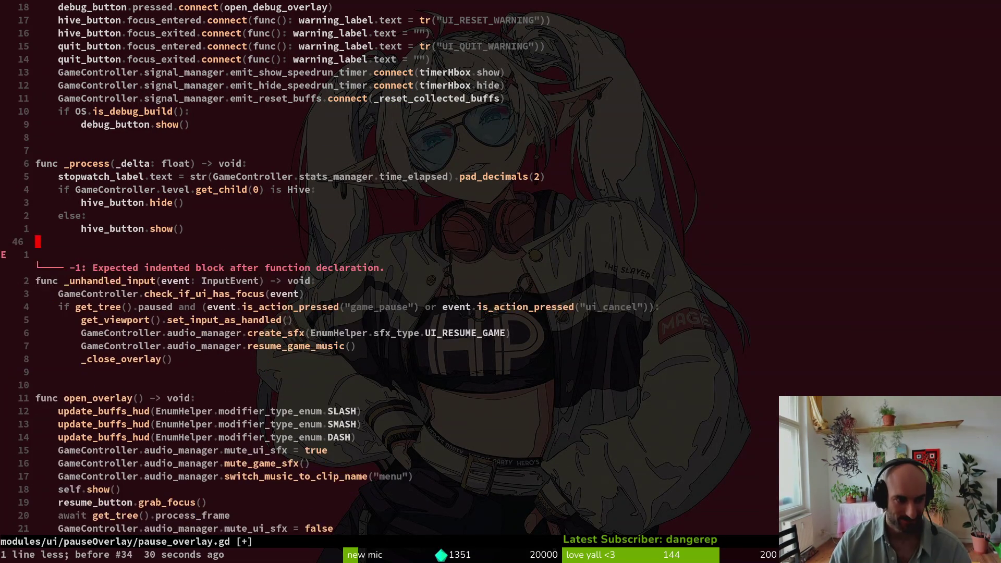
{"action": "type", "text": ":w"}
{"action": "key", "text": "Return"}
{"action": "key", "text": "u"}
{"action": "key", "text": "u"}
{"action": "key", "text": "u"}
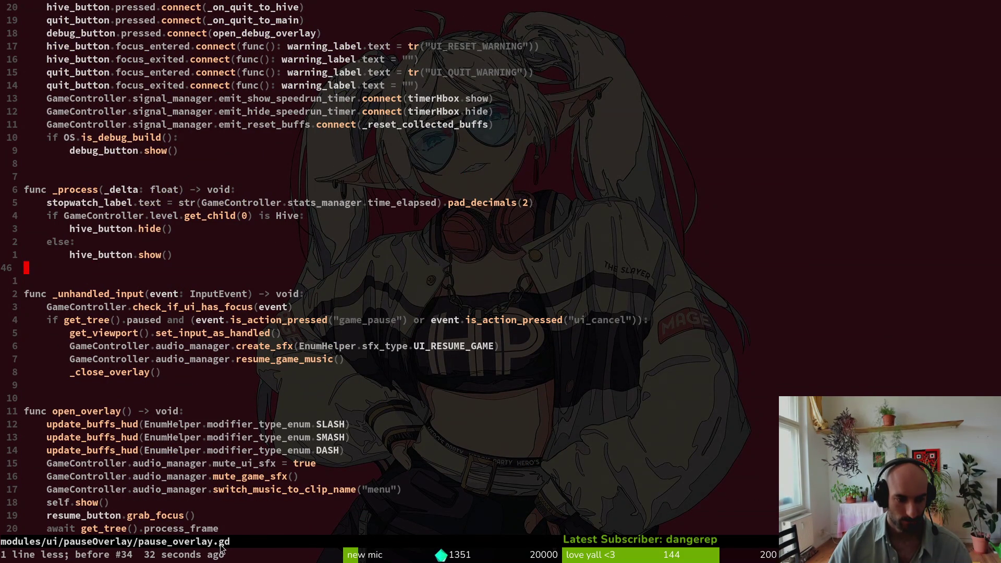
Review the restored _unhandled_input block and its else branch, then switch to Godot
{"action": "mouse_move", "coordinate": [50, 275]}
{"action": "left_mouse_down"}
{"action": "mouse_move", "coordinate": [219, 334]}
{"action": "mouse_move", "coordinate": [242, 383]}
{"action": "left_mouse_up"}
{"action": "left_click", "coordinate": [216, 376]}
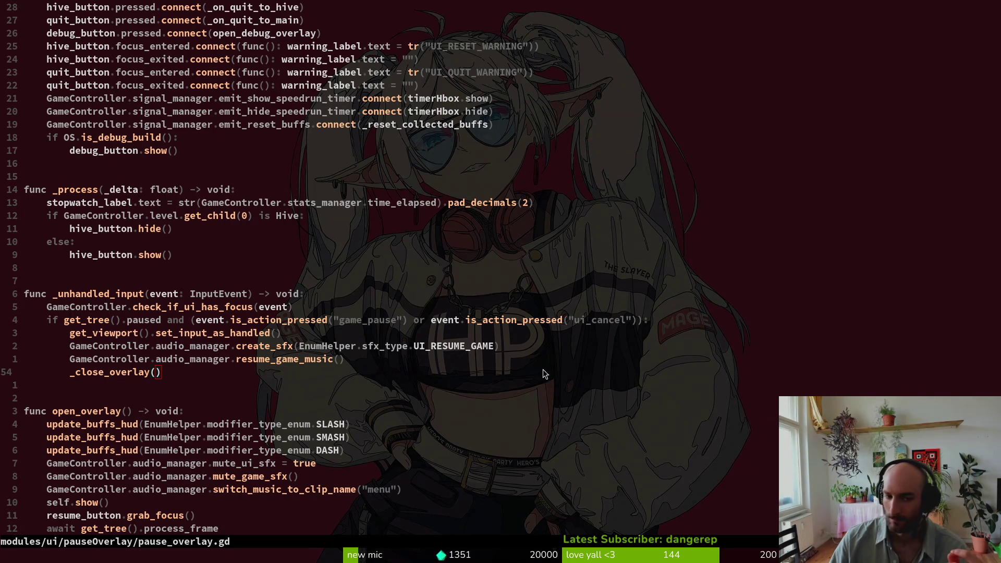
{"action": "left_click", "coordinate": [160, 245]}
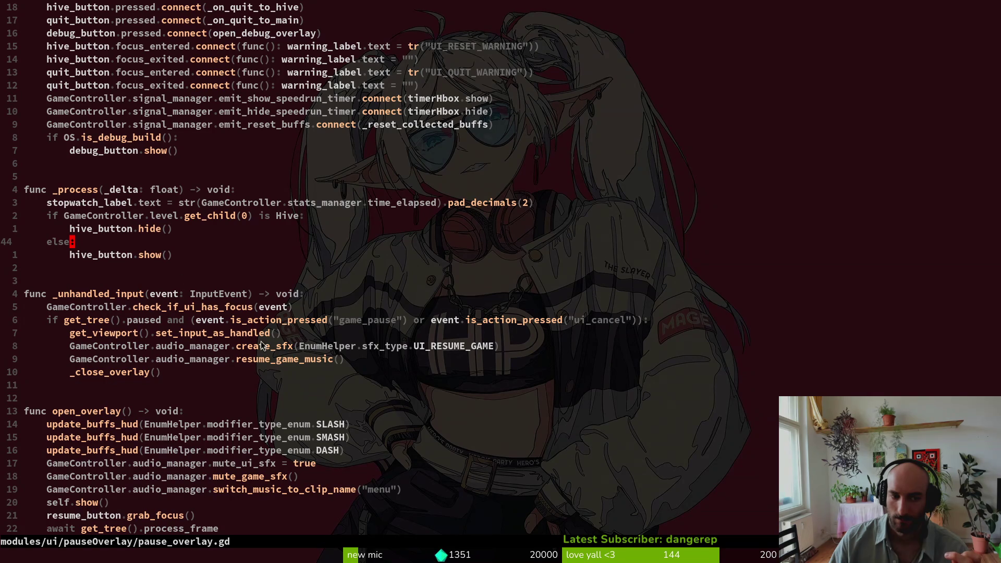
{"action": "left_click", "coordinate": [297, 271]}
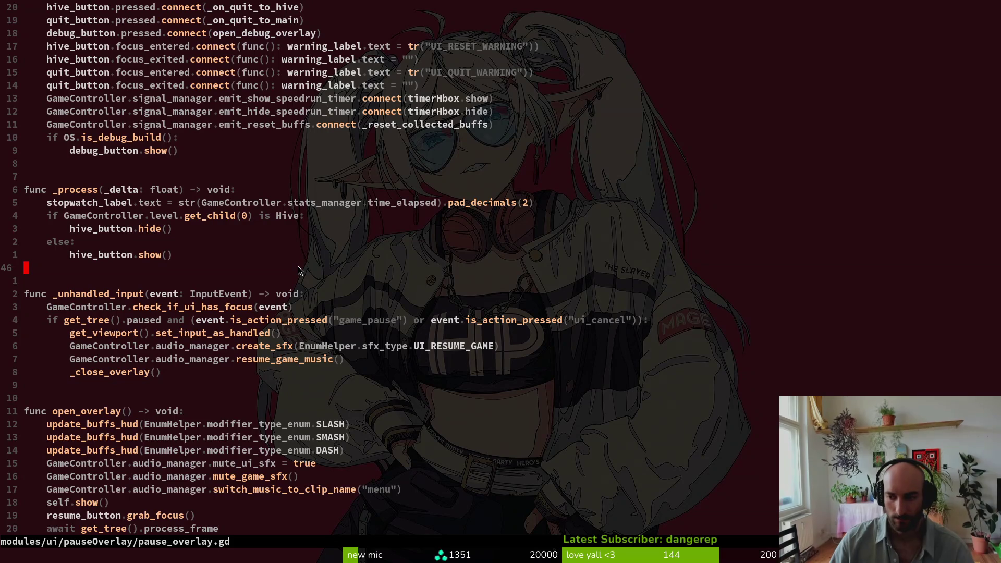
{"action": "key", "text": "alt+Tab"}
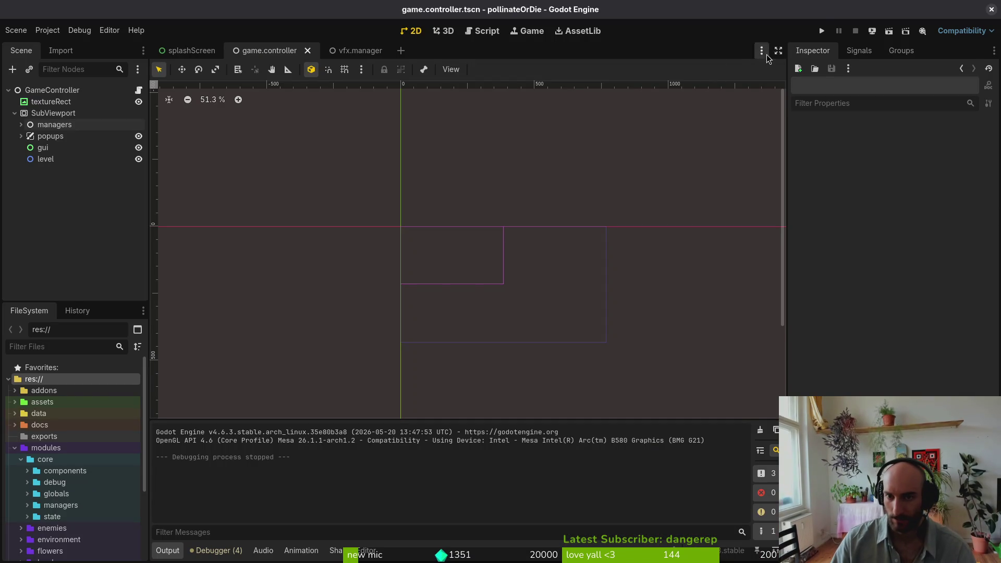
{"action": "left_click", "coordinate": [822, 30]}
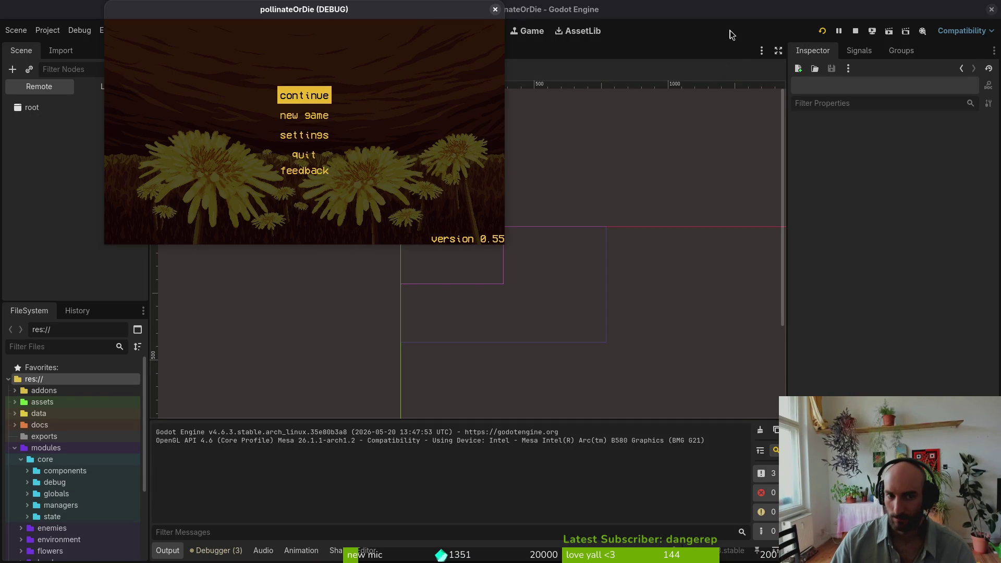
{"action": "key", "text": "Down"}
{"action": "key", "text": "Down"}
{"action": "key", "text": "Up"}
{"action": "key", "text": "Up"}
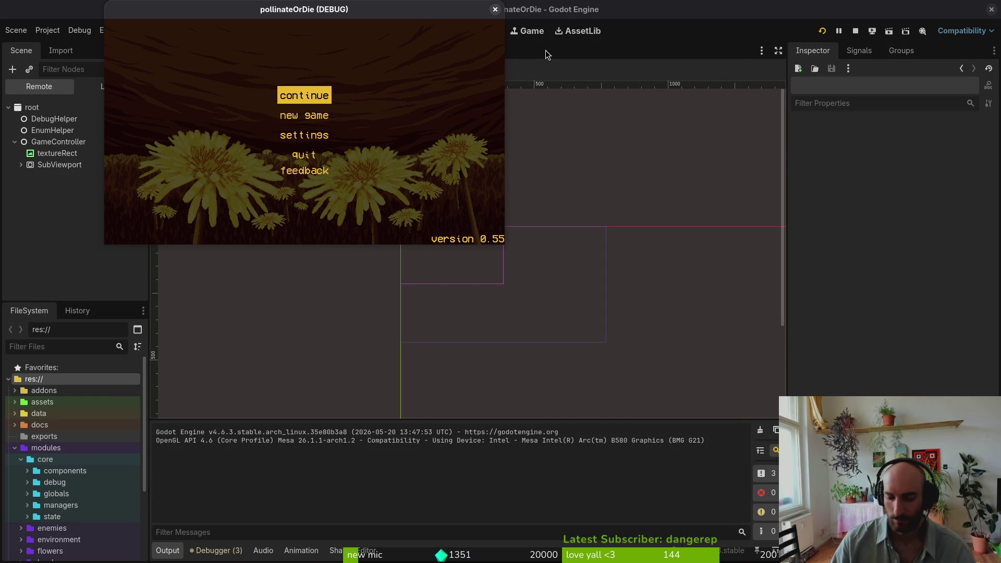
{"action": "key", "text": "Down"}
{"action": "key", "text": "Down"}
{"action": "key", "text": "Down"}
{"action": "key", "text": "Up"}
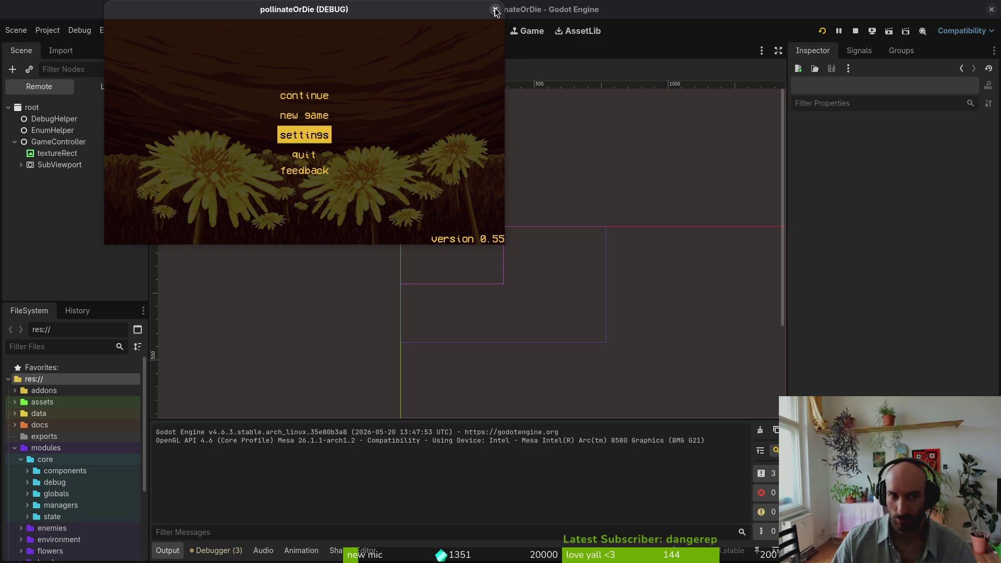
{"action": "key", "text": "Up"}
{"action": "key", "text": "Up"}
{"action": "key", "text": "Down"}
{"action": "key", "text": "Down"}
{"action": "key", "text": "Up"}
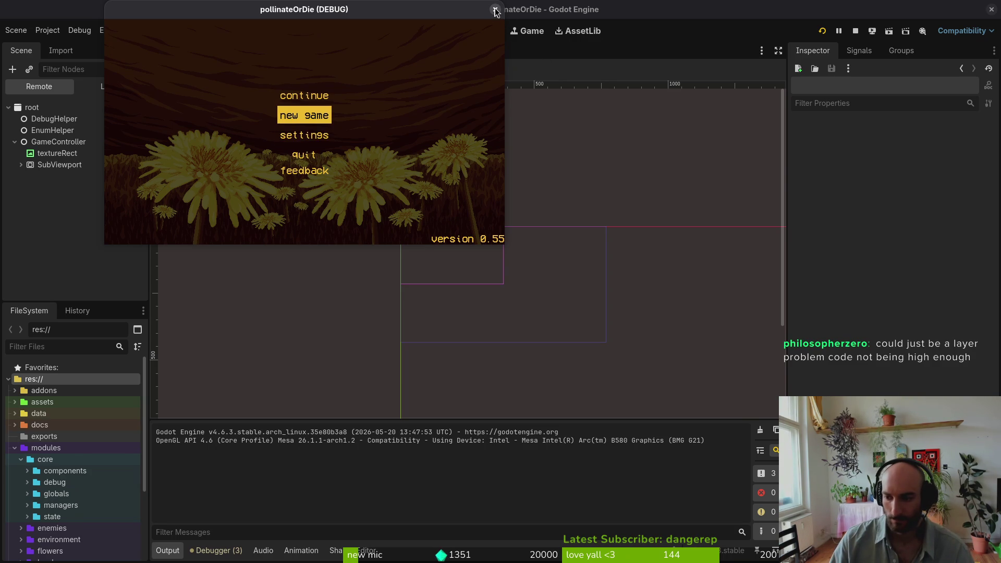
{"action": "left_click", "coordinate": [495, 10]}
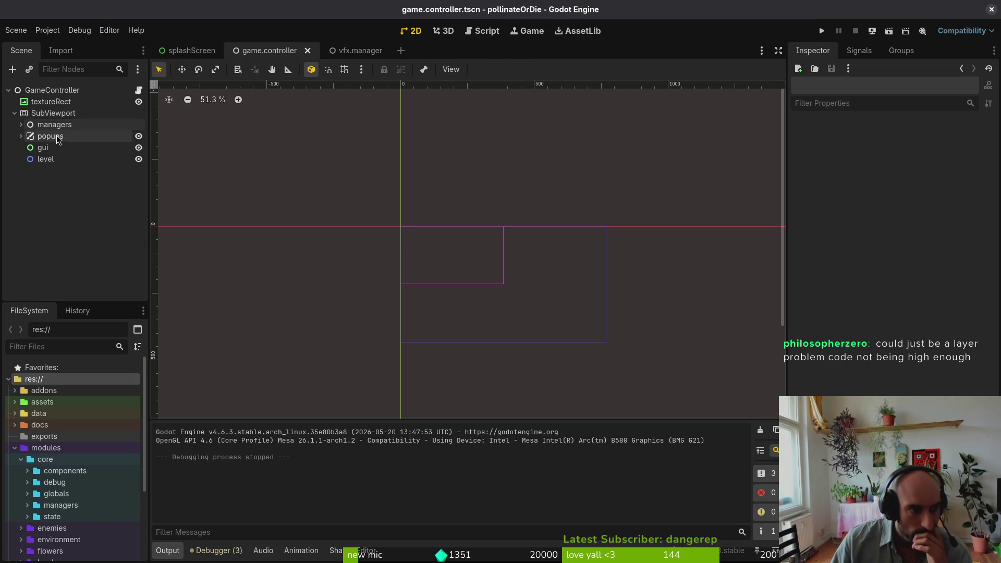
Inspect the SubViewport and the popups layer (Layer 2), then begin adding a node under GameController
{"action": "left_click", "coordinate": [61, 115]}
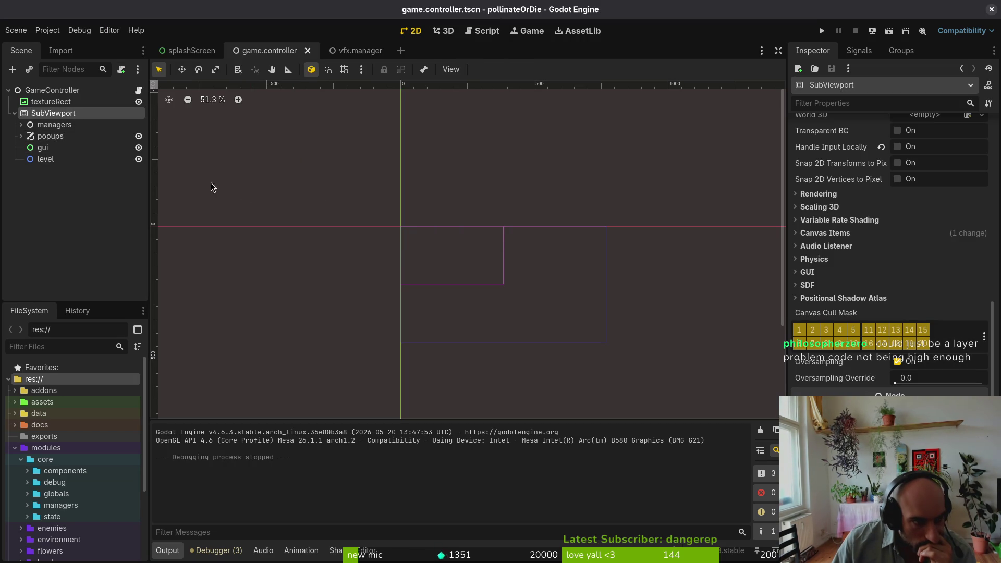
{"action": "left_click", "coordinate": [72, 141]}
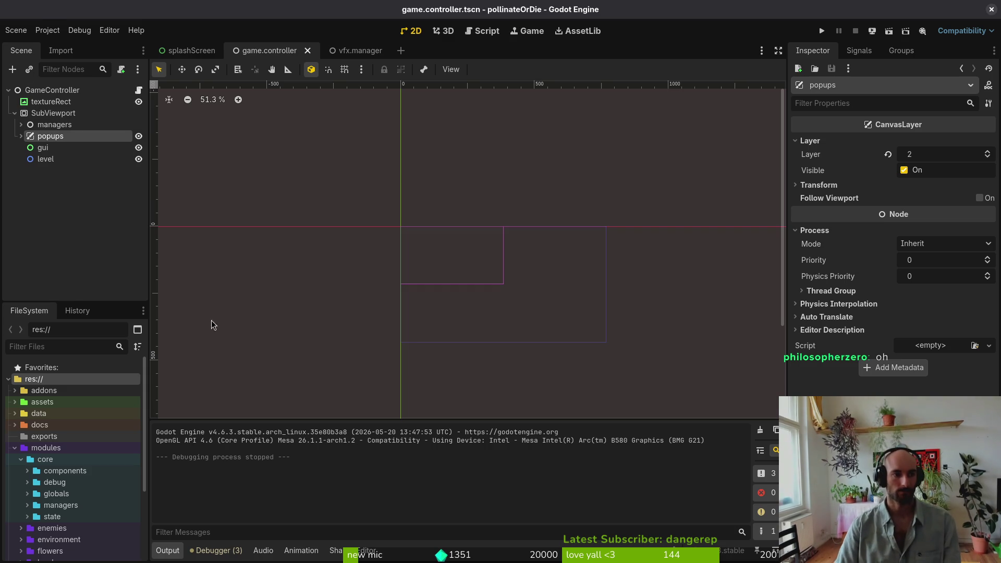
{"action": "left_click", "coordinate": [54, 90]}
{"action": "key", "text": "ctrl+a"}
Add a SubViewportContainer under GameController, move SubViewport into it, and delete textureRect
{"action": "type", "text": "subview"}
{"action": "key", "text": "Down"}
{"action": "key", "text": "Down"}
{"action": "key", "text": "Down"}
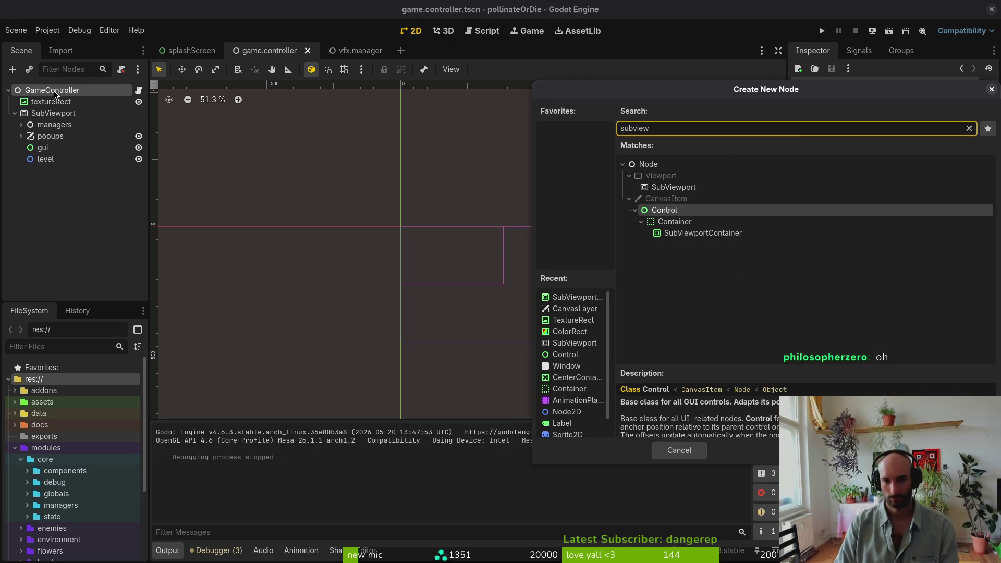
{"action": "key", "text": "Return"}
{"action": "mouse_move", "coordinate": [49, 113]}
{"action": "left_mouse_down"}
{"action": "mouse_move", "coordinate": [41, 116]}
{"action": "mouse_move", "coordinate": [72, 171]}
{"action": "left_mouse_up"}
{"action": "left_click", "coordinate": [51, 101]}
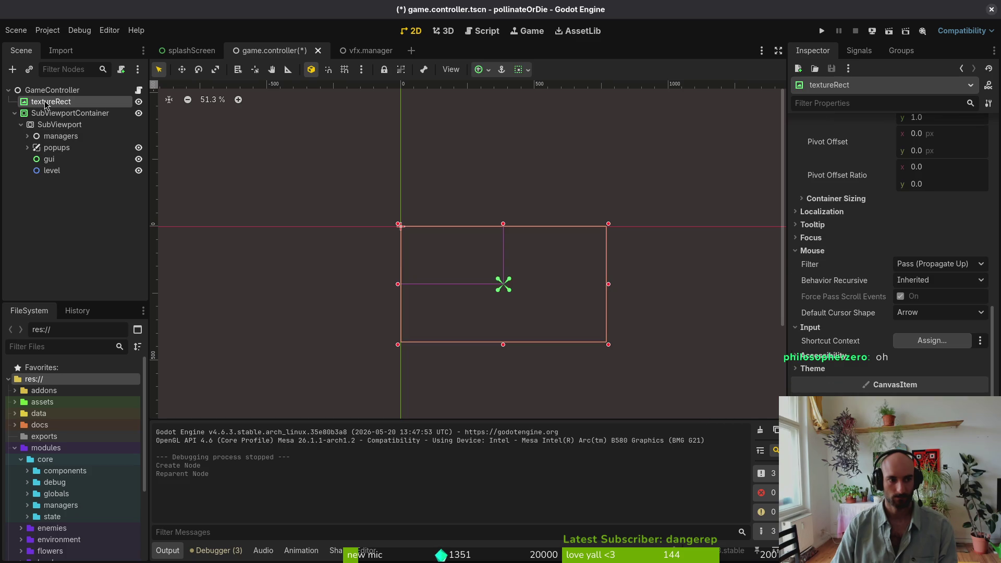
{"action": "key", "text": "Delete"}
Save the scene, test-run the game with F5, and stop the run after it errors
{"action": "key", "text": "ctrl+s"}
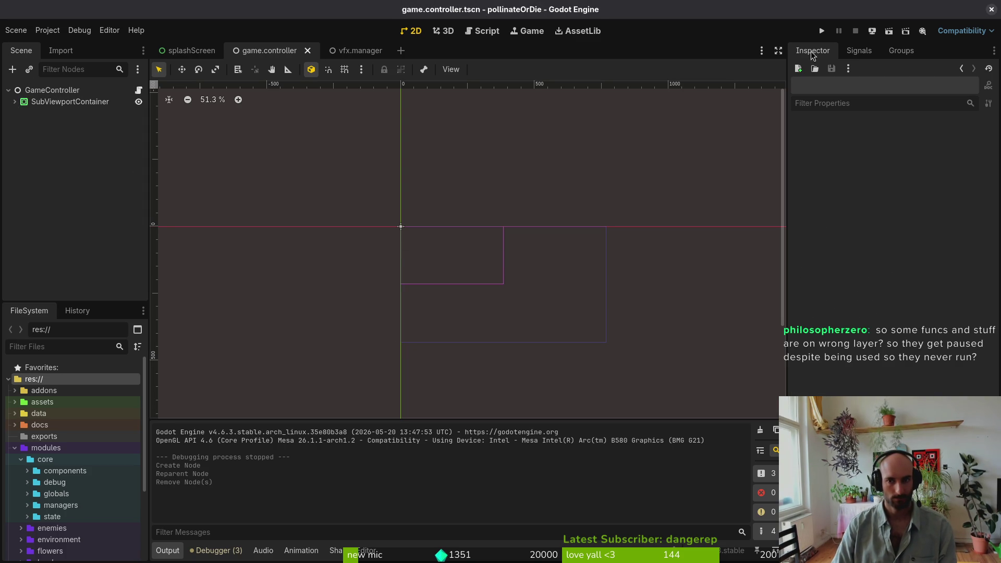
{"action": "key", "text": "F5"}
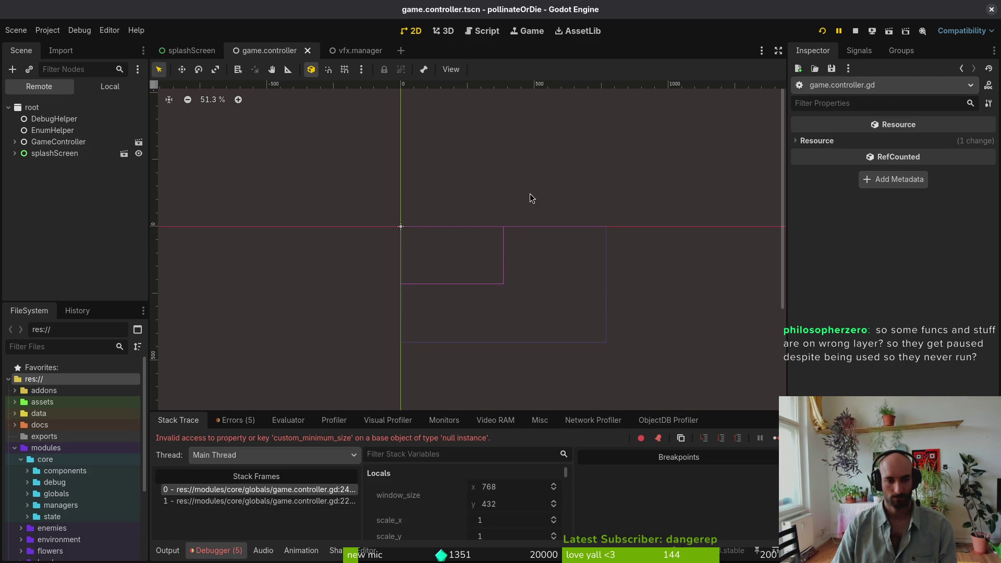
{"action": "left_click", "coordinate": [856, 30]}
{"action": "left_click", "coordinate": [107, 105]}
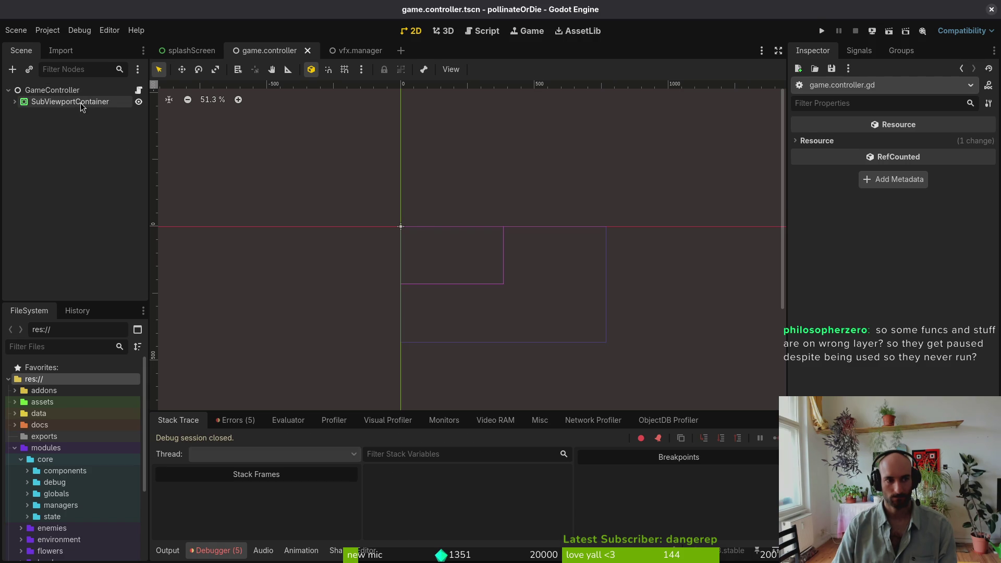
{"action": "key", "text": "alt+Tab"}
{"action": "scroll", "coordinate": [375, 105], "scroll_direction": "up", "scroll_amount": 10}
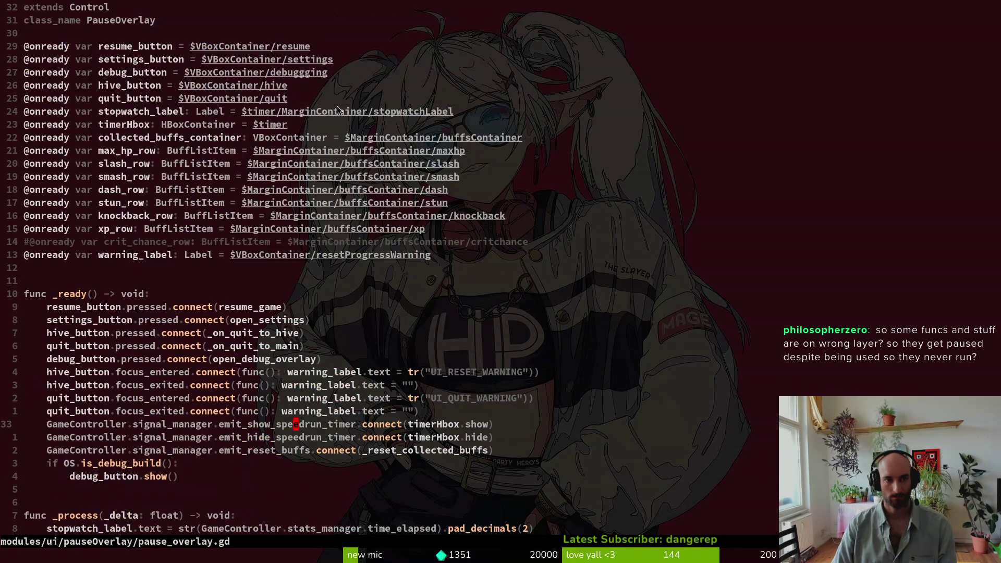
Open game.controller.gd in Neovim and delete the texture_rect declaration line
{"action": "key", "text": "space"}
{"action": "key", "text": "f"}
{"action": "key", "text": "f"}
{"action": "type", "text": "game.contr"}
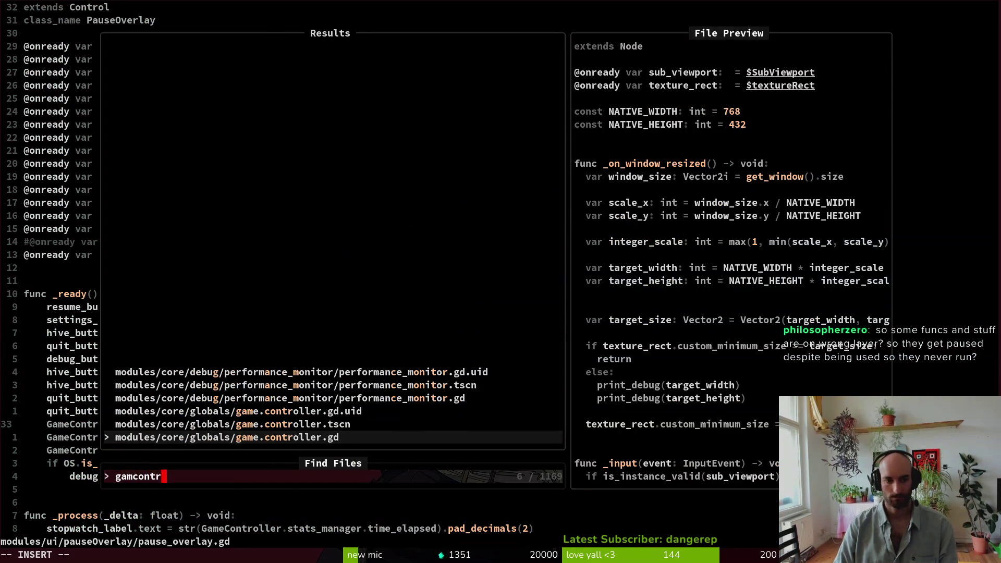
{"action": "key", "text": "Return"}
{"action": "scroll", "coordinate": [376, 260], "scroll_direction": "up", "scroll_amount": 10}
{"action": "key", "text": "g"}
{"action": "key", "text": "g"}
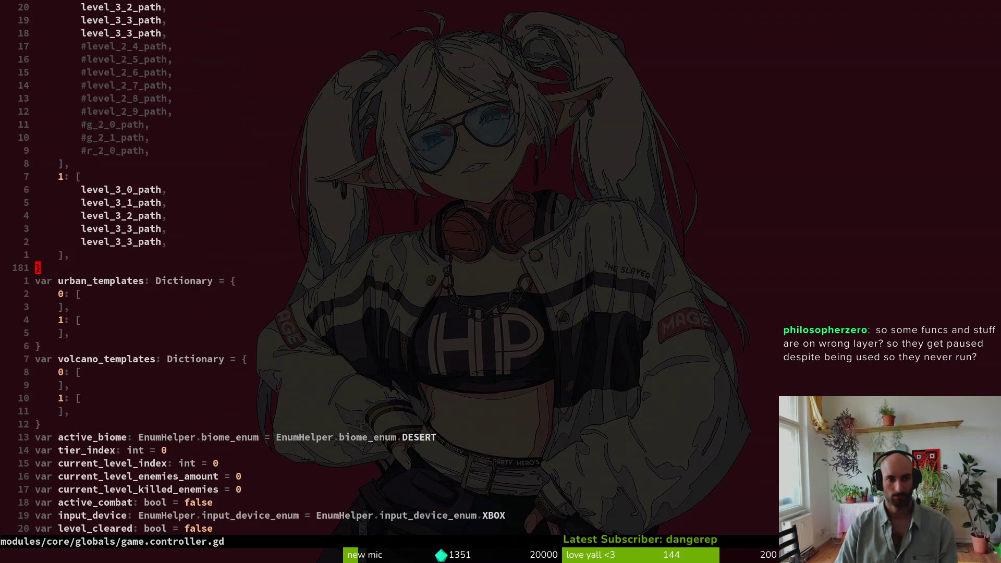
{"action": "key", "text": "j"}
{"action": "key", "text": "j"}
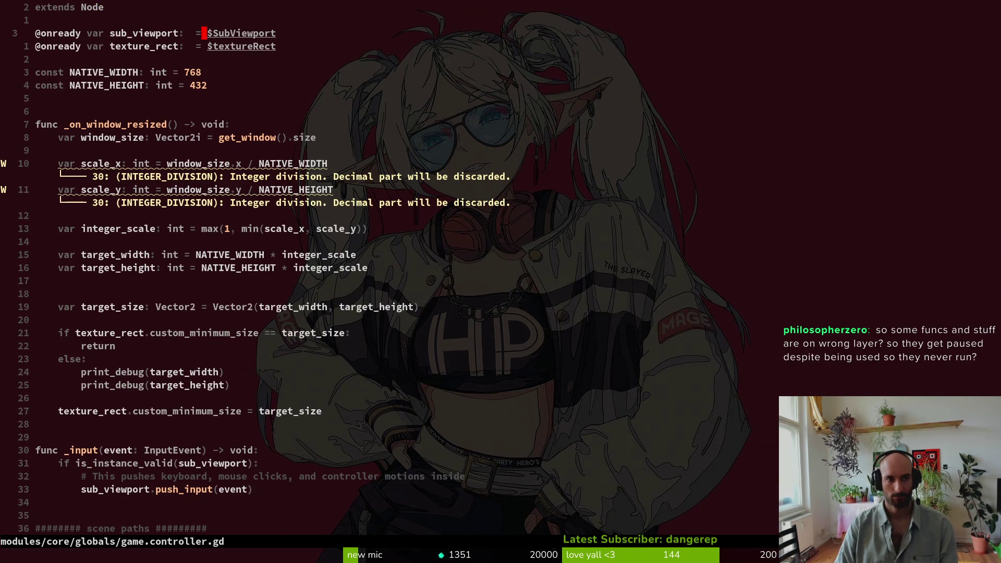
{"action": "key", "text": "j"}
{"action": "key", "text": "D"}
{"action": "key", "text": "d"}
{"action": "key", "text": "d"}
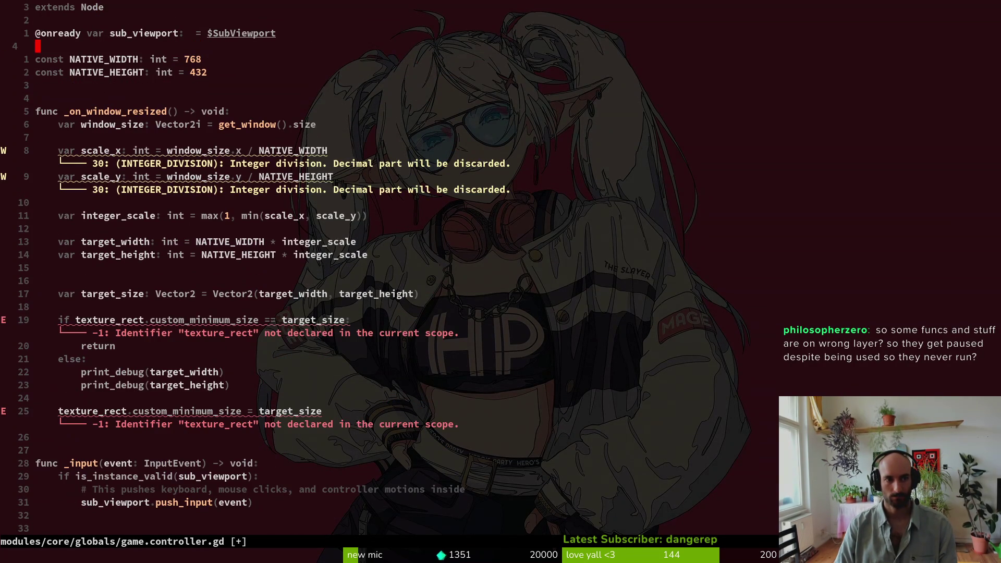
{"action": "key", "text": "1"}
{"action": "key", "text": "9"}
{"action": "key", "text": "j"}
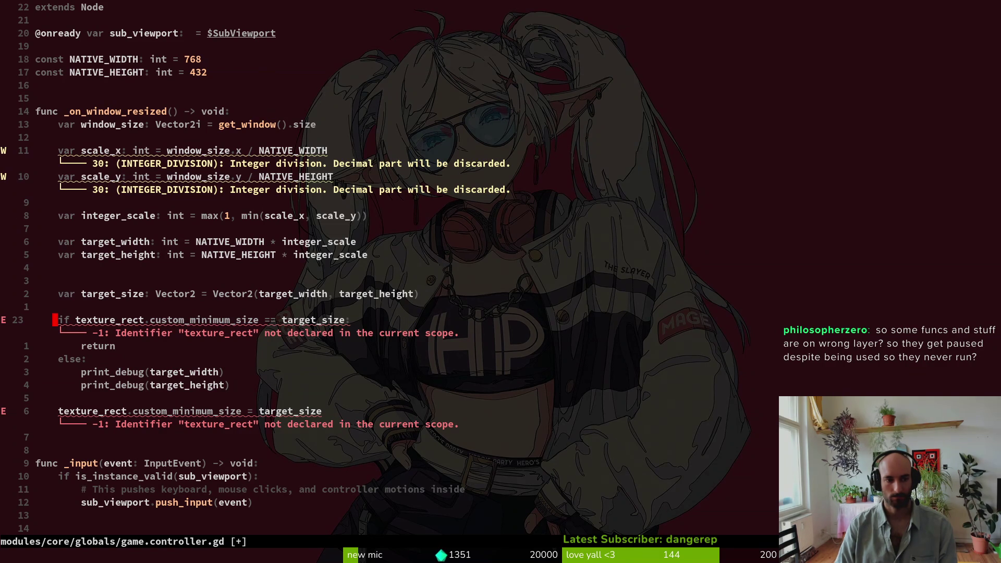
Grep the project for 'set_in' and preview matches in player.gd, nurse.gd, sensei.gd, queen.gd and others
{"action": "key", "text": "space"}
{"action": "type", "text": "sgset_i"}
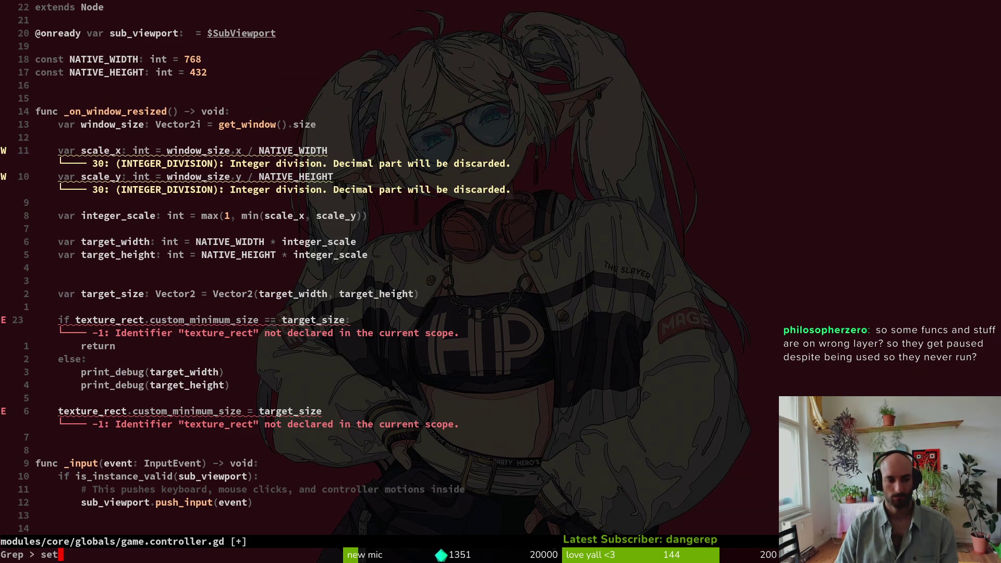
{"action": "type", "text": "n"}
{"action": "key", "text": "Return"}
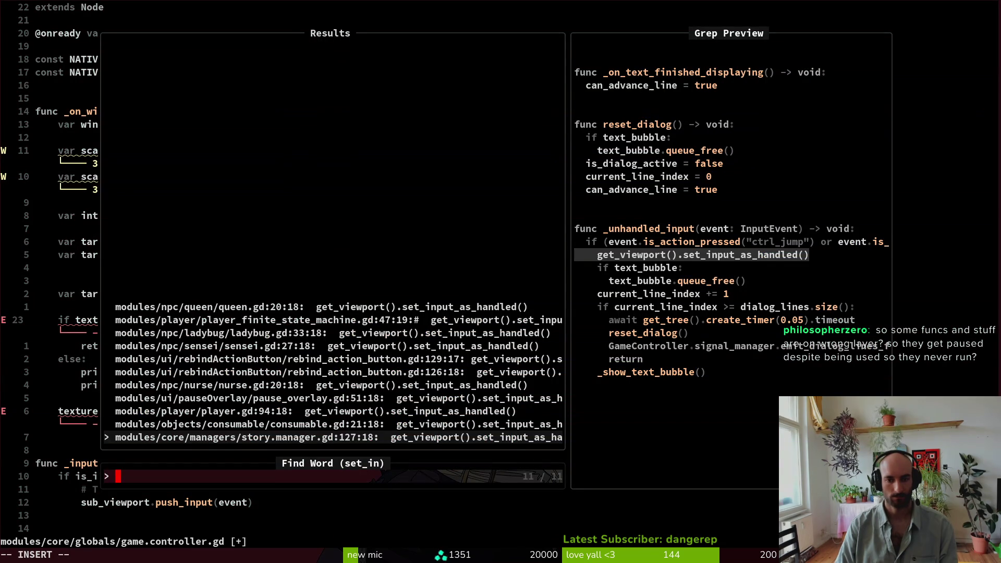
{"action": "key", "text": "ctrl+n"}
{"action": "key", "text": "ctrl+n"}
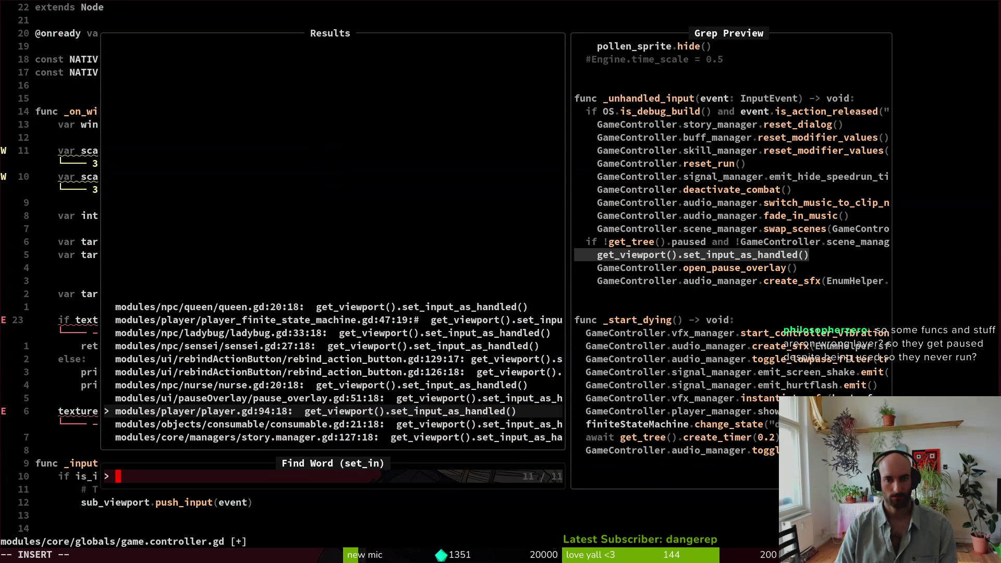
{"action": "key", "text": "ctrl+n"}
{"action": "key", "text": "ctrl+n"}
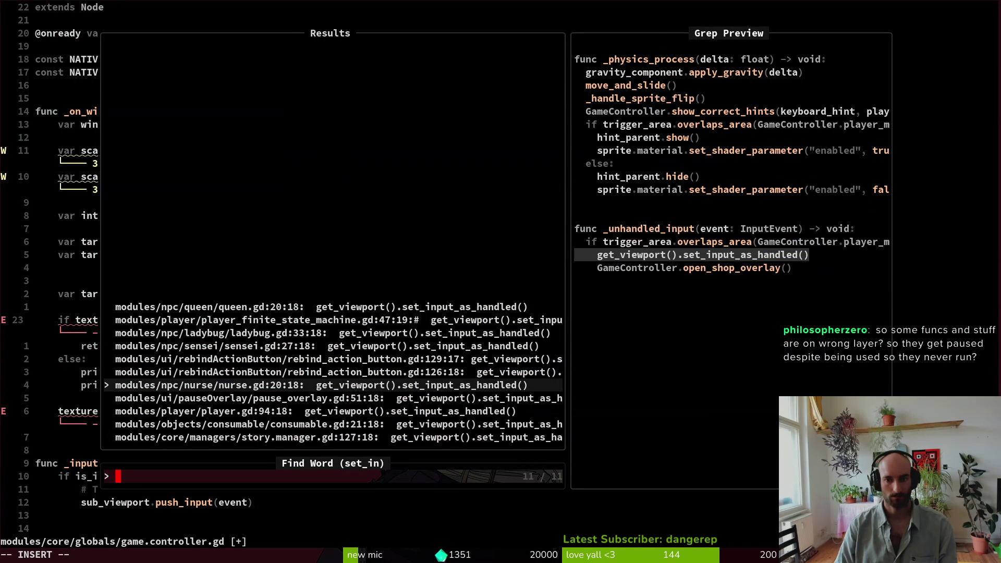
{"action": "key", "text": "ctrl+n"}
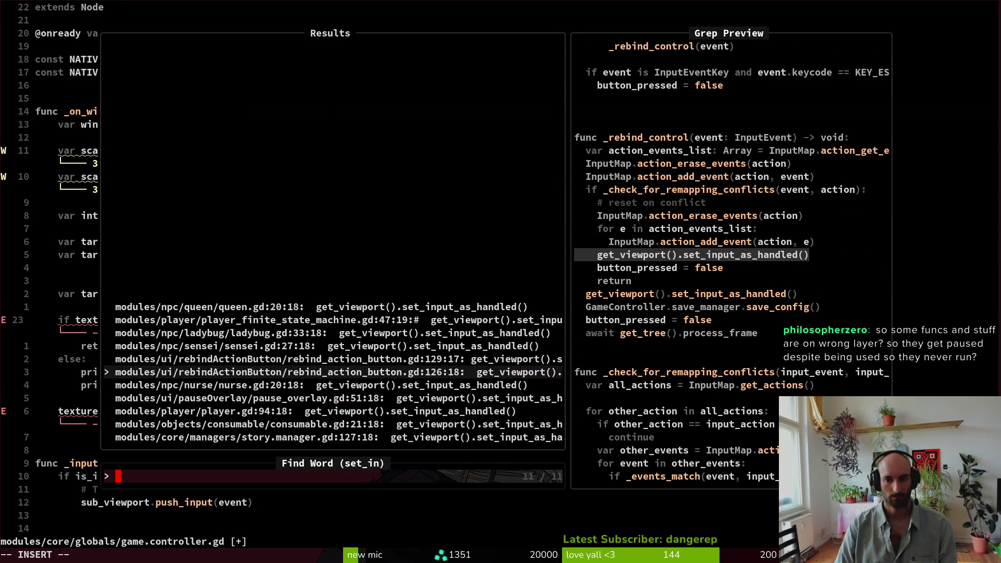
{"action": "key", "text": "ctrl+n"}
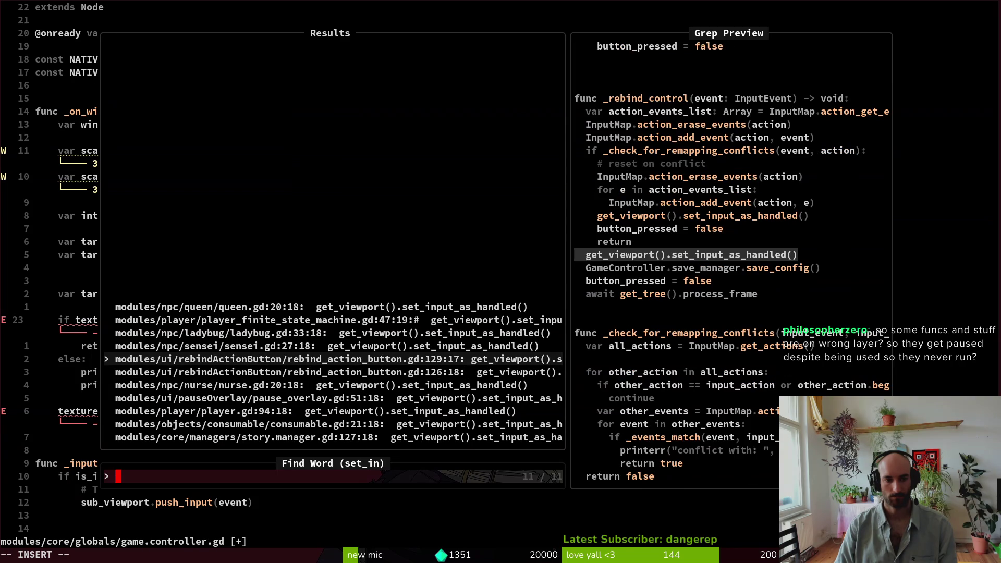
{"action": "key", "text": "ctrl+n"}
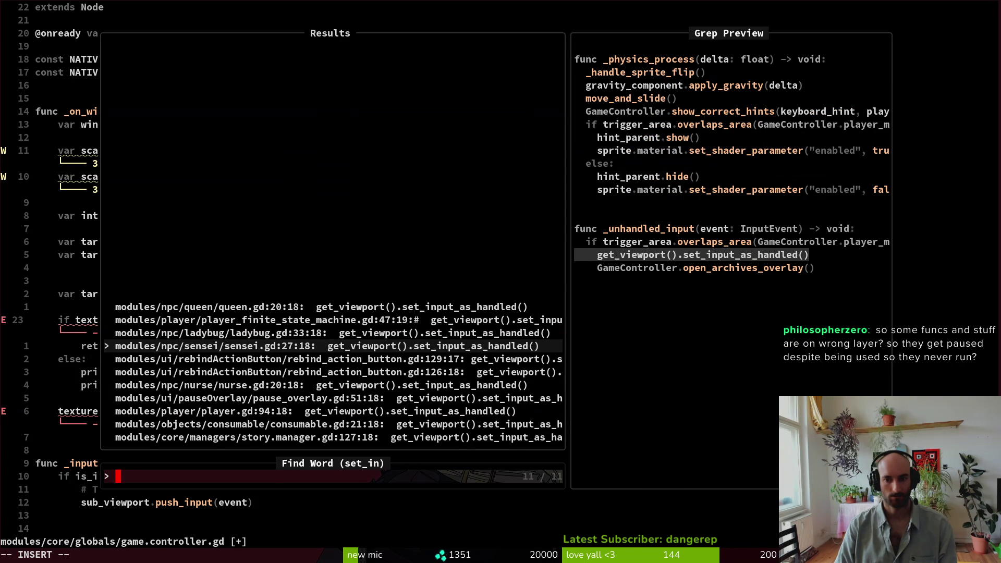
{"action": "key", "text": "ctrl+n"}
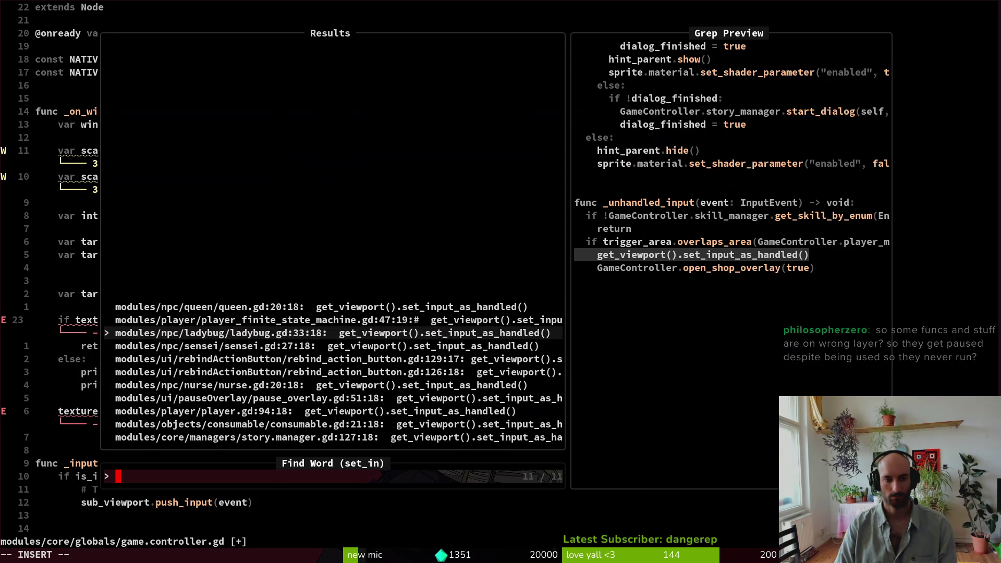
{"action": "key", "text": "ctrl+n"}
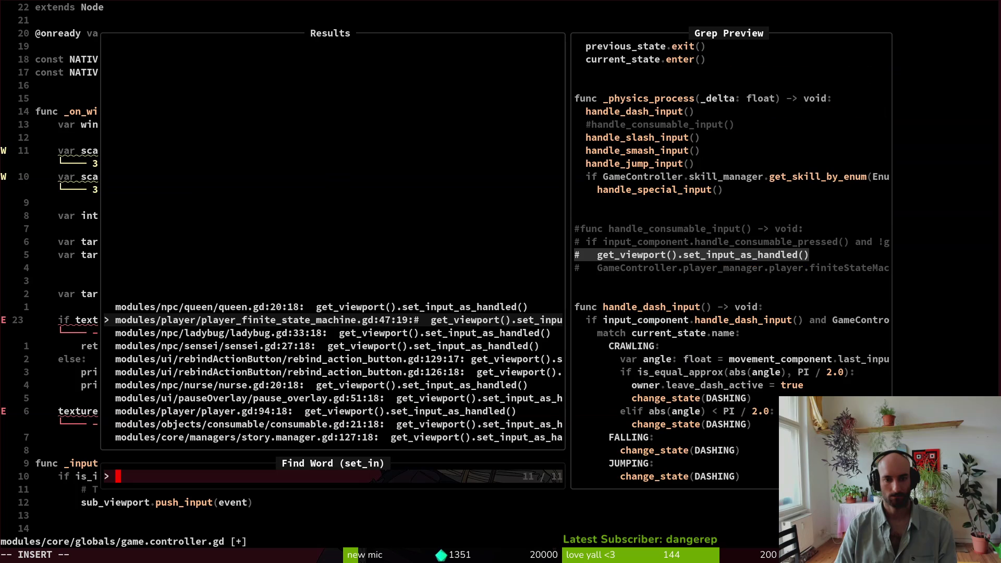
{"action": "key", "text": "ctrl+n"}
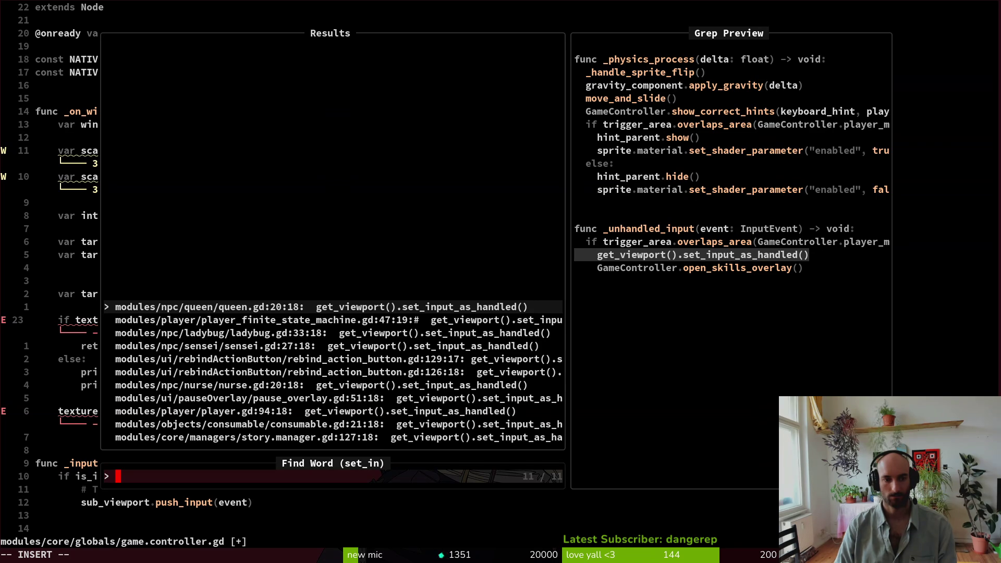
{"action": "key", "text": "Up"}
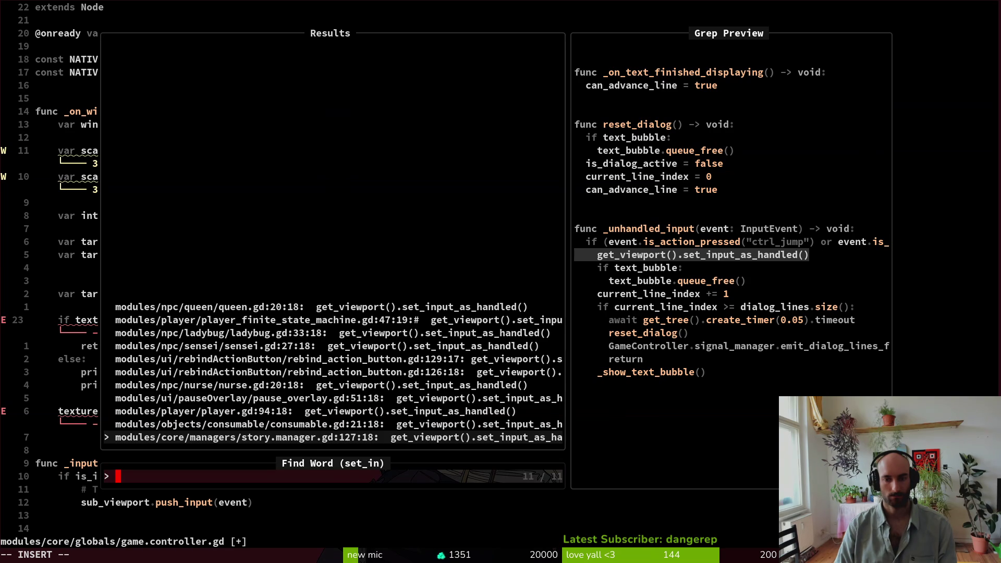
{"action": "key", "text": "Up"}
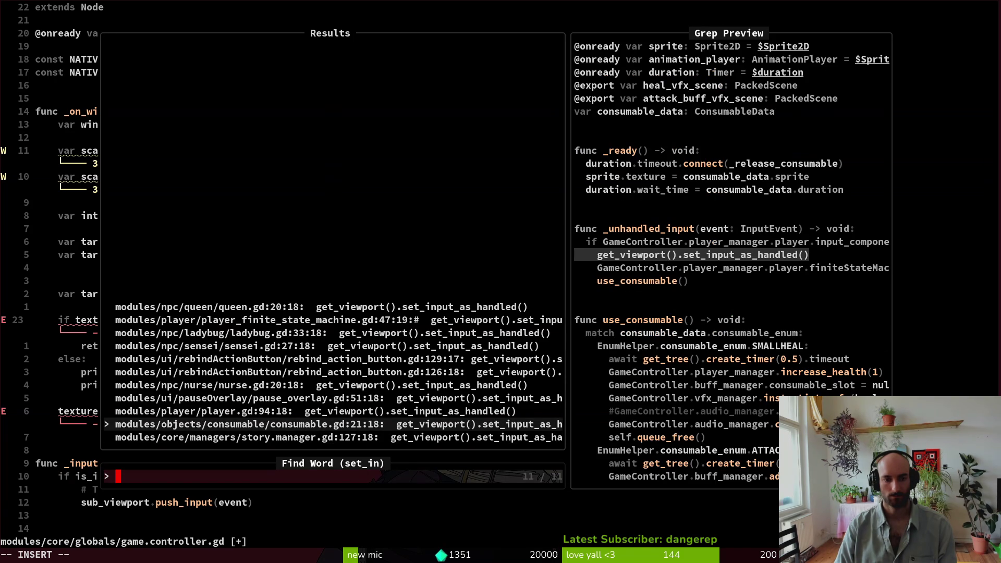
{"action": "key", "text": "Up"}
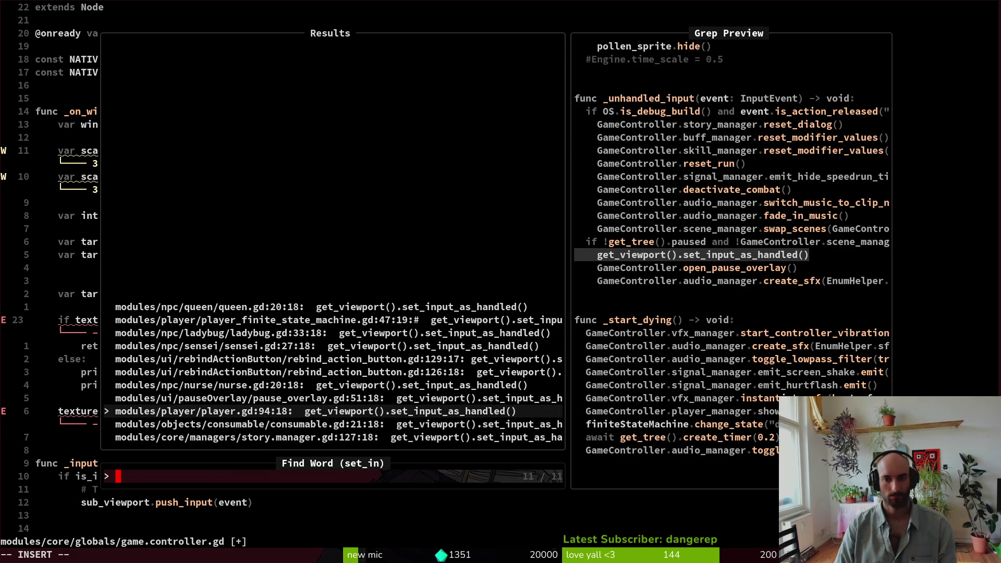
{"action": "key", "text": "Escape"}
{"action": "key", "text": "Escape"}
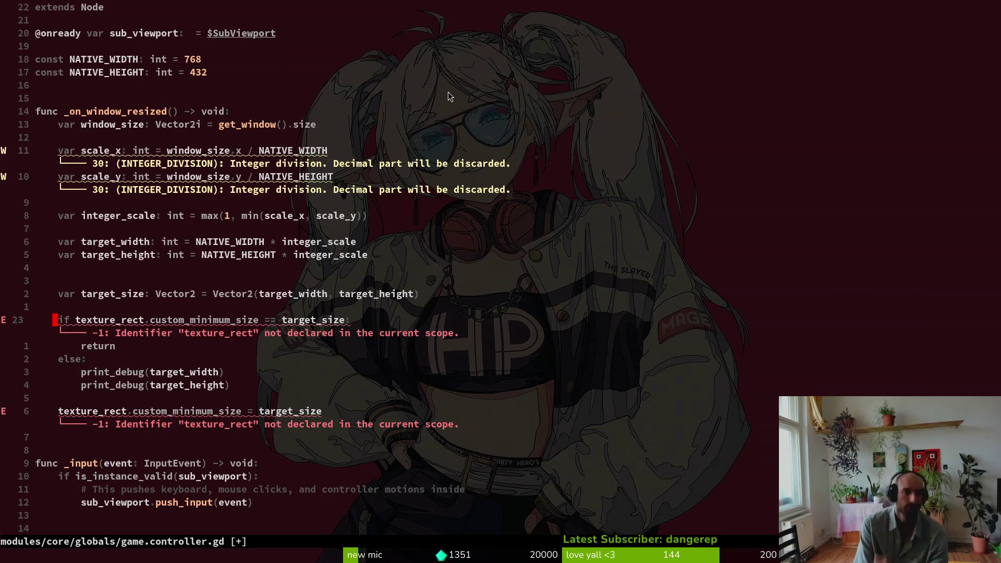
{"action": "key", "text": "alt+Tab"}
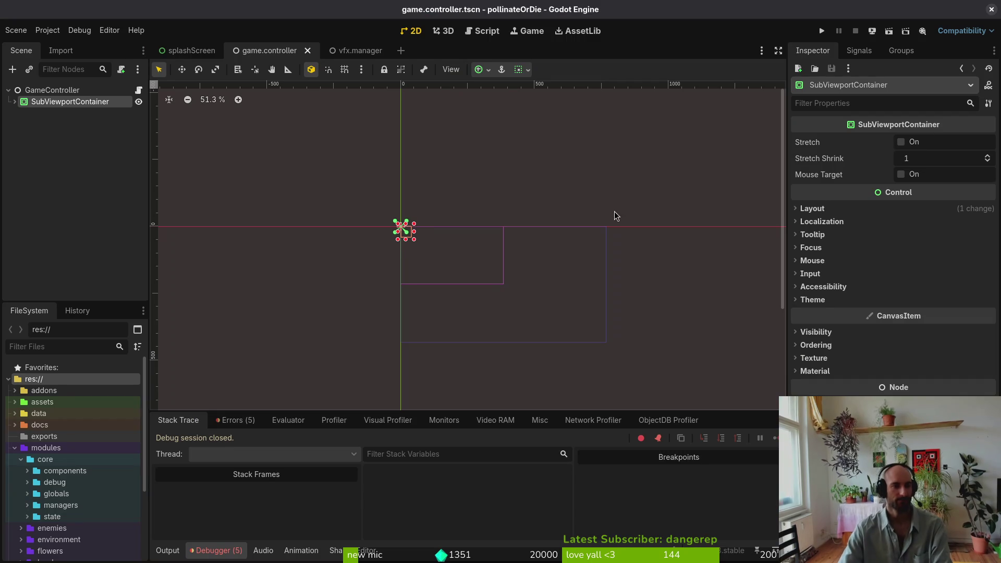
Set the SubViewportContainer's anchors preset to Full Rect
{"action": "left_click", "coordinate": [16, 103]}
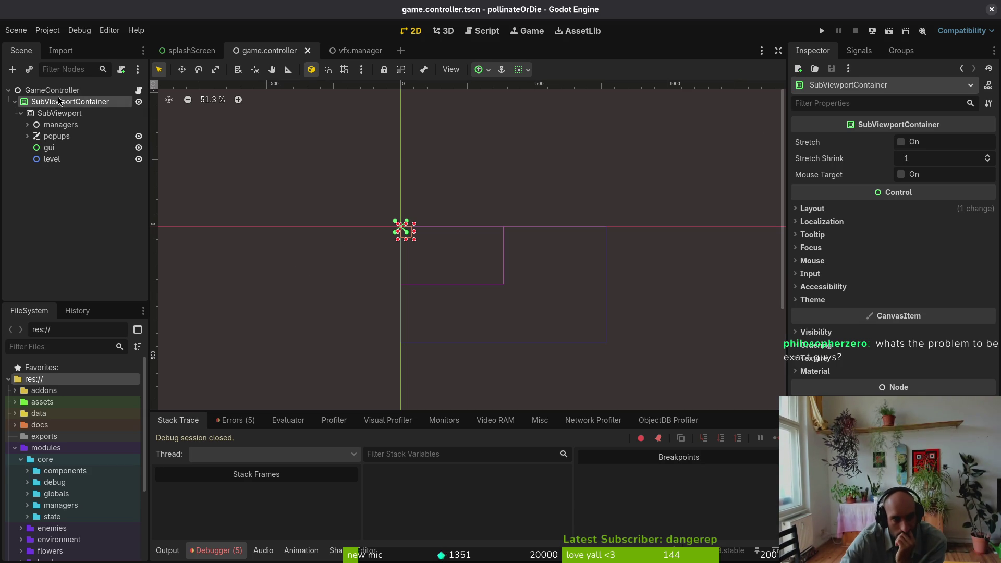
{"action": "left_click", "coordinate": [61, 116]}
{"action": "left_click", "coordinate": [69, 104]}
{"action": "left_click", "coordinate": [826, 208]}
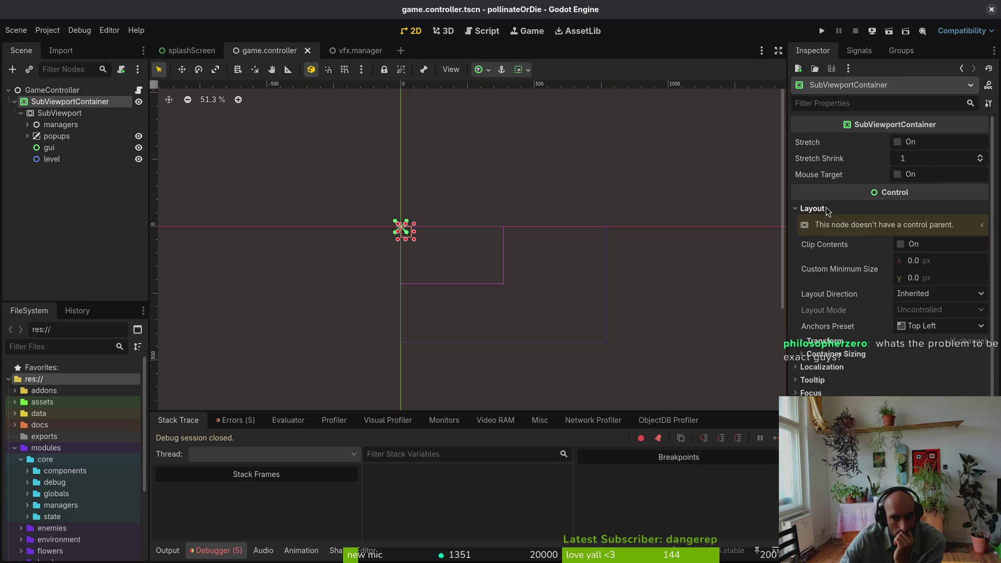
{"action": "left_click", "coordinate": [938, 326]}
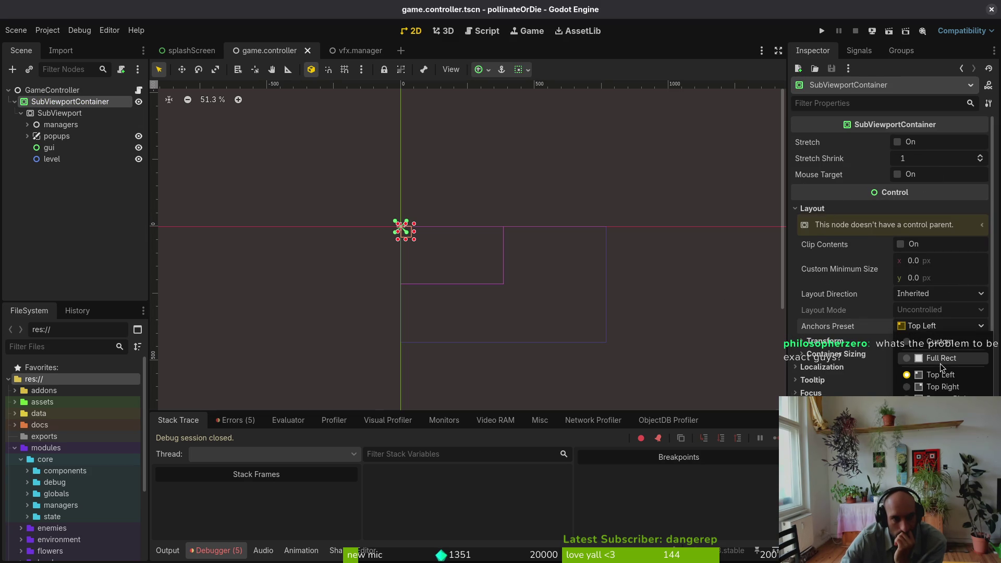
{"action": "left_click", "coordinate": [941, 364]}
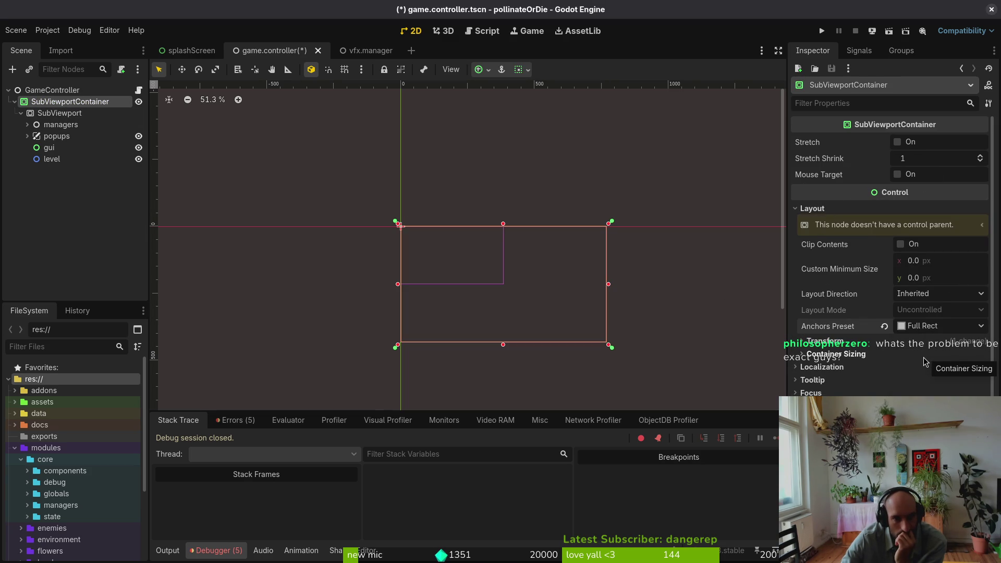
Check the container's transform size, then reset its anchors back to Top Left
{"action": "scroll", "coordinate": [518, 271], "scroll_direction": "down", "scroll_amount": 12}
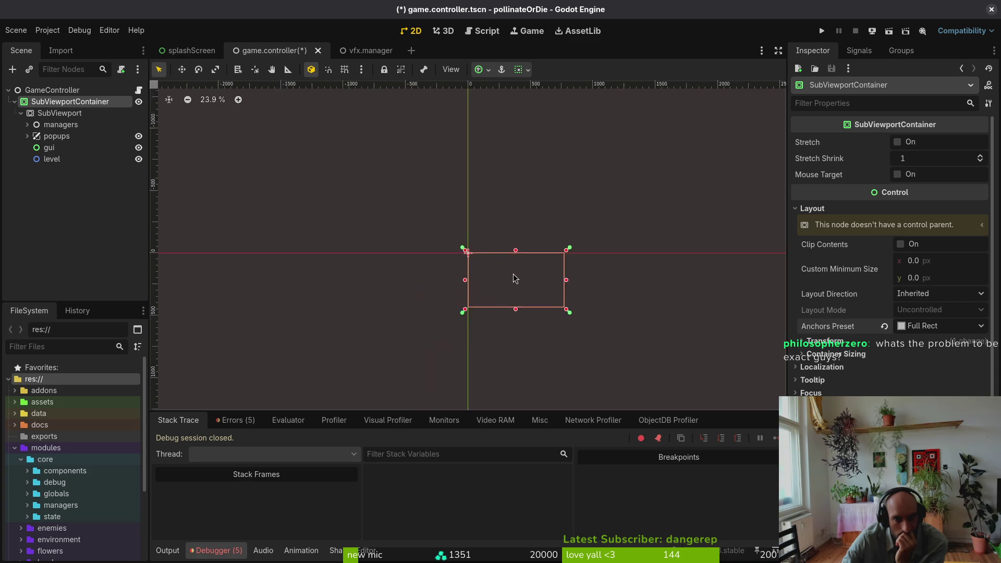
{"action": "scroll", "coordinate": [501, 273], "scroll_direction": "down", "scroll_amount": 3}
{"action": "scroll", "coordinate": [501, 273], "scroll_direction": "right", "scroll_amount": 3}
{"action": "scroll", "coordinate": [485, 258], "scroll_direction": "up", "scroll_amount": 3}
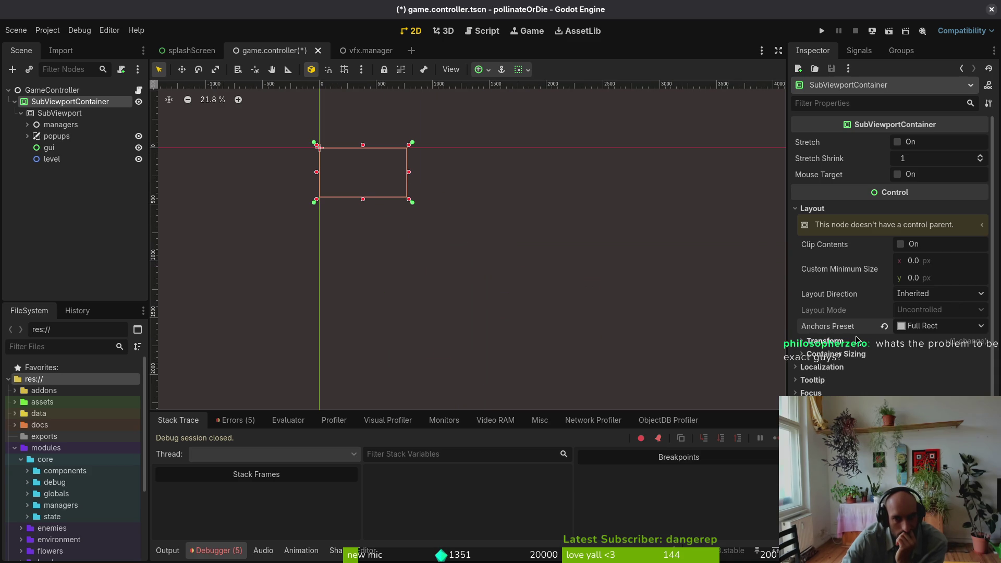
{"action": "left_click", "coordinate": [849, 344]}
{"action": "left_click", "coordinate": [849, 344]}
{"action": "scroll", "coordinate": [367, 164], "scroll_direction": "up", "scroll_amount": 4}
{"action": "scroll", "coordinate": [364, 175], "scroll_direction": "down", "scroll_amount": 3}
{"action": "left_click", "coordinate": [884, 326]}
{"action": "scroll", "coordinate": [339, 169], "scroll_direction": "up", "scroll_amount": 10}
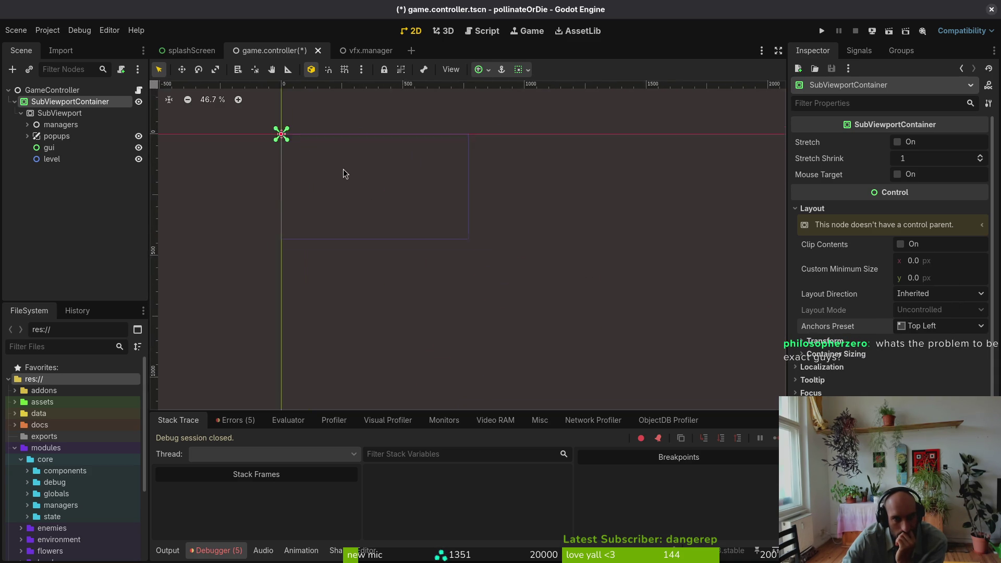
{"action": "scroll", "coordinate": [333, 170], "scroll_direction": "down", "scroll_amount": 6}
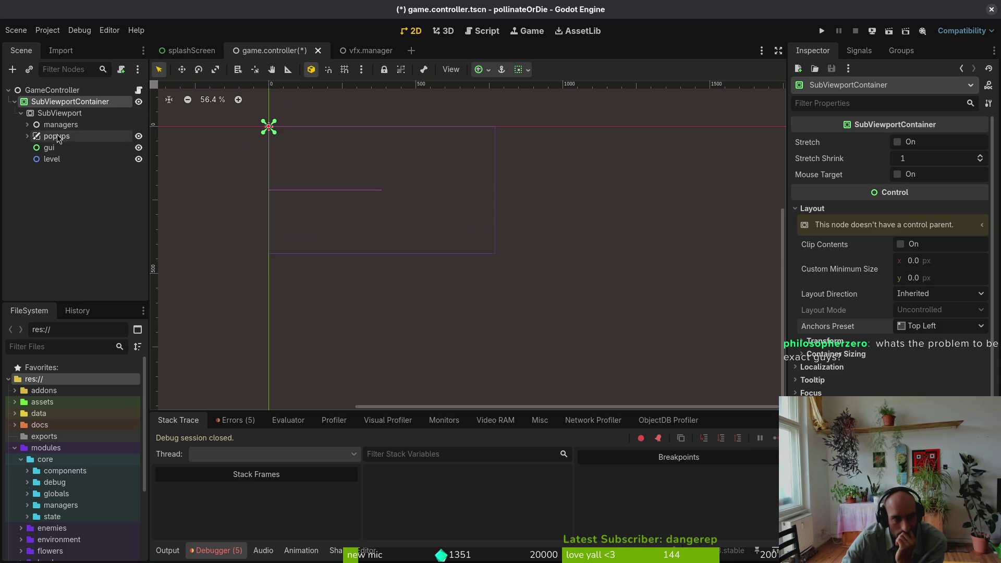
Toggle Editable Children on vfxManager, confirm it, and collapse the tree to GameController
{"action": "left_click", "coordinate": [27, 125]}
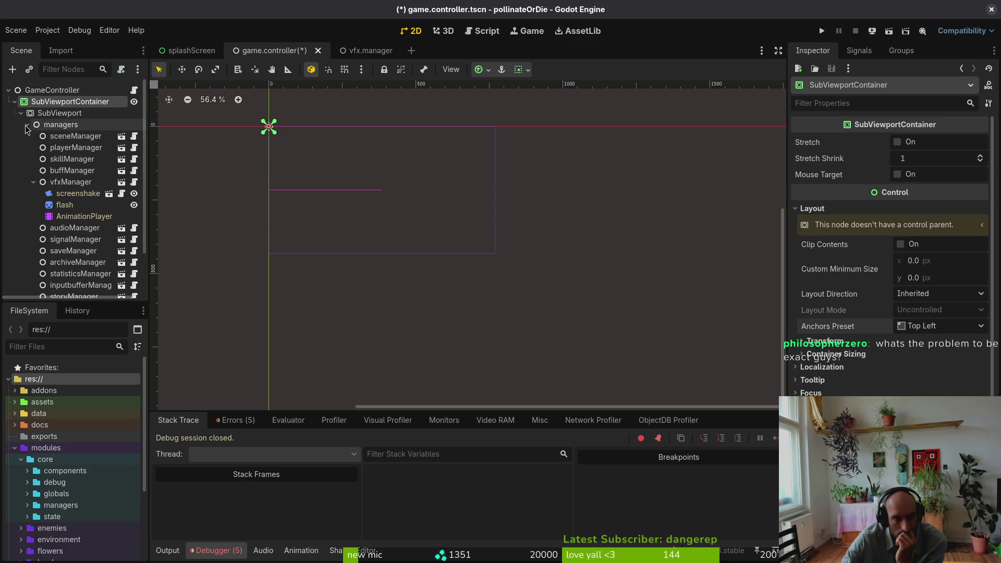
{"action": "right_click", "coordinate": [42, 183]}
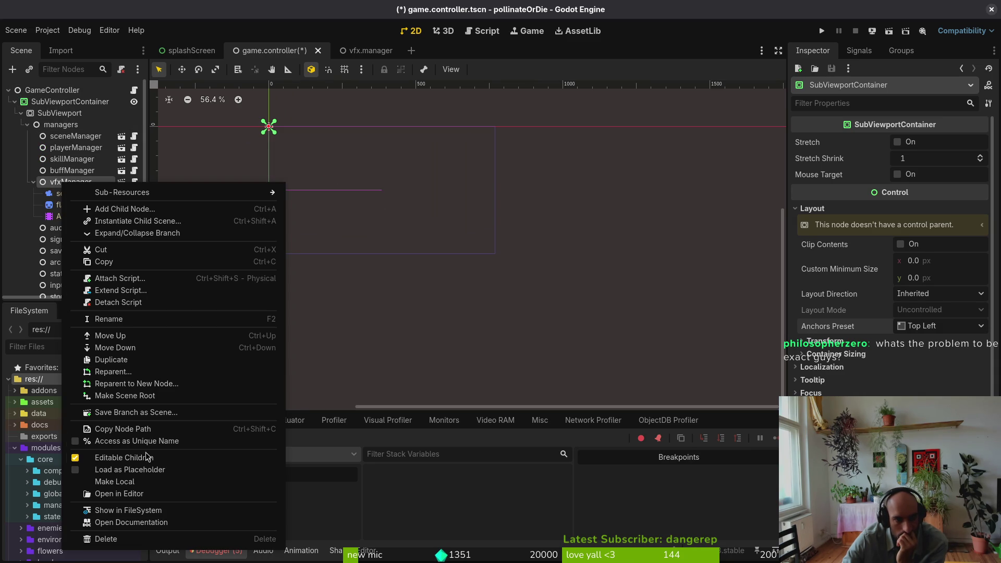
{"action": "left_click", "coordinate": [172, 460]}
{"action": "left_click", "coordinate": [581, 294]}
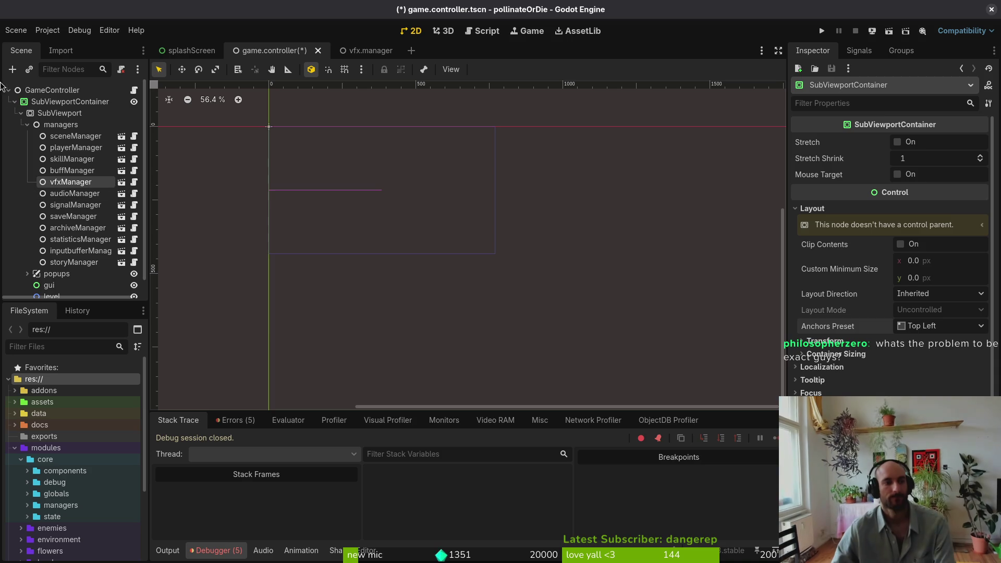
{"action": "left_click", "coordinate": [15, 93]}
{"action": "left_click", "coordinate": [8, 90]}
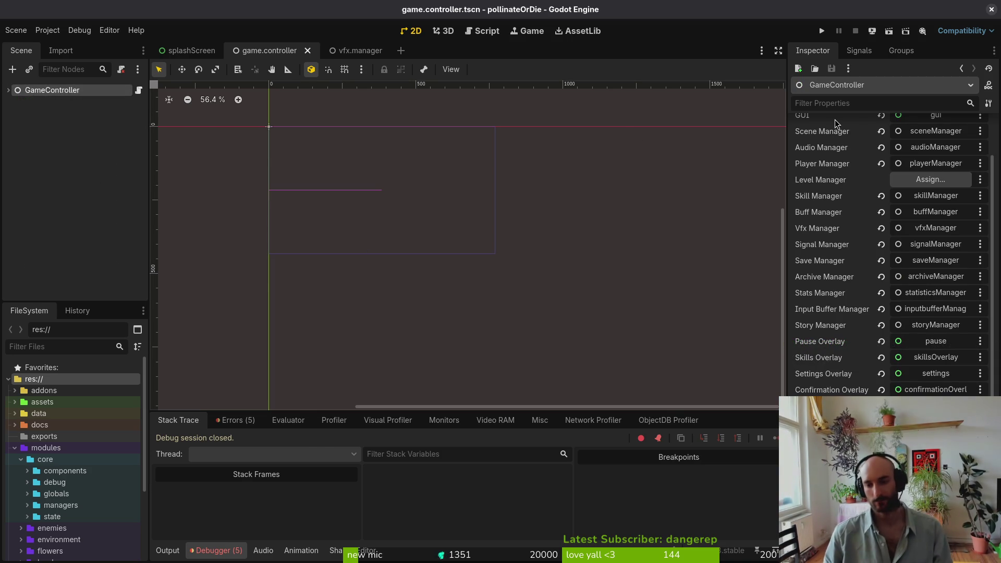
Save and quit Neovim with :wq, then run tig status
{"action": "key", "text": "super"}
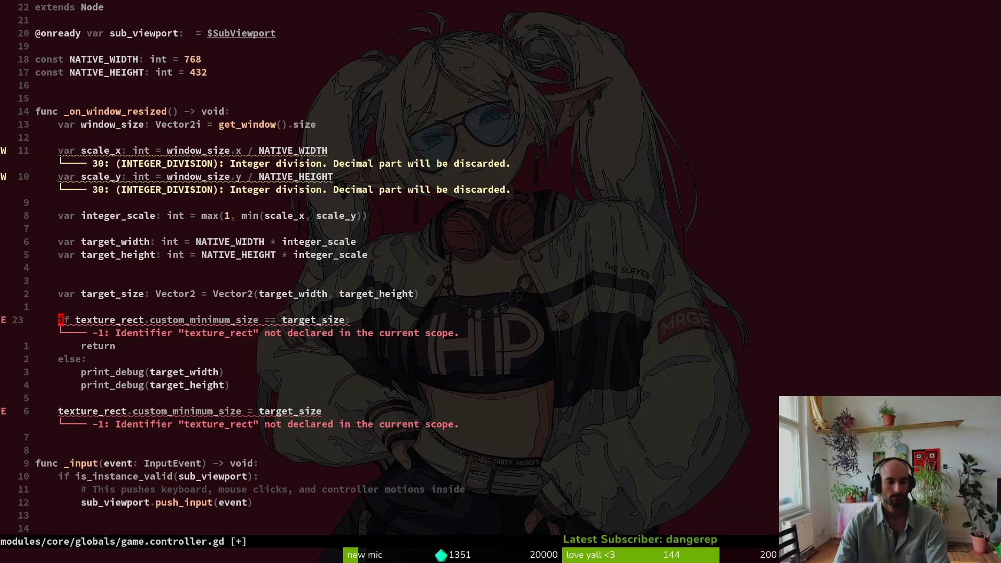
{"action": "key", "text": "alt+Tab"}
{"action": "key", "text": "alt+Tab"}
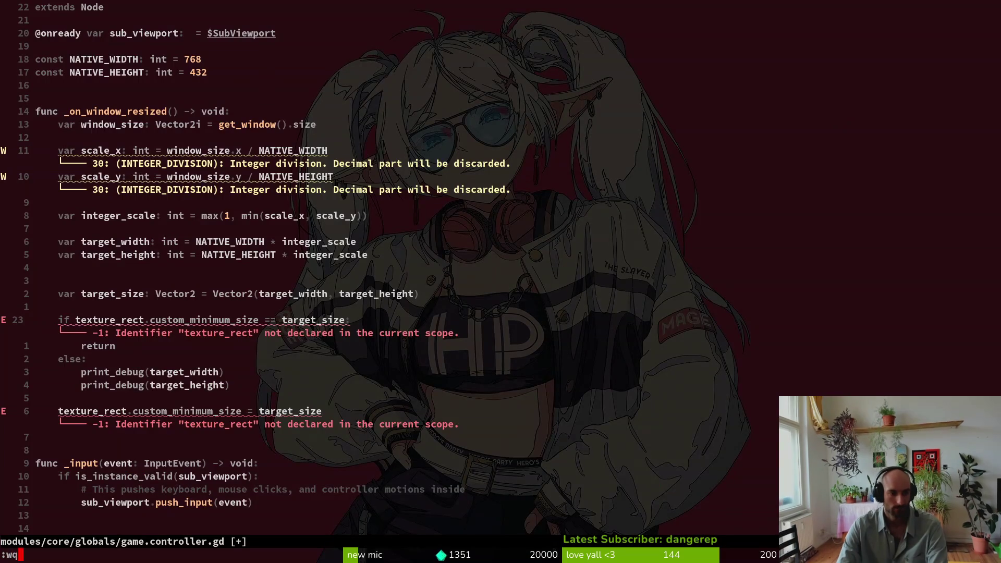
{"action": "type", "text": ":wq"}
{"action": "key", "text": "Return"}
{"action": "type", "text": "tig status"}
{"action": "key", "text": "Return"}
Review the diffs of game.controller.tscn, game.controller.gd and the new sub_viewport_container.gd
{"action": "key", "text": "Down"}
{"action": "key", "text": "Down"}
{"action": "key", "text": "Down"}
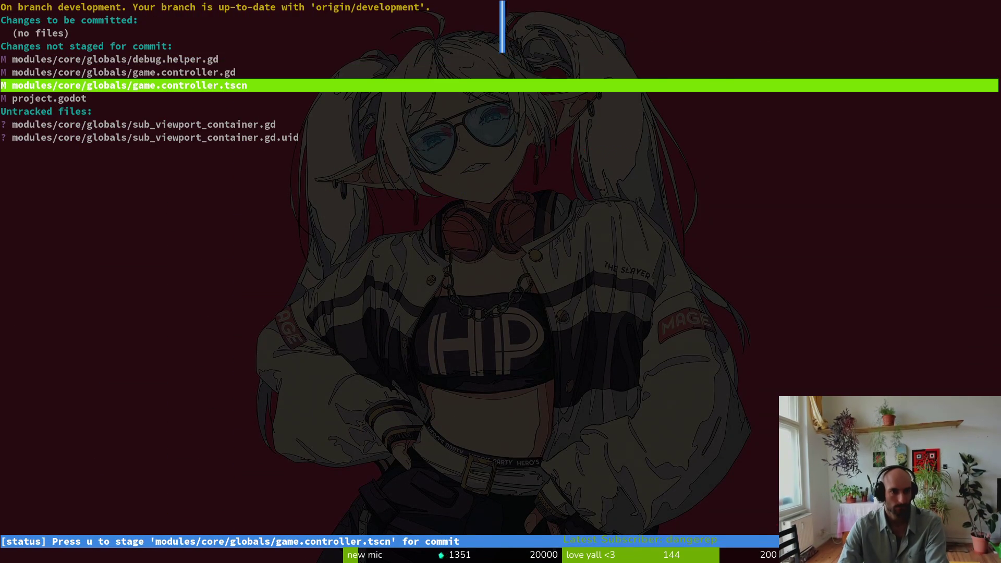
{"action": "key", "text": "Return"}
{"action": "key", "text": "Up"}
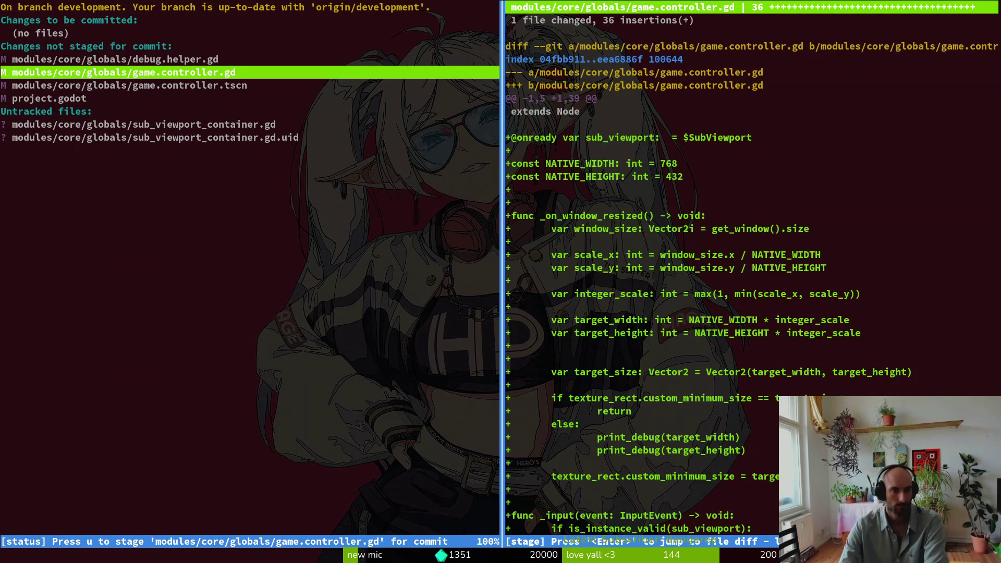
{"action": "key", "text": "Down"}
{"action": "key", "text": "Down"}
{"action": "key", "text": "Down"}
{"action": "key", "text": "Down"}
{"action": "key", "text": "Up"}
{"action": "key", "text": "Down"}
{"action": "key", "text": "Up"}
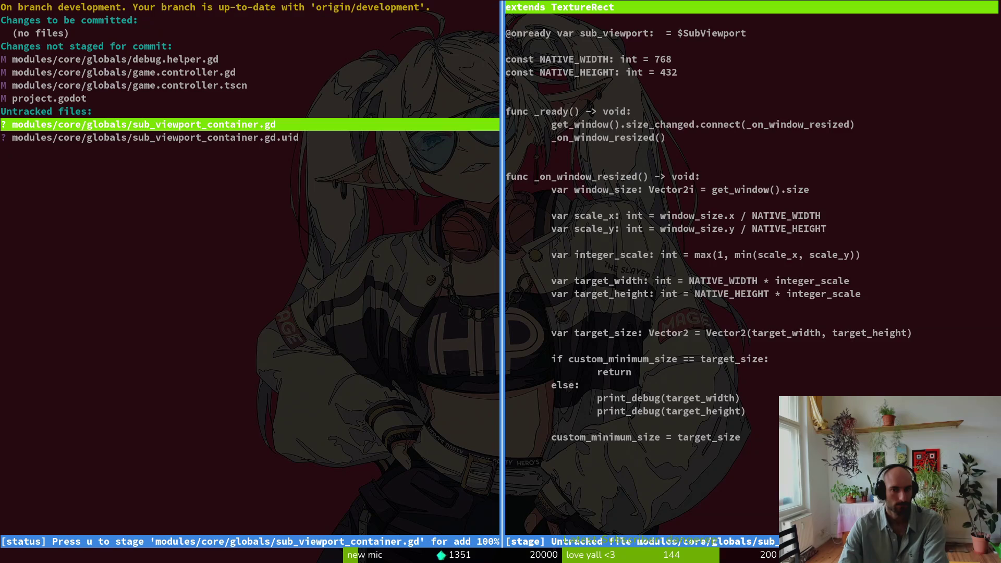
{"action": "key", "text": "Up"}
{"action": "key", "text": "Up"}
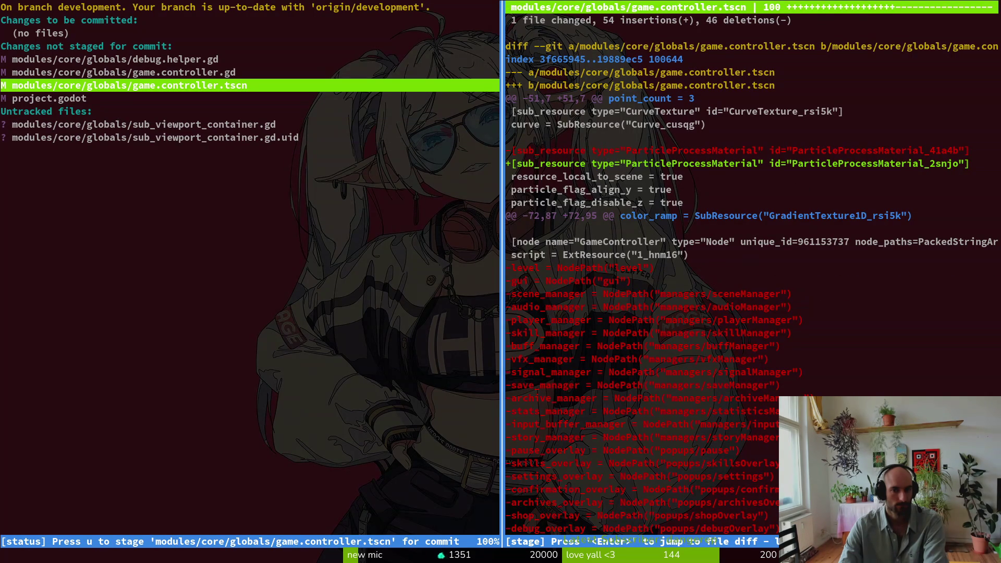
{"action": "key", "text": "alt+Tab"}
{"action": "left_click", "coordinate": [48, 30]}
{"action": "left_click", "coordinate": [81, 55]}
{"action": "key", "text": "Escape"}
{"action": "left_click", "coordinate": [52, 30]}
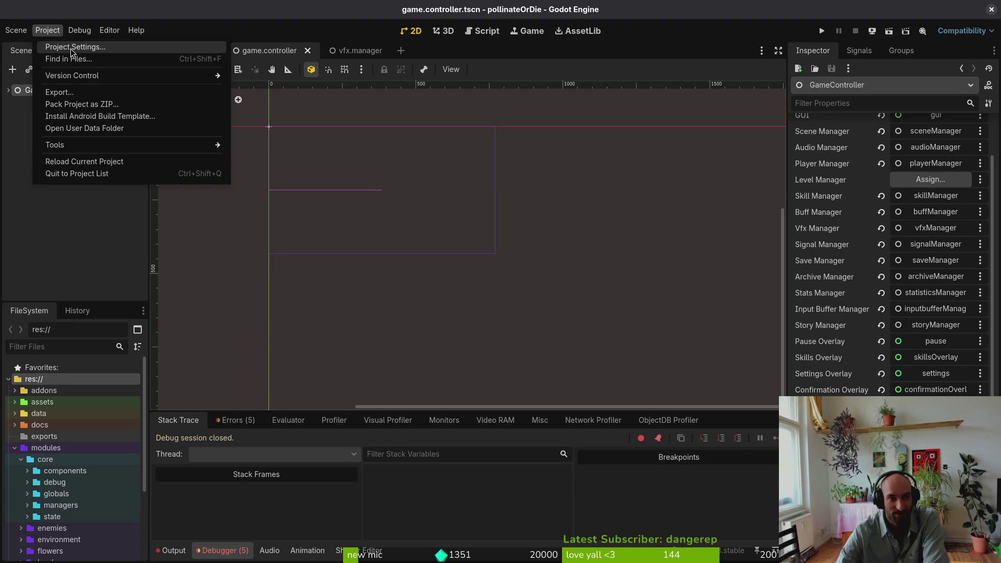
{"action": "left_click", "coordinate": [71, 48]}
{"action": "left_click", "coordinate": [213, 114]}
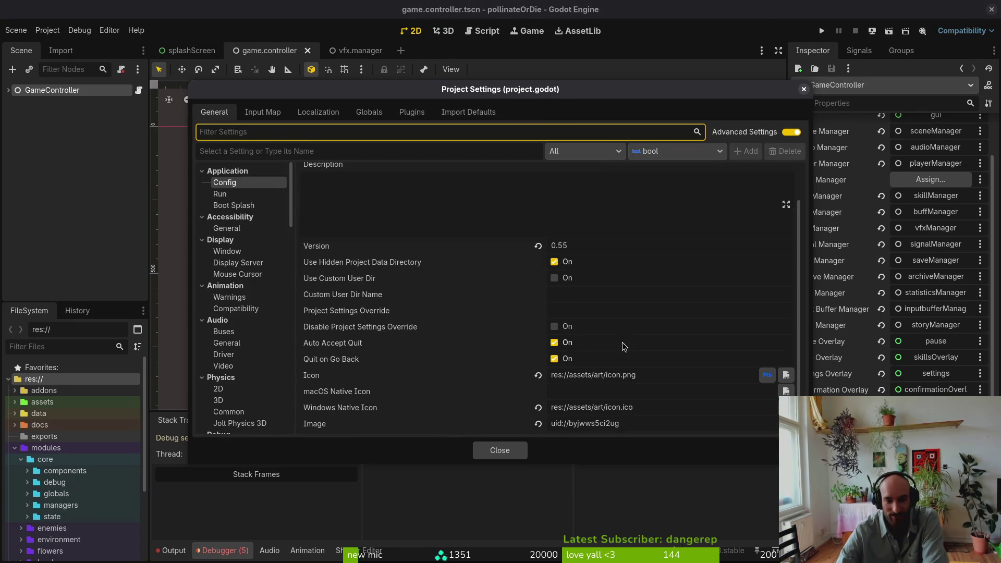
{"action": "left_click", "coordinate": [496, 449]}
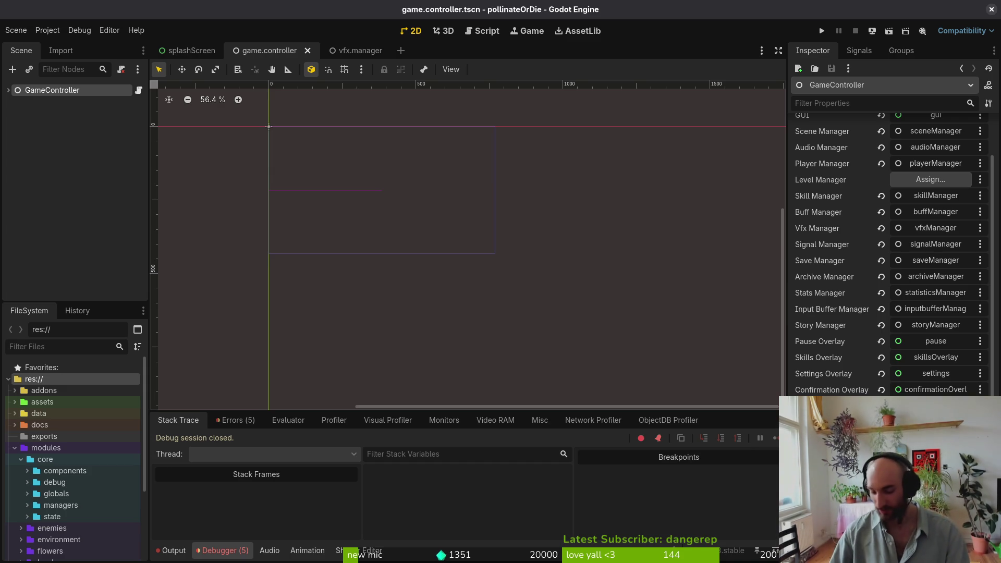
Expand GameController and SubViewportContainer, run the project, and stop it after the texture_rect parser error
{"action": "left_click", "coordinate": [8, 90]}
{"action": "left_click", "coordinate": [14, 101]}
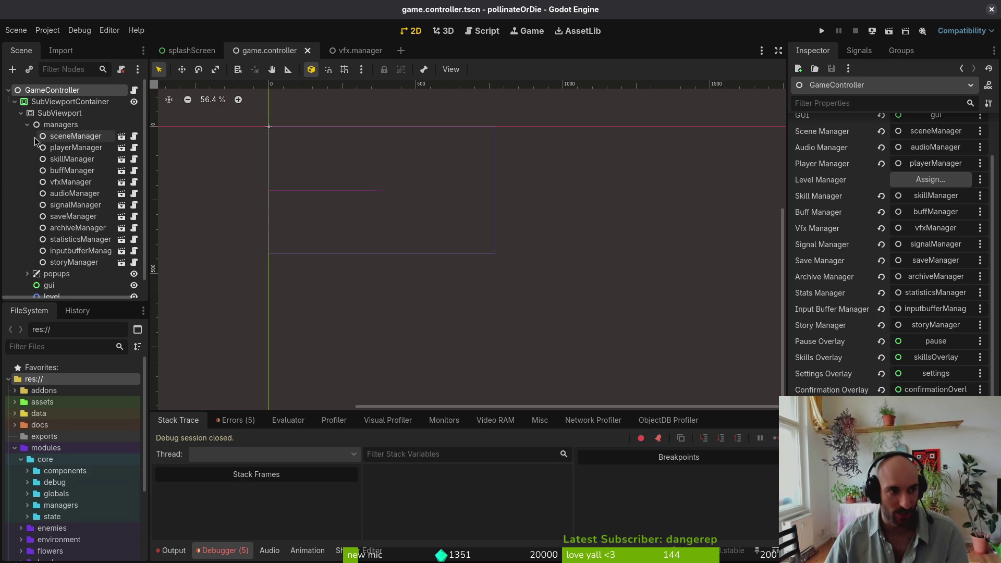
{"action": "left_click", "coordinate": [27, 125]}
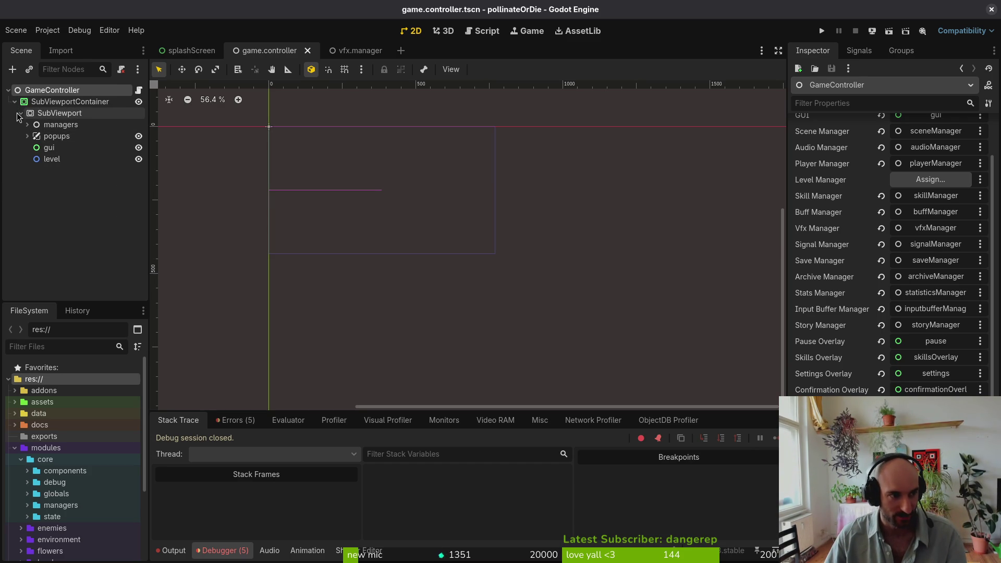
{"action": "left_click", "coordinate": [822, 32]}
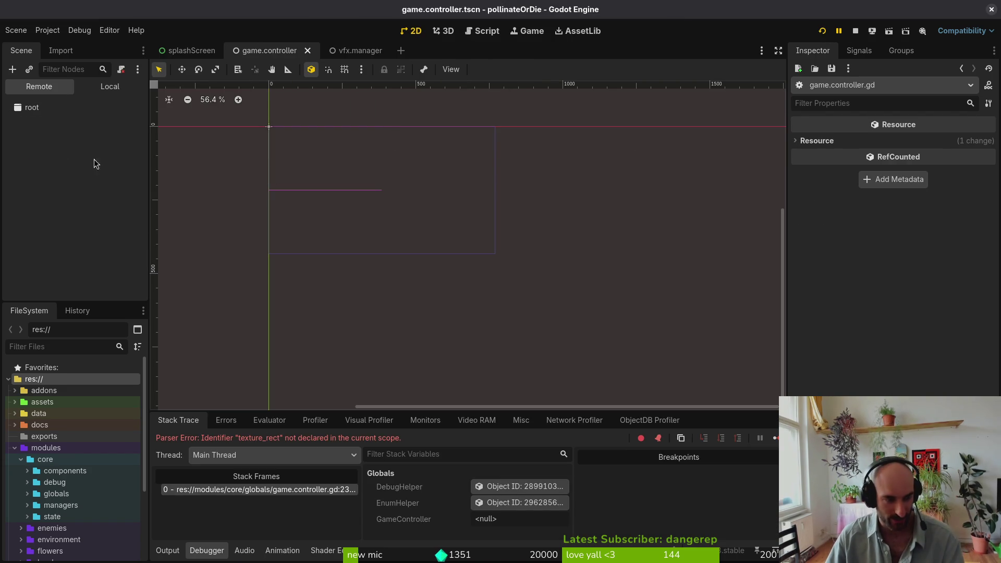
{"action": "left_click", "coordinate": [856, 31]}
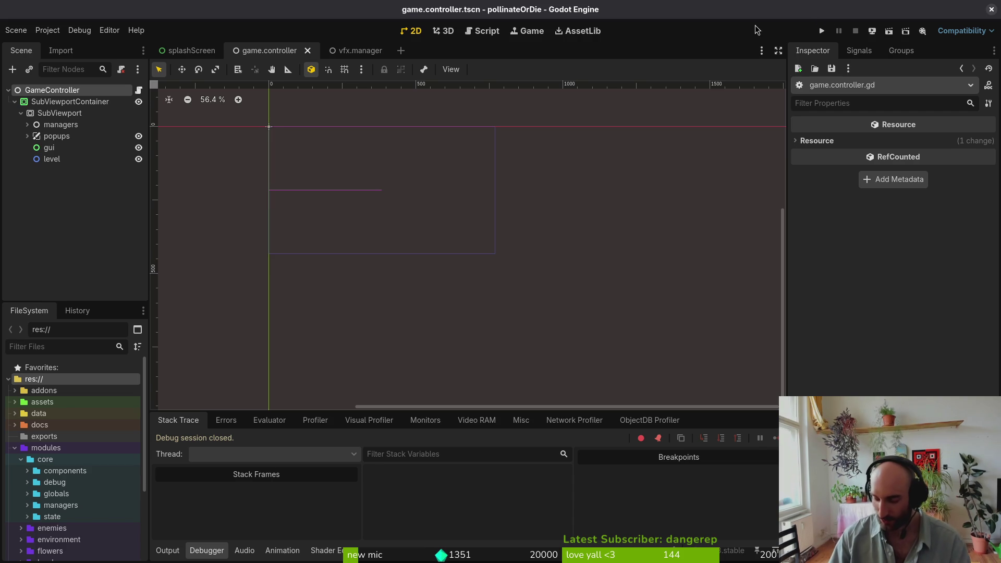
Revert game.controller.gd and game.controller.tscn in tig with ! and y, then quit tig
{"action": "key", "text": "alt+Tab"}
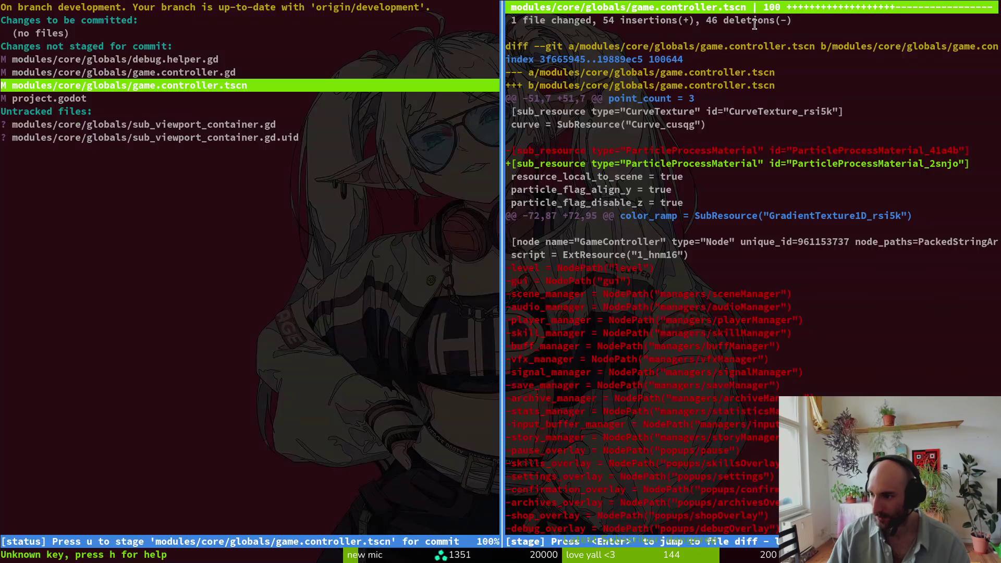
{"action": "key", "text": "Down"}
{"action": "key", "text": "Down"}
{"action": "key", "text": "Down"}
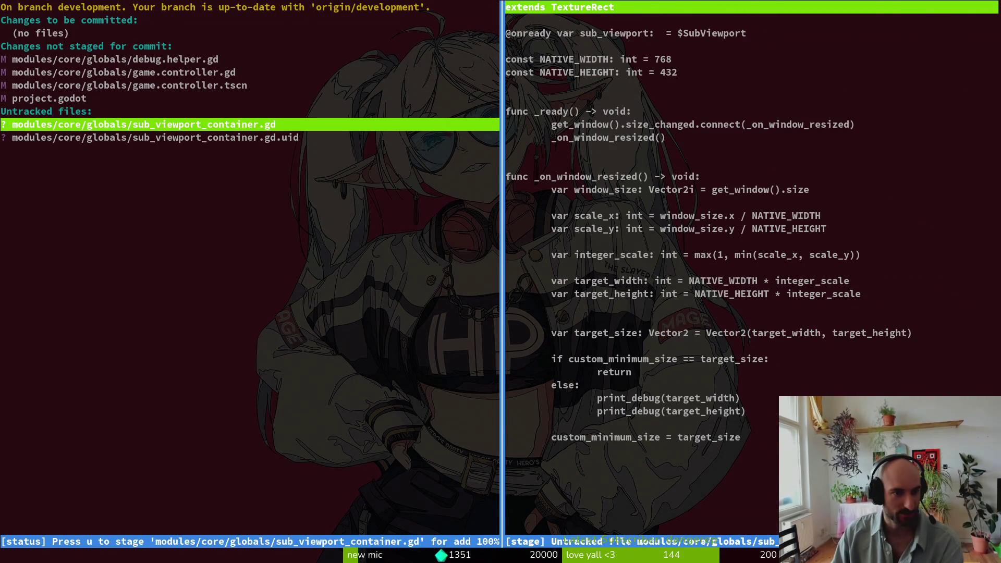
{"action": "key", "text": "Up"}
{"action": "key", "text": "Up"}
{"action": "key", "text": "Up"}
{"action": "key", "text": "Up"}
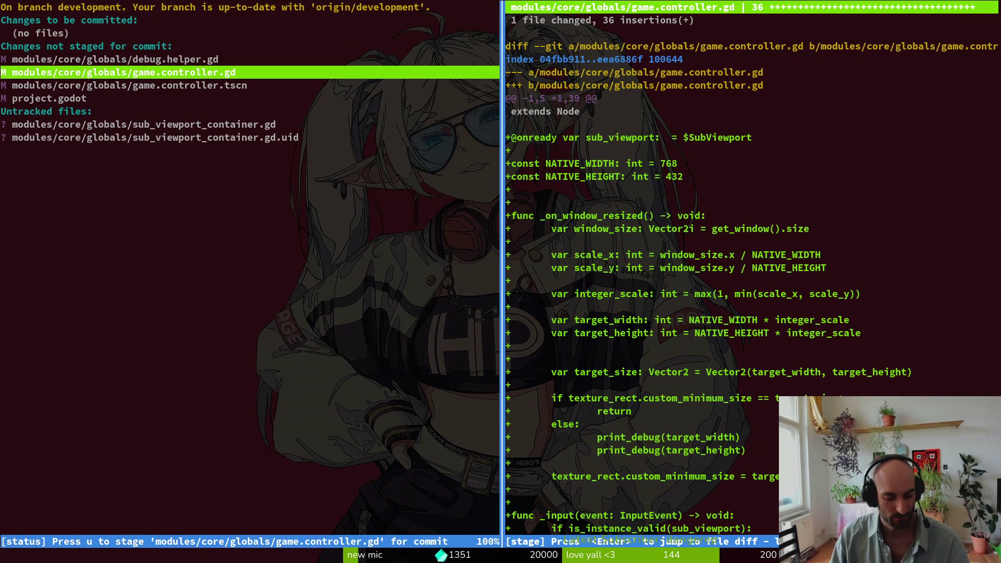
{"action": "key", "text": "exclam"}
{"action": "key", "text": "y"}
{"action": "key", "text": "exclam"}
{"action": "key", "text": "y"}
{"action": "key", "text": "Down"}
{"action": "key", "text": "Down"}
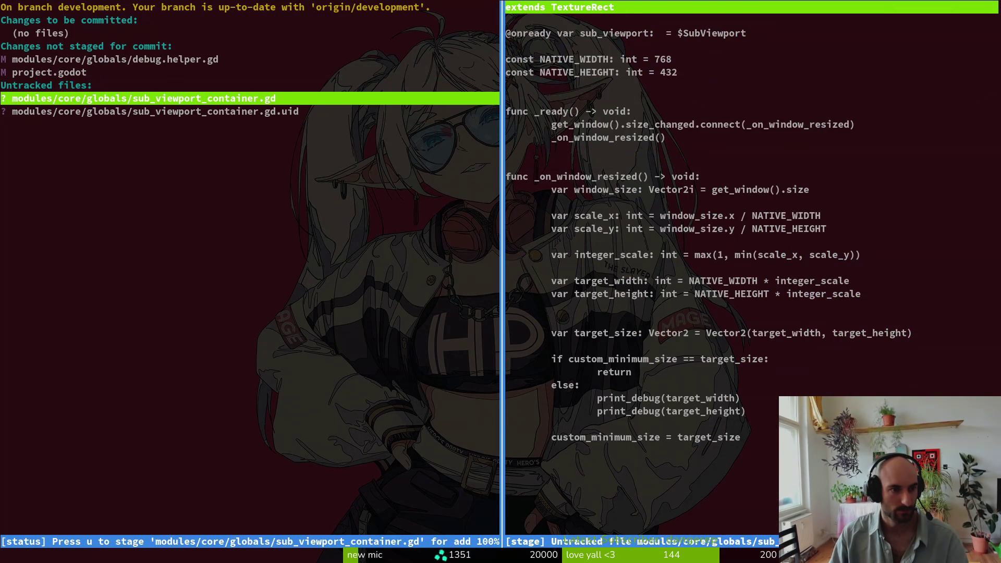
{"action": "key", "text": "q"}
{"action": "key", "text": "alt+Tab"}
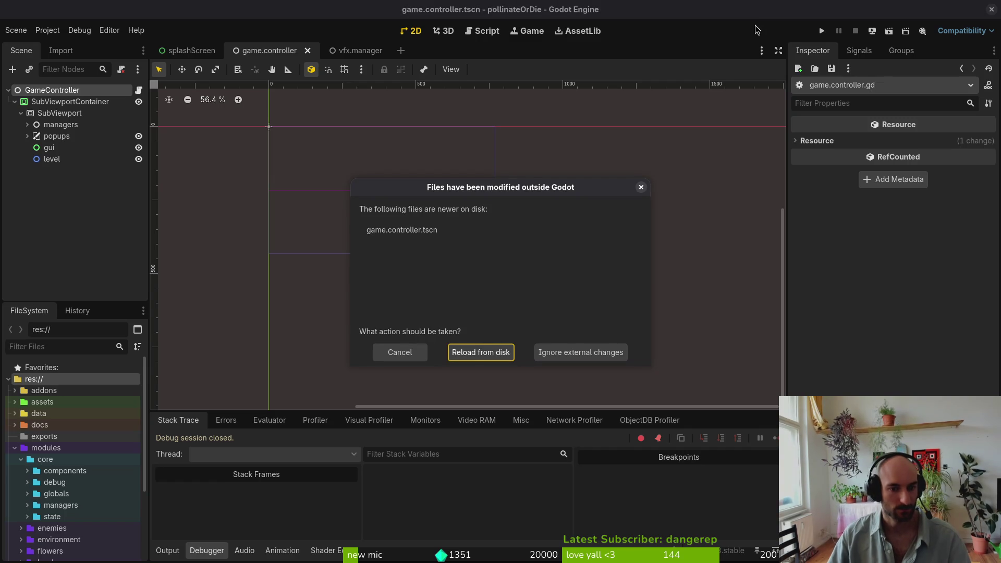
Reload game.controller.tscn from disk, collapse the tree groups, and save the scene
{"action": "left_click", "coordinate": [458, 356]}
{"action": "left_click", "coordinate": [8, 89]}
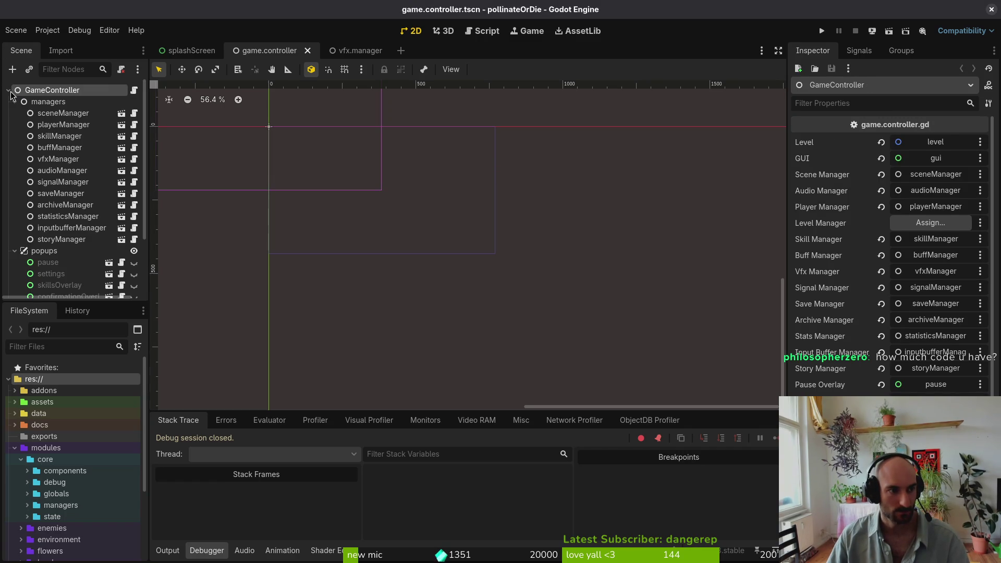
{"action": "left_click", "coordinate": [15, 102]}
{"action": "left_click", "coordinate": [15, 113]}
{"action": "key", "text": "ctrl+s"}
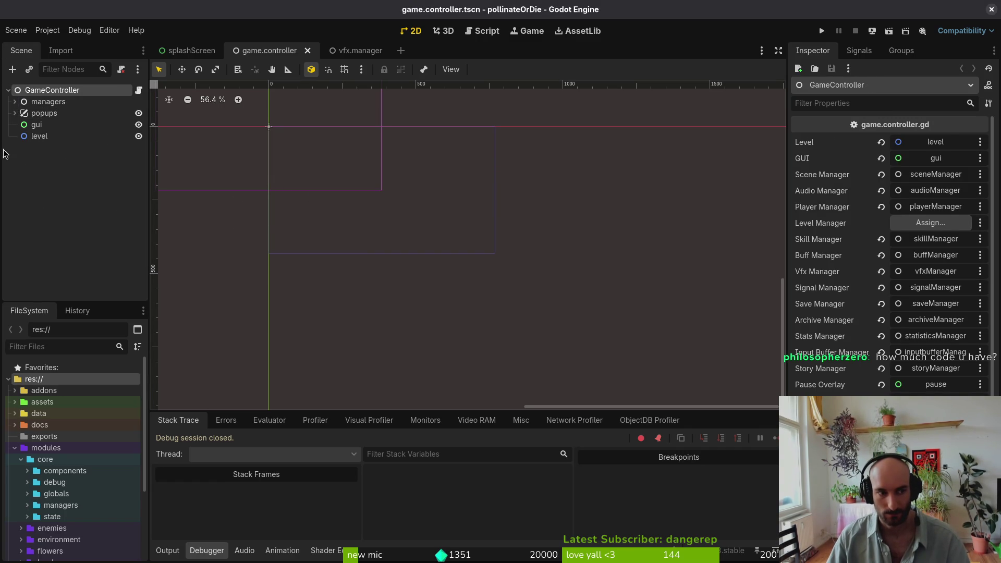
{"action": "left_click", "coordinate": [14, 113]}
{"action": "left_click", "coordinate": [15, 113]}
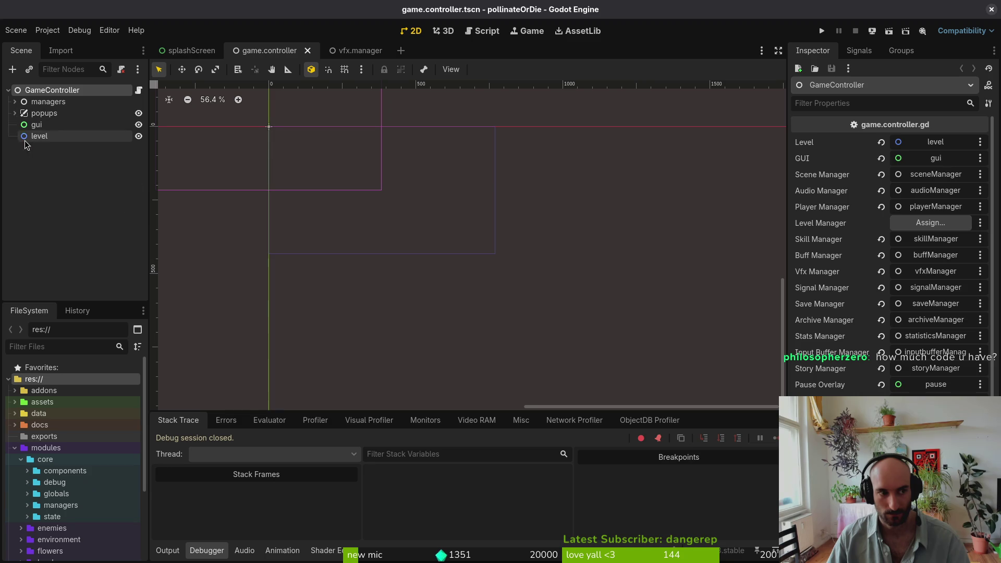
Run the game with F5, enlarge its window, then close it
{"action": "key", "text": "F5"}
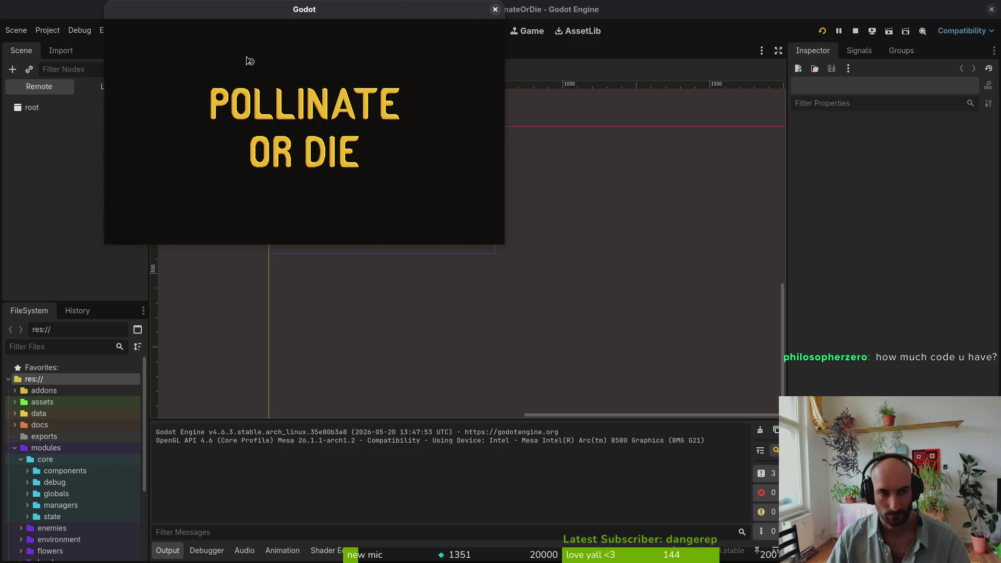
{"action": "left_click_drag", "start_coordinate": [505, 244], "coordinate": [788, 429]}
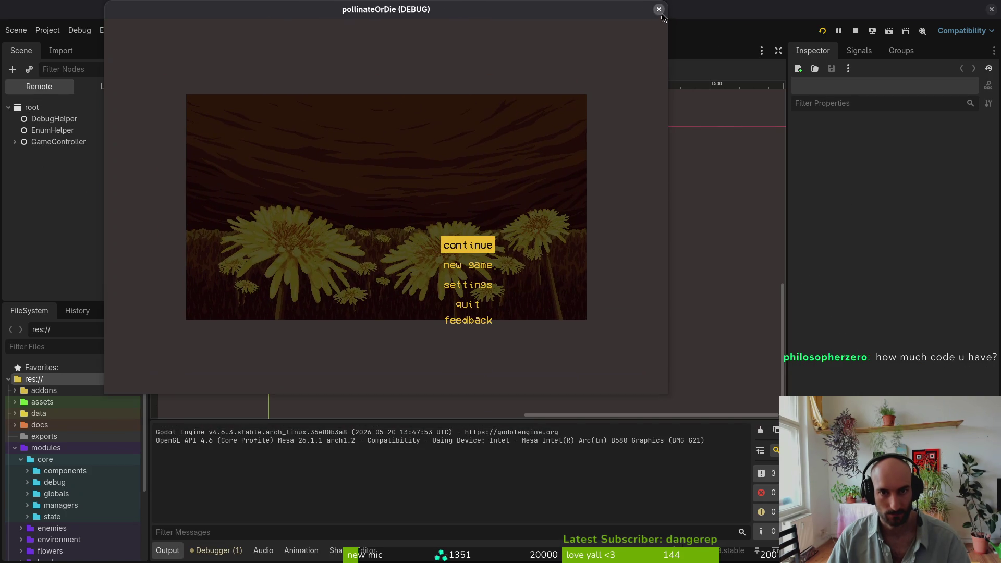
{"action": "left_click", "coordinate": [658, 10]}
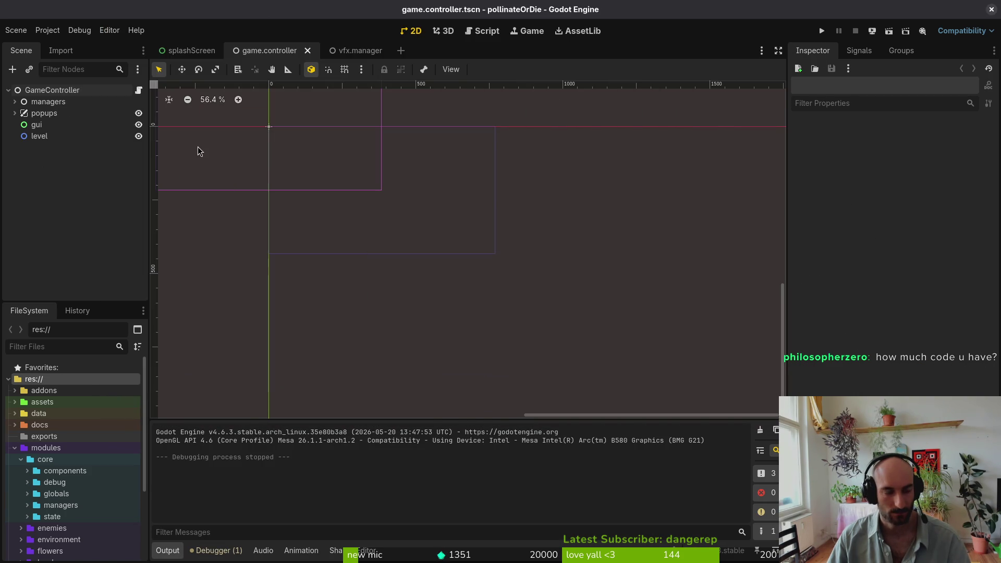
Revert the project.godot changes in tig status and confirm with y
{"action": "key", "text": "super+2"}
{"action": "type", "text": "tig status"}
{"action": "key", "text": "Return"}
{"action": "key", "text": "Down"}
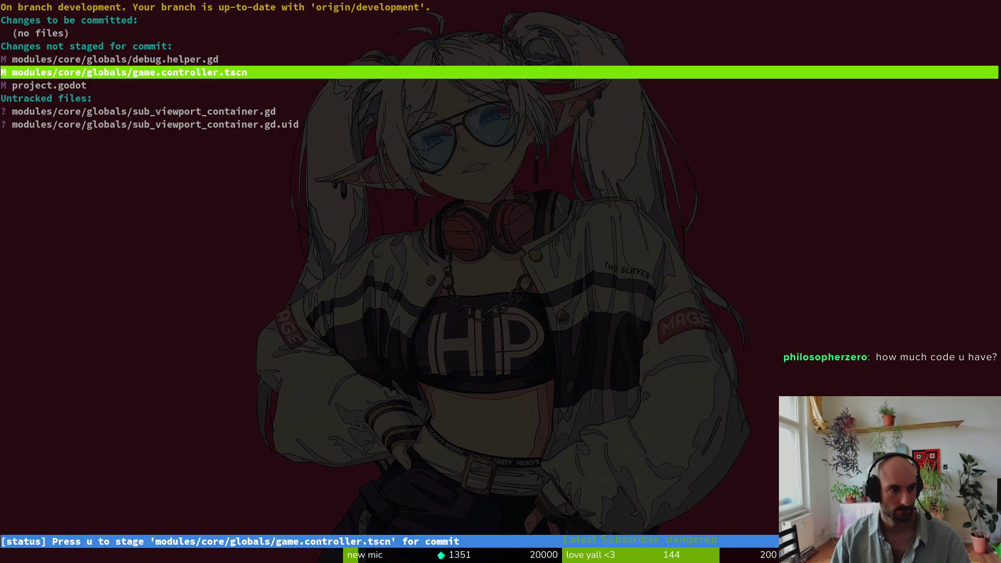
{"action": "key", "text": "Down"}
{"action": "key", "text": "Down"}
{"action": "key", "text": "Return"}
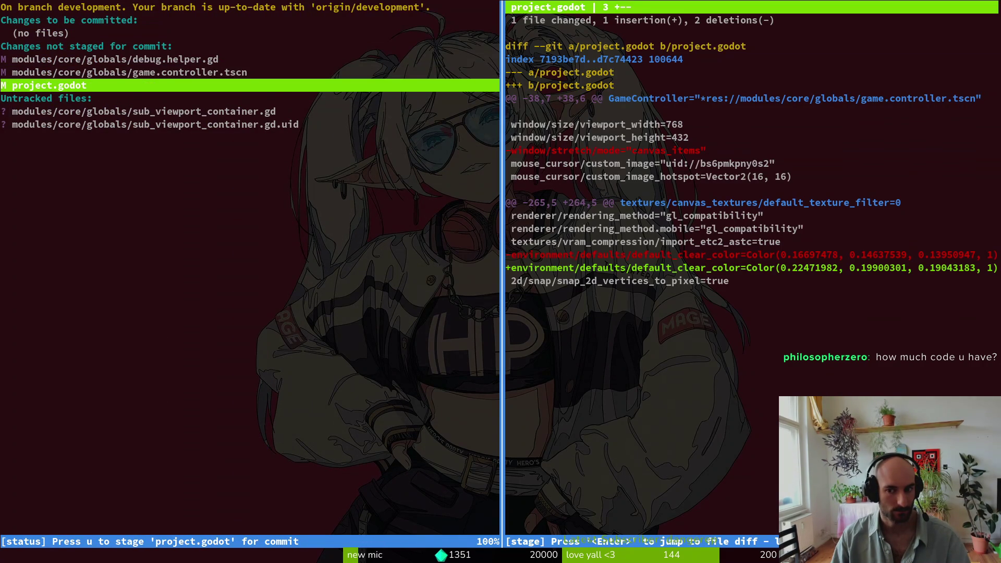
{"action": "key", "text": "exclam"}
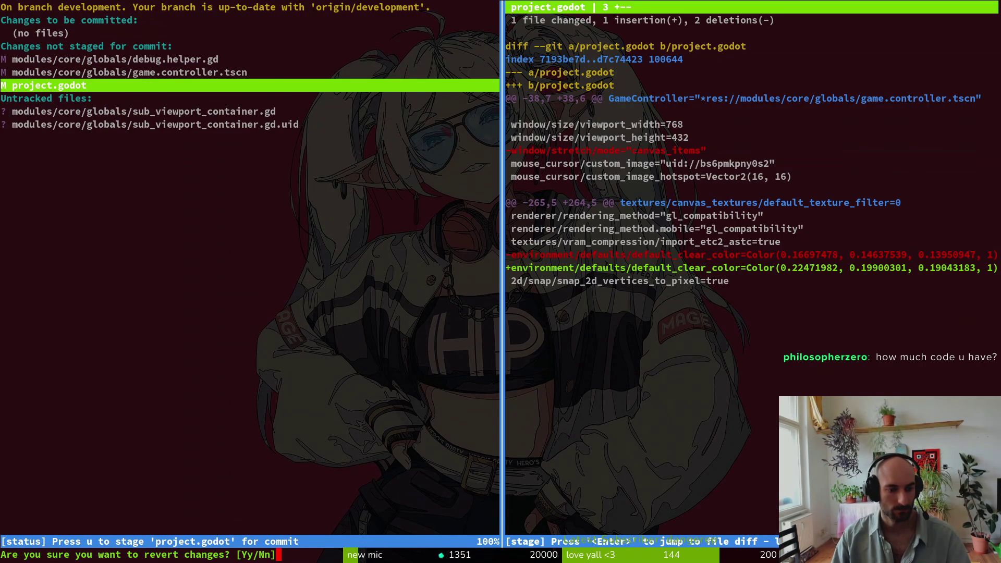
{"action": "type", "text": "yqvim"}
{"action": "key", "text": "Return"}
{"action": "key", "text": "super+2"}
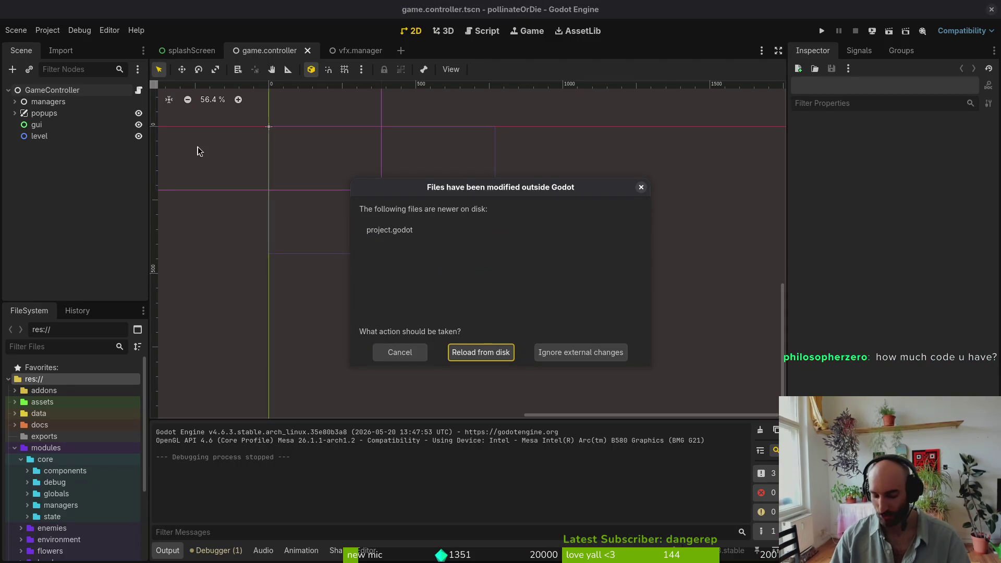
Reload project.godot from disk in Godot, run the game, enlarge its window, and close it
{"action": "left_click", "coordinate": [481, 353]}
{"action": "left_click", "coordinate": [824, 31]}
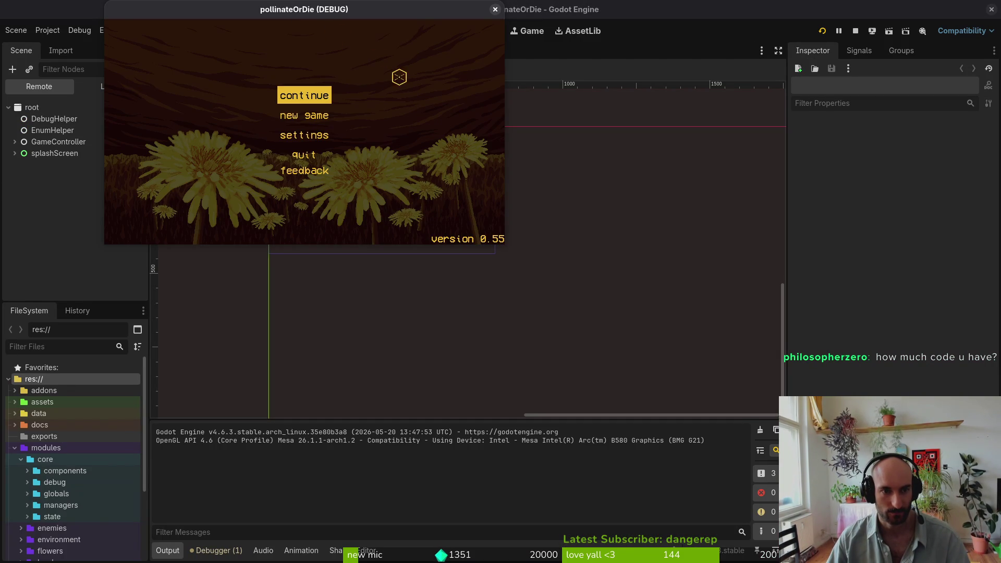
{"action": "left_click_drag", "start_coordinate": [504, 245], "coordinate": [906, 528]}
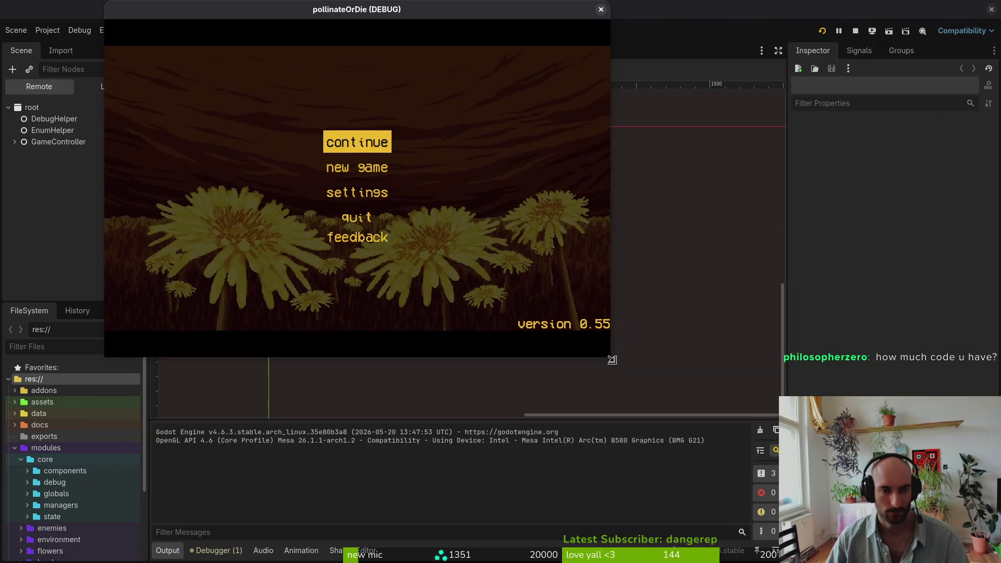
{"action": "left_click", "coordinate": [603, 11]}
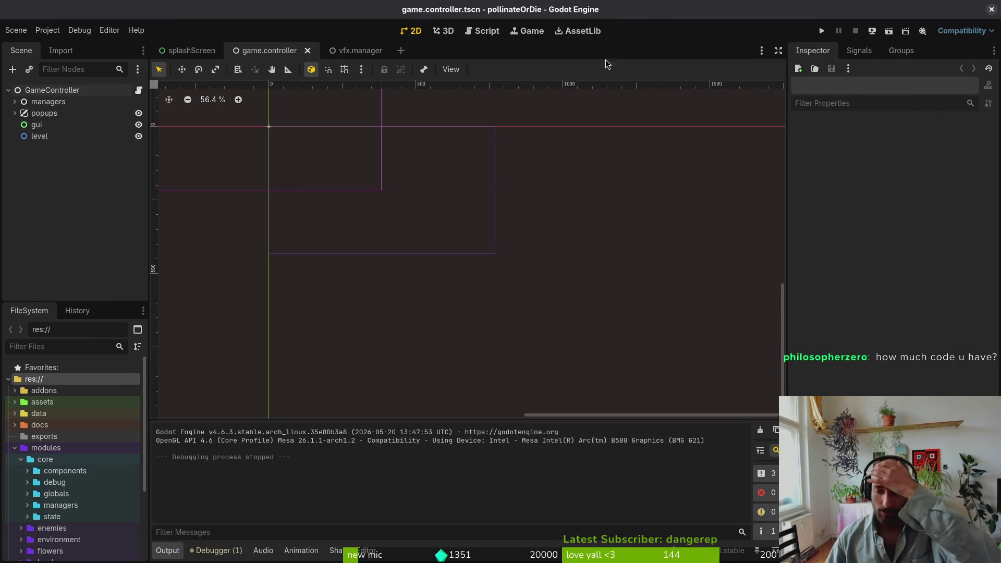
{"action": "left_click", "coordinate": [47, 30]}
Set Display > Window > Stretch Scale Mode to integer in Project Settings
{"action": "left_click", "coordinate": [62, 45]}
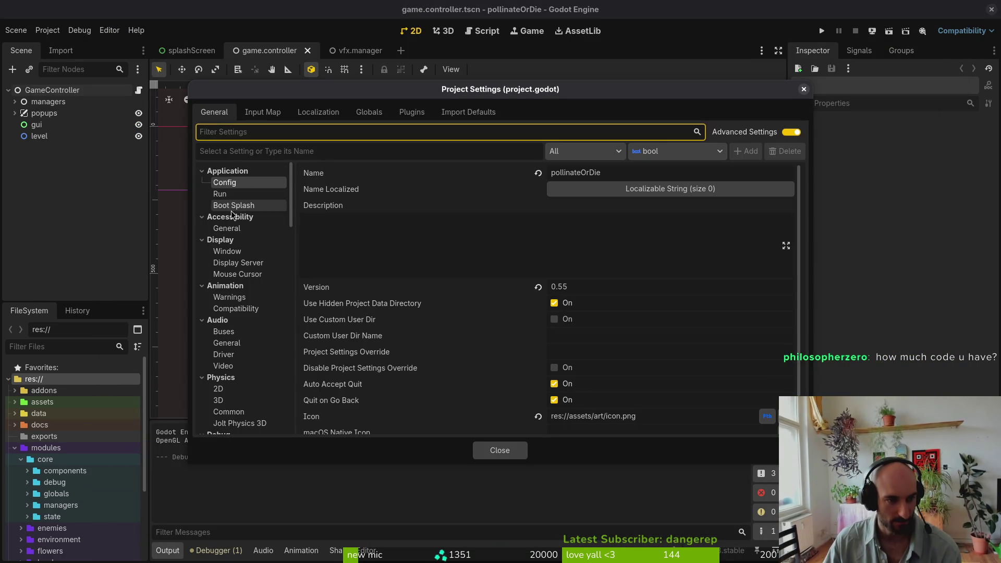
{"action": "scroll", "coordinate": [250, 255], "scroll_direction": "down", "scroll_amount": 3}
{"action": "scroll", "coordinate": [251, 256], "scroll_direction": "up", "scroll_amount": 3}
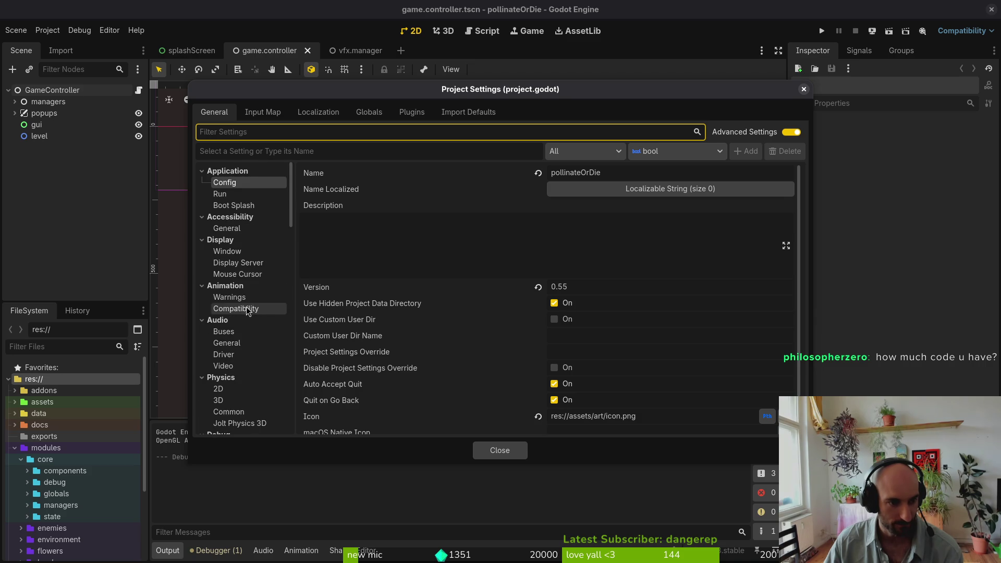
{"action": "left_click", "coordinate": [227, 251]}
{"action": "scroll", "coordinate": [599, 334], "scroll_direction": "down", "scroll_amount": 5}
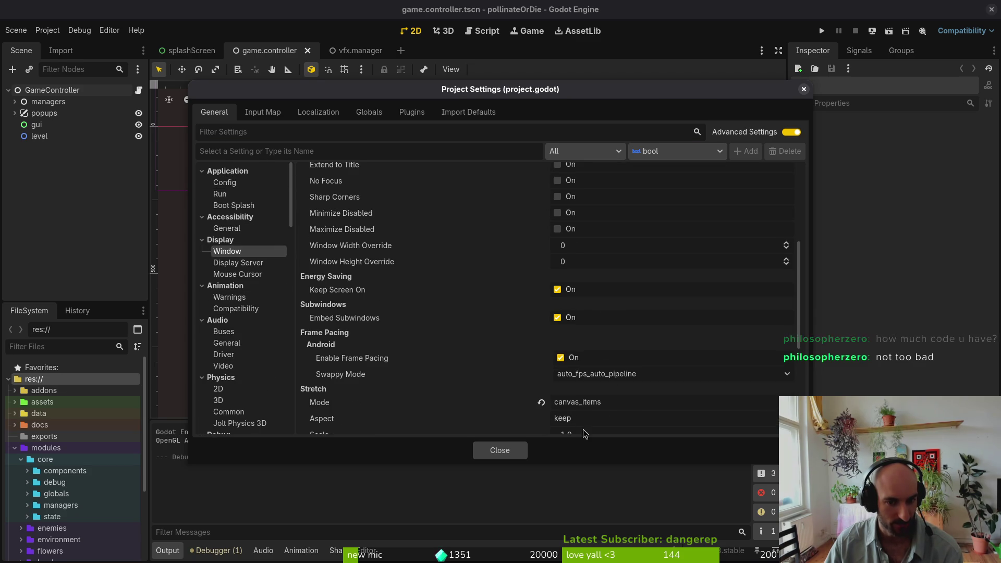
{"action": "scroll", "coordinate": [583, 426], "scroll_direction": "down", "scroll_amount": 3}
{"action": "left_click", "coordinate": [599, 351]}
{"action": "left_click", "coordinate": [571, 380]}
{"action": "left_click", "coordinate": [514, 449]}
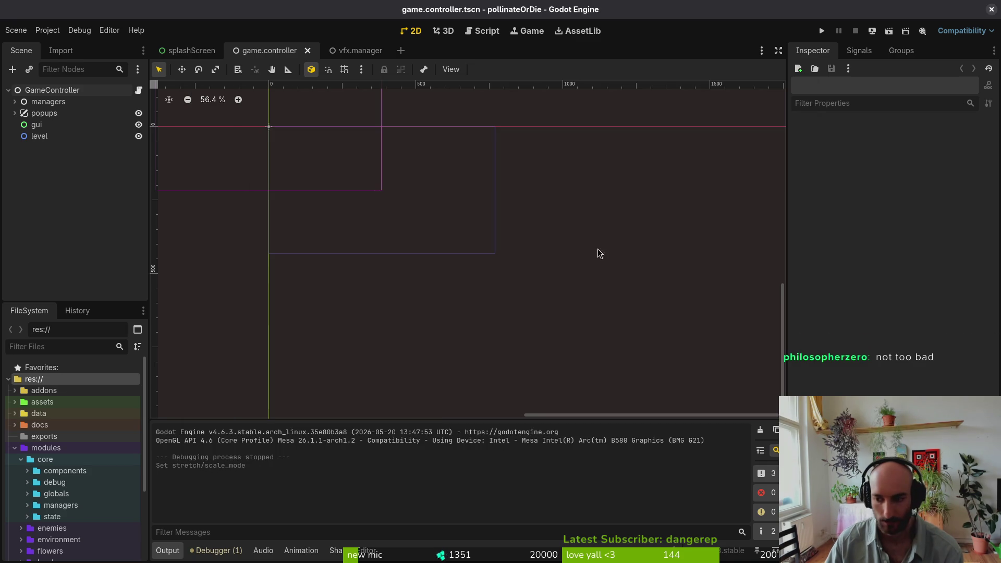
Run the game, enlarge and reposition its window to view the main menu, then close it
{"action": "left_click", "coordinate": [823, 31]}
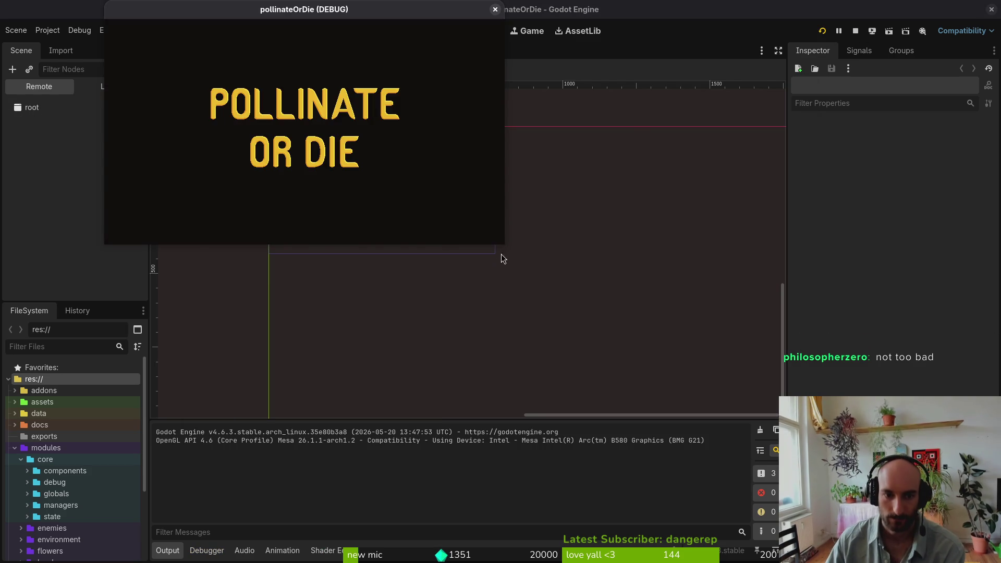
{"action": "left_click_drag", "start_coordinate": [498, 243], "coordinate": [1000, 522]}
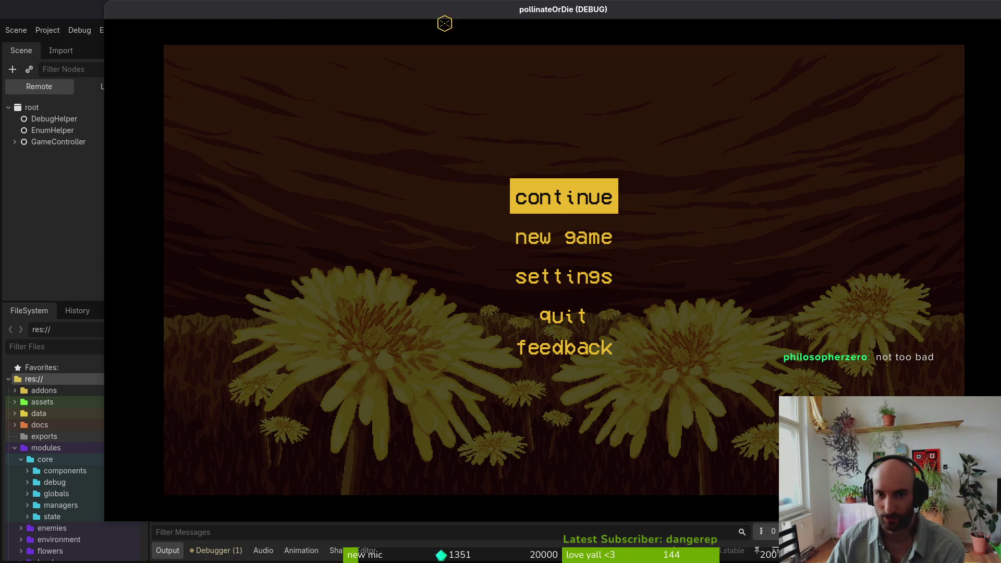
{"action": "mouse_move", "coordinate": [764, 9]}
{"action": "left_mouse_down"}
{"action": "mouse_move", "coordinate": [729, 21]}
{"action": "mouse_move", "coordinate": [687, 10]}
{"action": "left_mouse_up"}
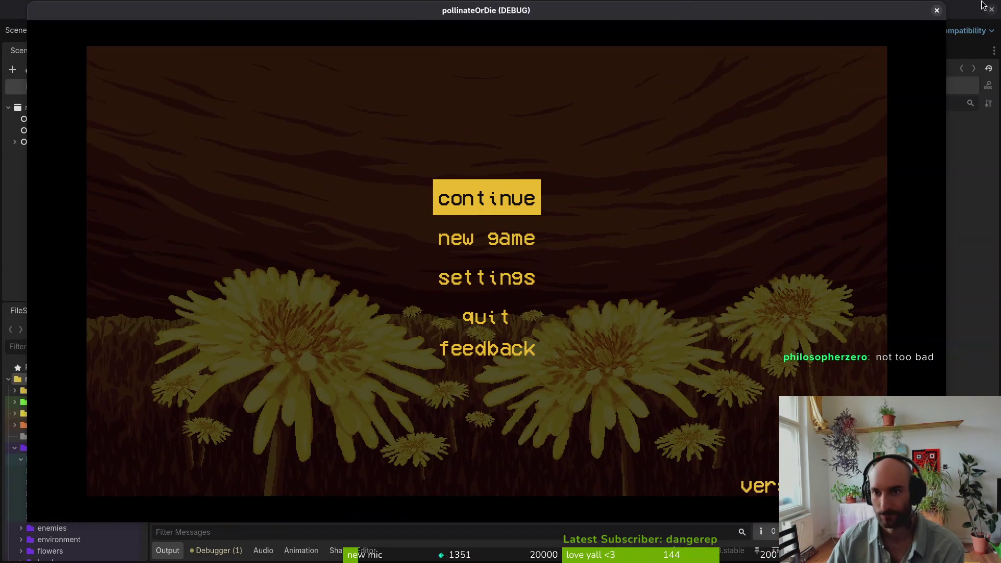
{"action": "left_click", "coordinate": [938, 10]}
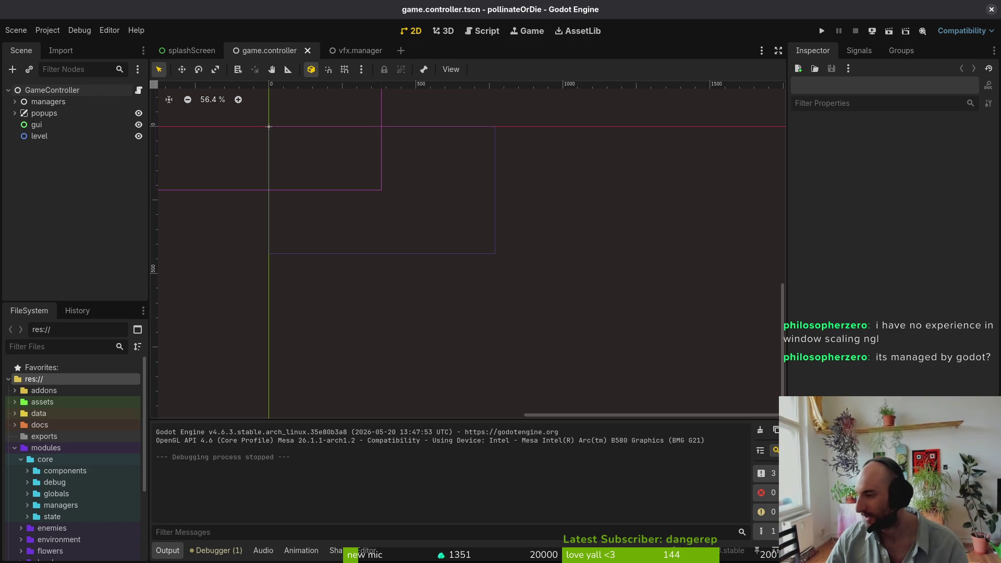
Switch from the Godot editor to the terminal running Neovim
{"action": "key", "text": "alt+Tab"}
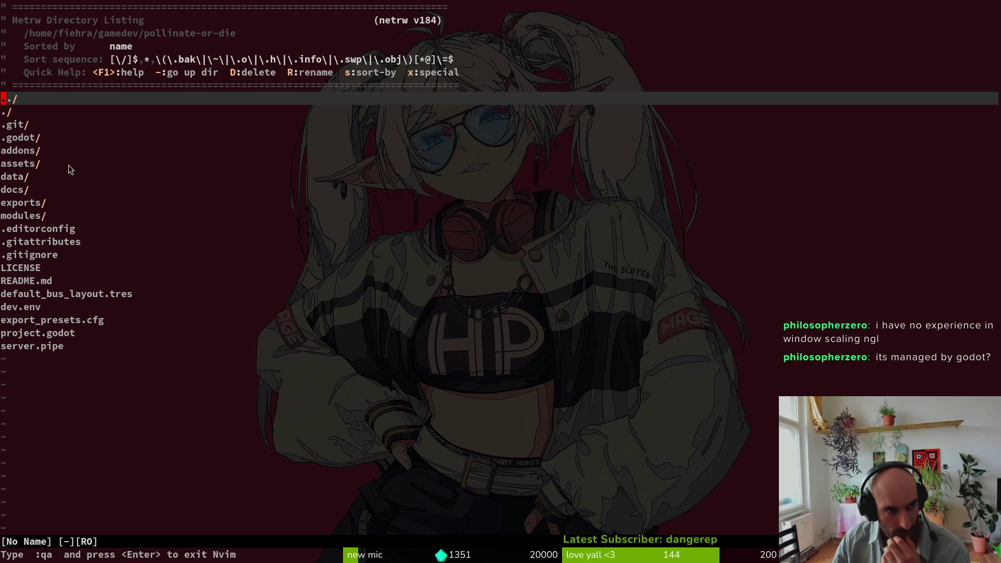
Open the modules folder in Neovim's file listing, then quit Neovim
{"action": "key", "text": "j"}
{"action": "key", "text": "j"}
{"action": "key", "text": "j"}
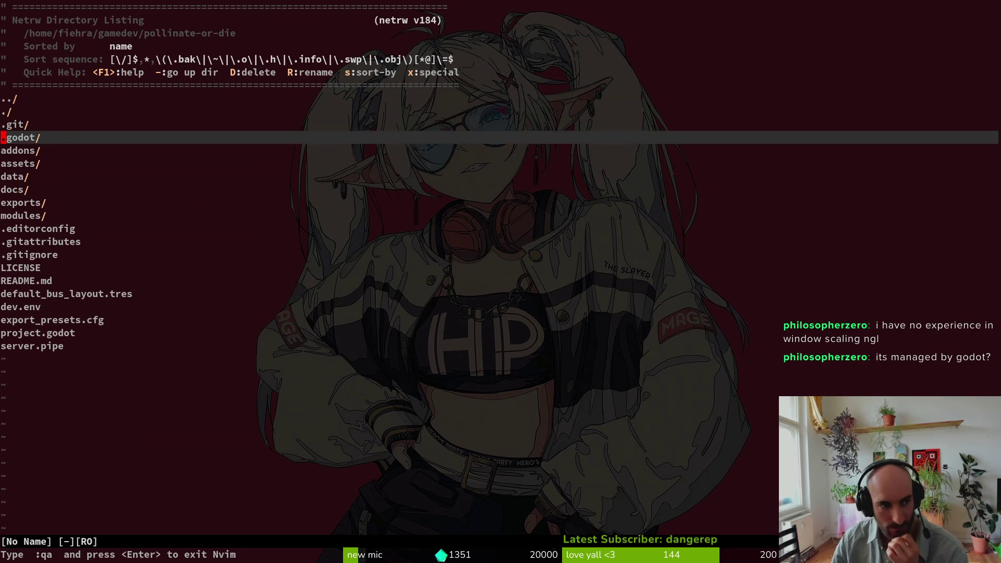
{"action": "key", "text": "Return"}
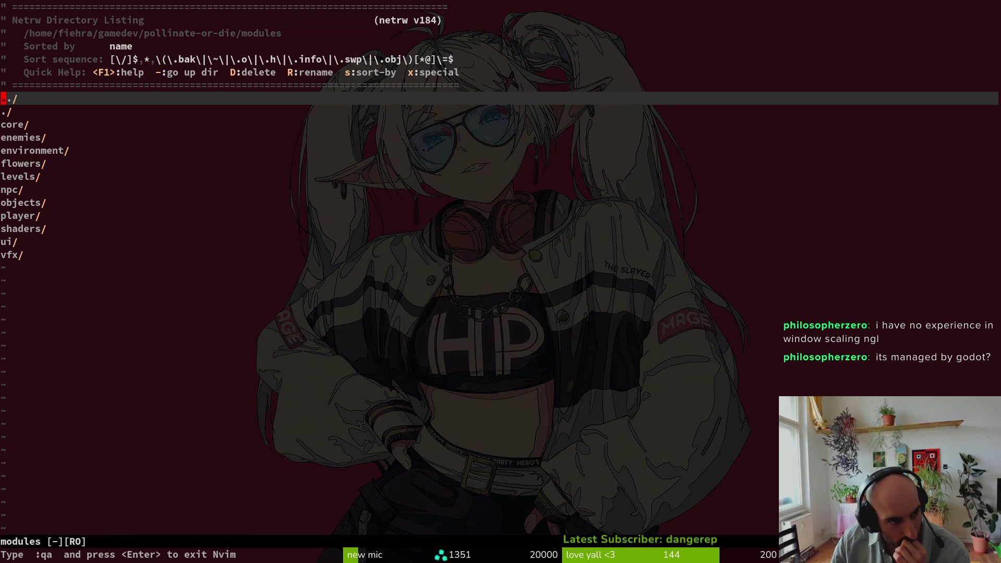
{"action": "type", "text": ":q"}
{"action": "key", "text": "Return"}
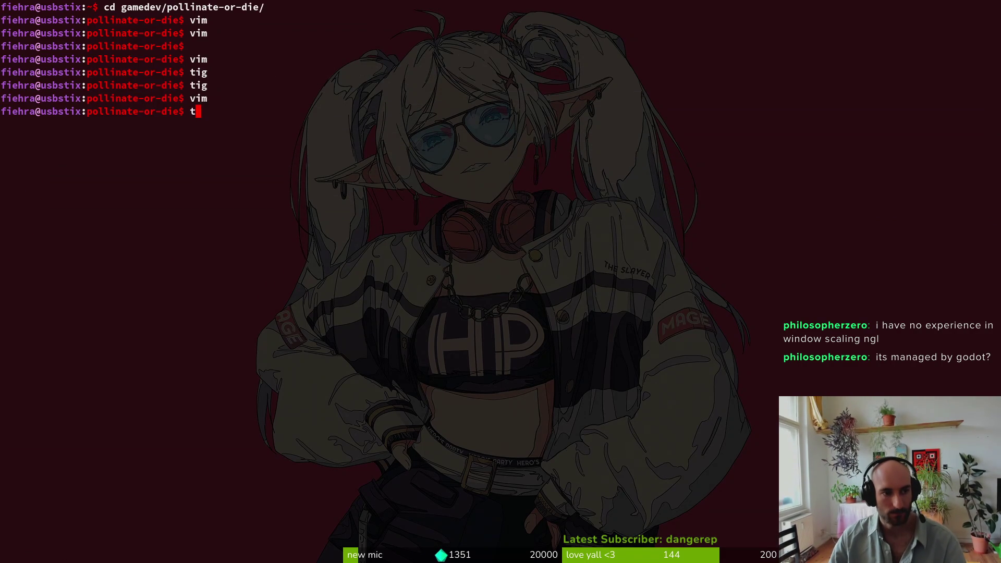
Review the uncommitted game.controller.tscn diff in tig, then expand popups back in Godot
{"action": "type", "text": "tig"}
{"action": "key", "text": "Return"}
{"action": "key", "text": "j"}
{"action": "key", "text": "j"}
{"action": "key", "text": "Return"}
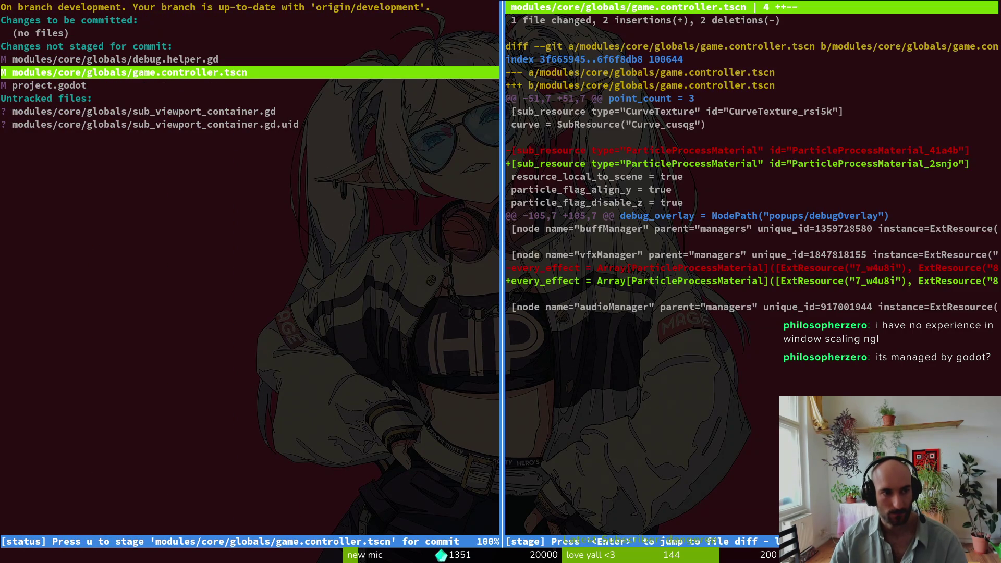
{"action": "key", "text": "q"}
{"action": "key", "text": "q"}
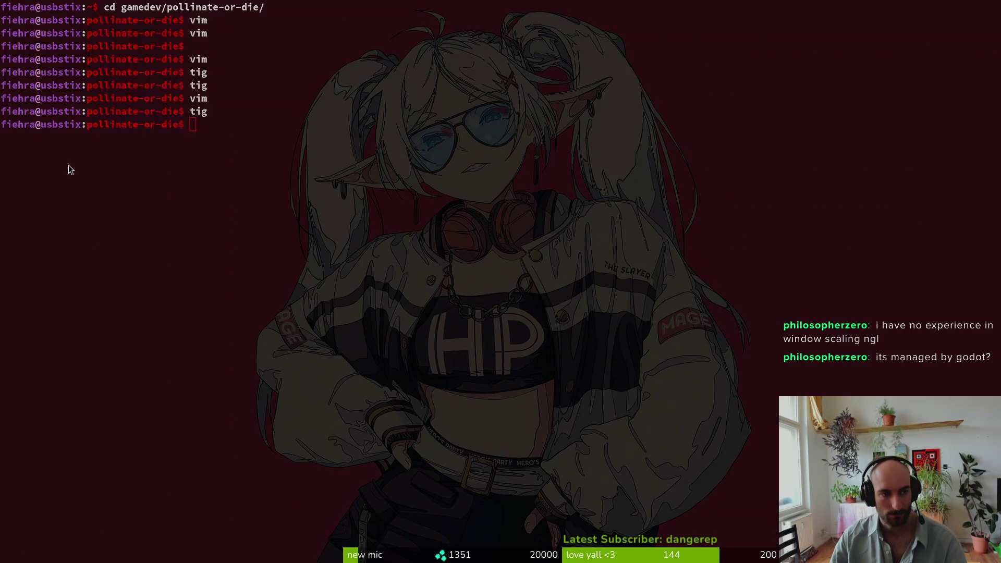
{"action": "key", "text": "alt+Tab"}
{"action": "left_click", "coordinate": [15, 113]}
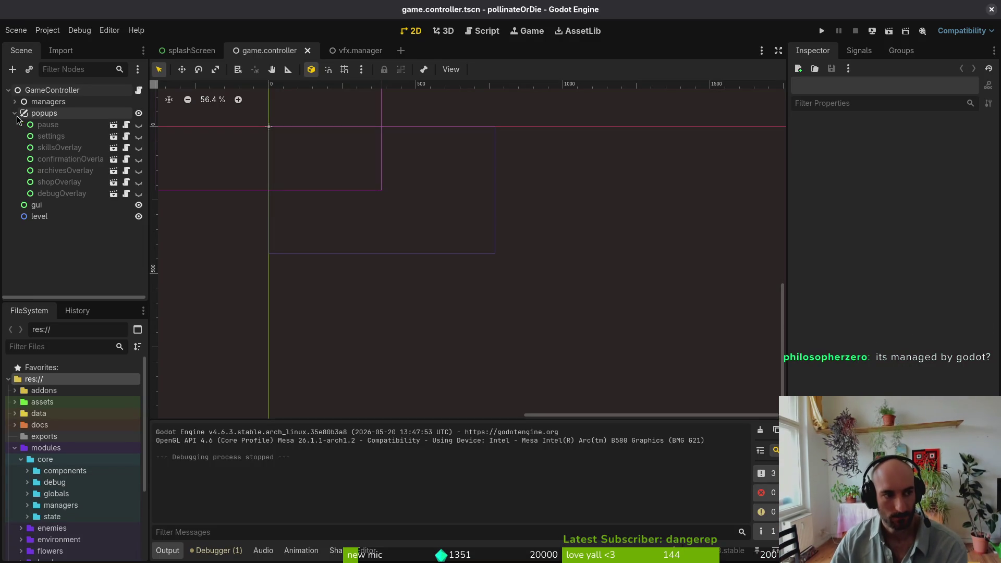
{"action": "left_click", "coordinate": [15, 102]}
{"action": "scroll", "coordinate": [71, 214], "scroll_direction": "down", "scroll_amount": 4}
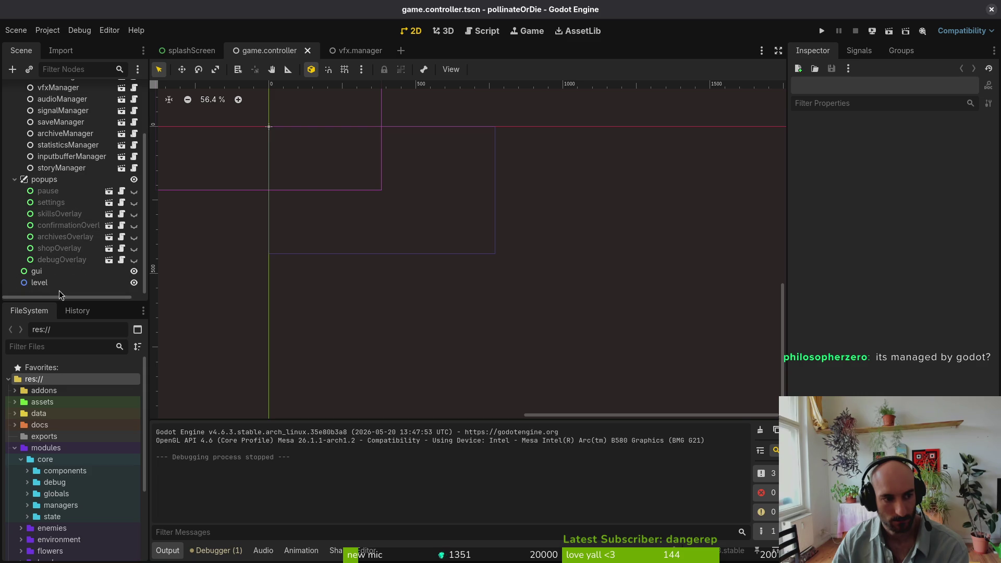
{"action": "left_click", "coordinate": [66, 283]}
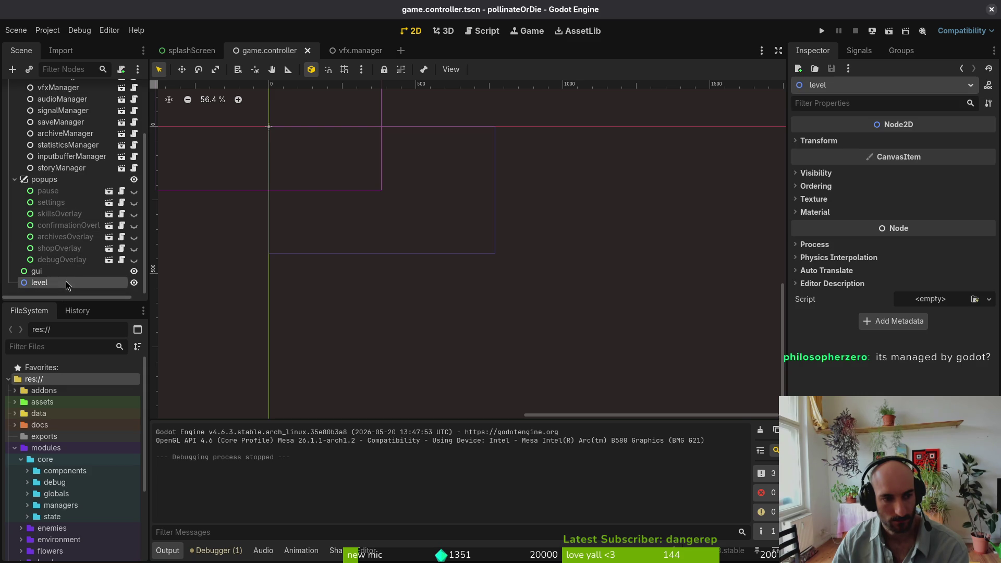
{"action": "left_click", "coordinate": [858, 257]}
{"action": "left_click", "coordinate": [859, 245]}
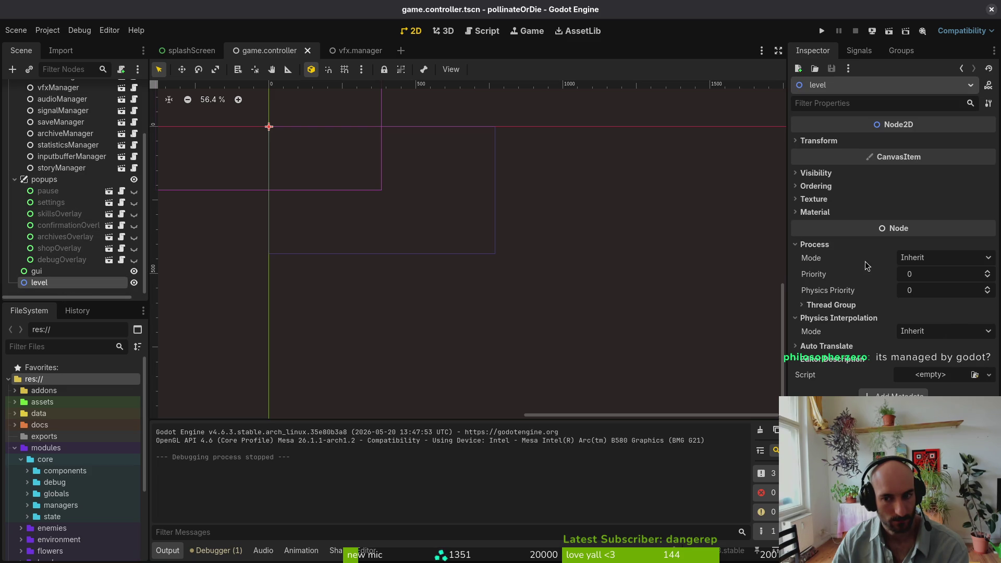
{"action": "left_click", "coordinate": [829, 318]}
{"action": "left_click", "coordinate": [816, 245]}
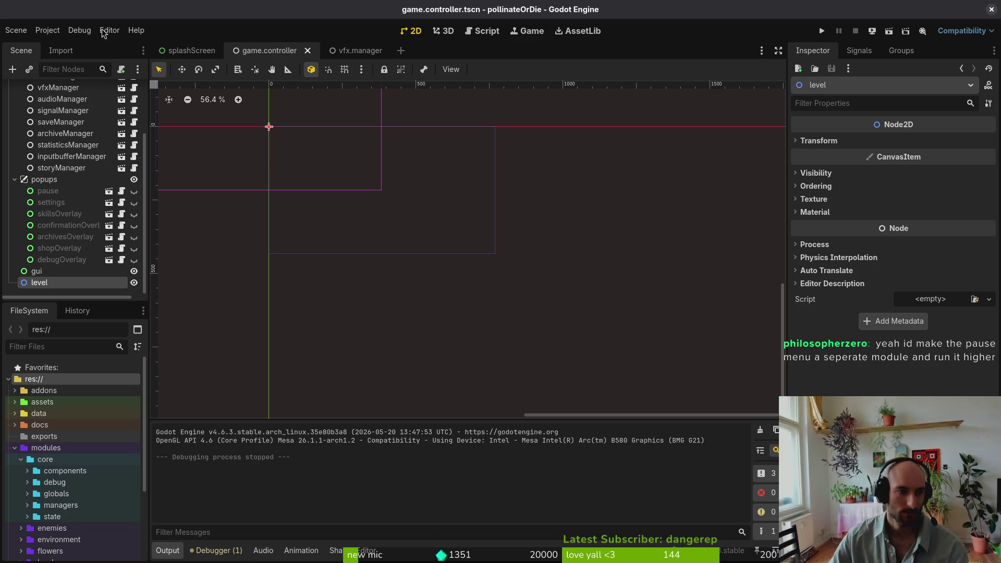
{"action": "left_click", "coordinate": [15, 179]}
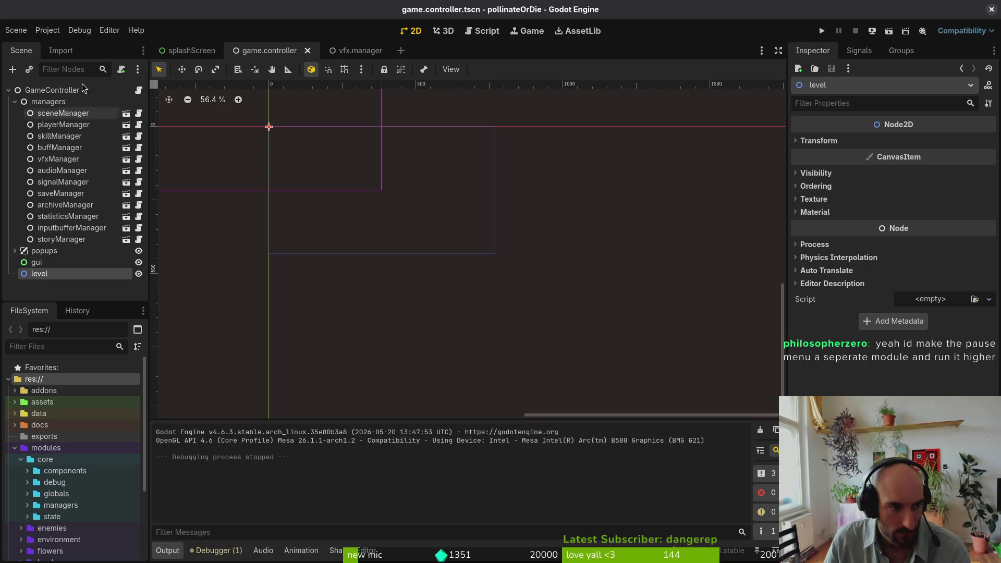
{"action": "left_click", "coordinate": [14, 101]}
{"action": "left_click", "coordinate": [37, 160]}
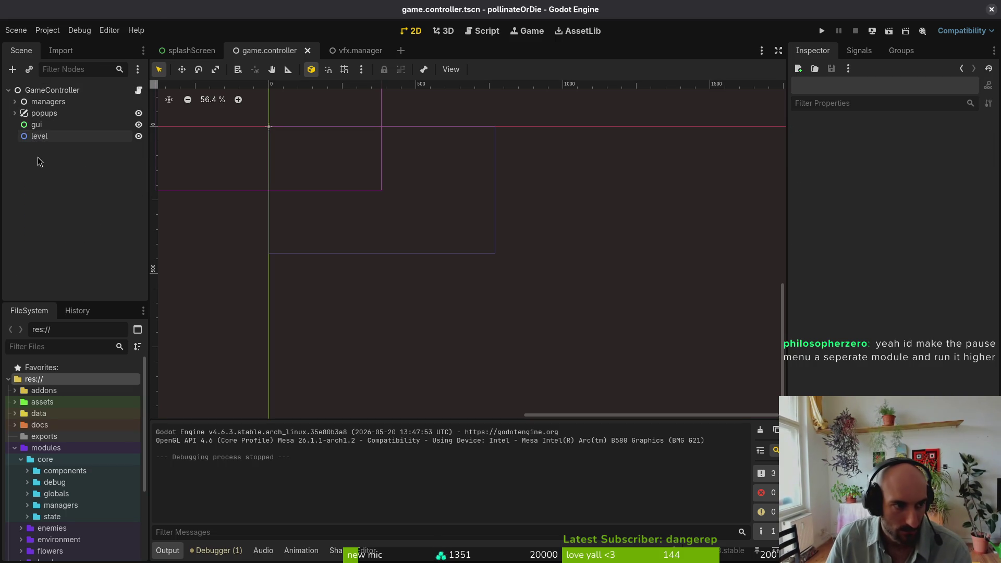
{"action": "left_click", "coordinate": [14, 113]}
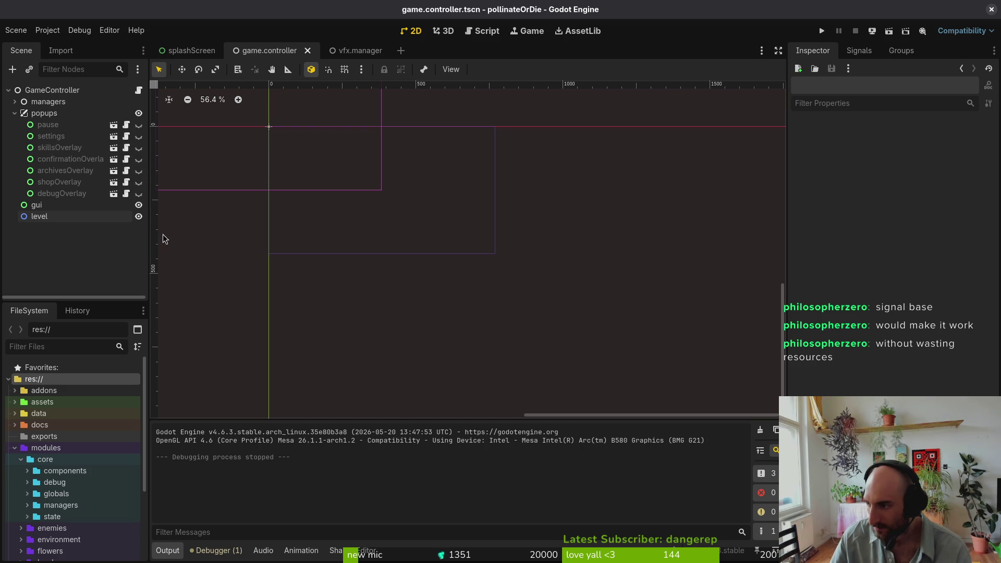
Switch from the Godot editor to the terminal shell
{"action": "key", "text": "super+Return"}
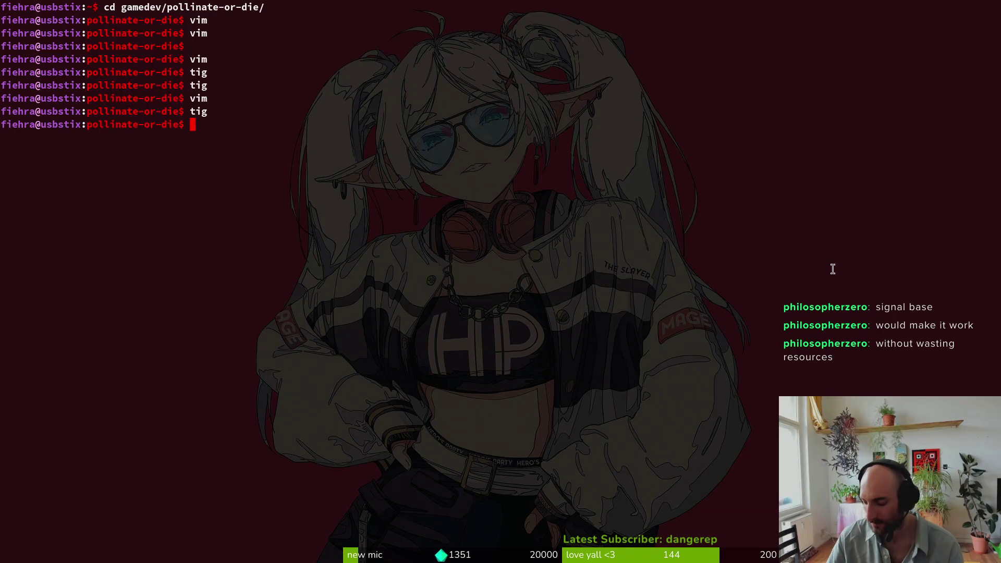
Open the project in Neovim with vim . and Find Files, then run the game from Godot
{"action": "type", "text": "vim ."}
{"action": "key", "text": "Return"}
{"action": "key", "text": "space"}
{"action": "key", "text": "f"}
{"action": "key", "text": "f"}
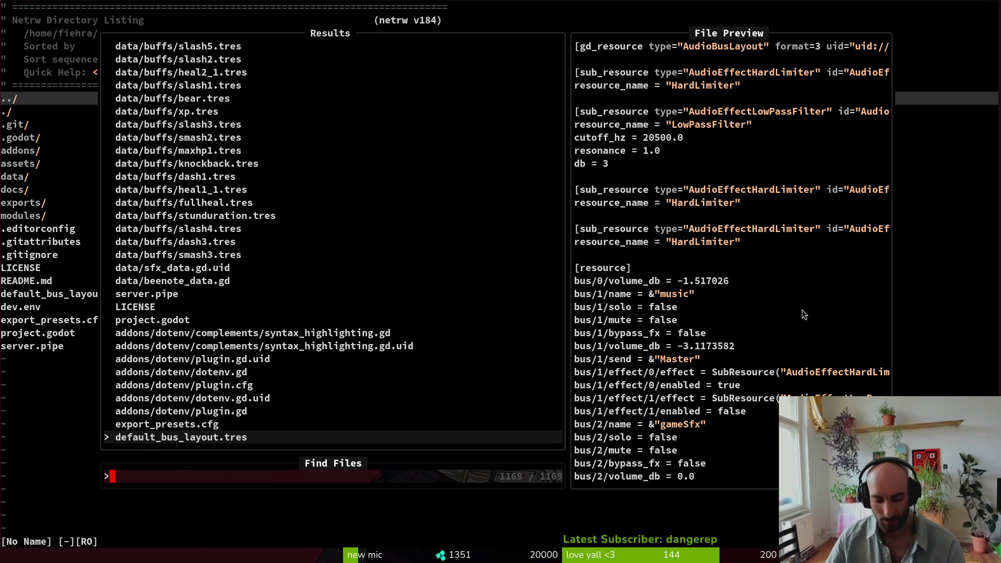
{"action": "key", "text": "alt+Tab"}
{"action": "left_click", "coordinate": [823, 30]}
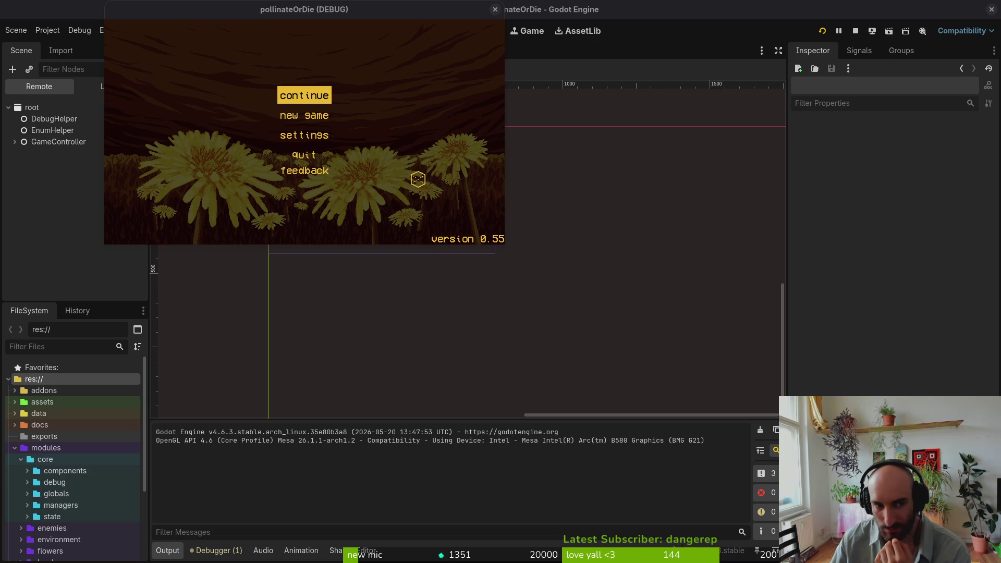
Close the game window to stop debugging, collapse popups, and close the vfx.manager scene
{"action": "mouse_move", "coordinate": [438, 14]}
{"action": "left_mouse_down"}
{"action": "mouse_move", "coordinate": [507, 75]}
{"action": "mouse_move", "coordinate": [628, 155]}
{"action": "mouse_move", "coordinate": [625, 166]}
{"action": "mouse_move", "coordinate": [753, 309]}
{"action": "mouse_move", "coordinate": [619, 164]}
{"action": "mouse_move", "coordinate": [658, 164]}
{"action": "left_mouse_up"}
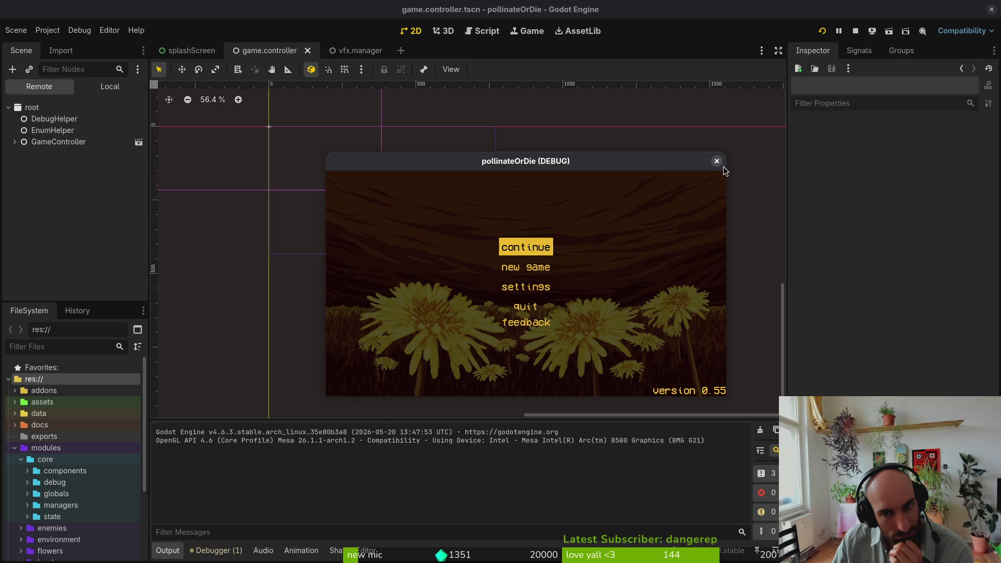
{"action": "left_click", "coordinate": [717, 162]}
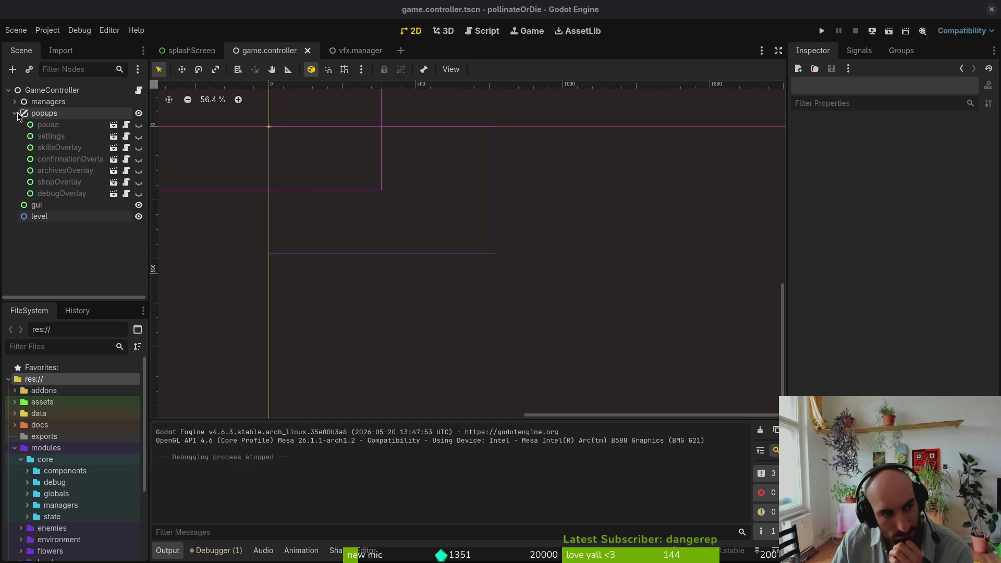
{"action": "left_click", "coordinate": [16, 113]}
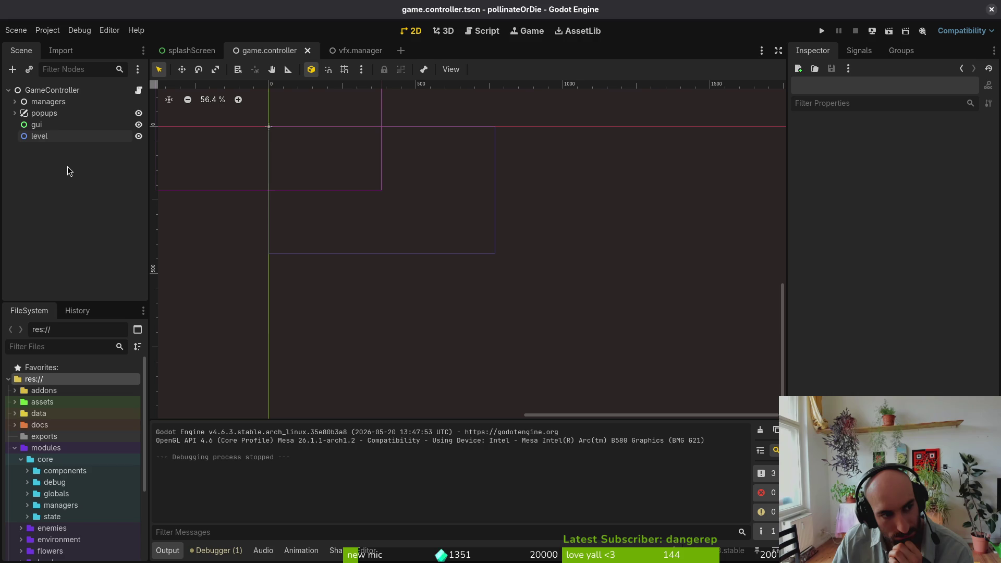
{"action": "middle_click", "coordinate": [354, 48]}
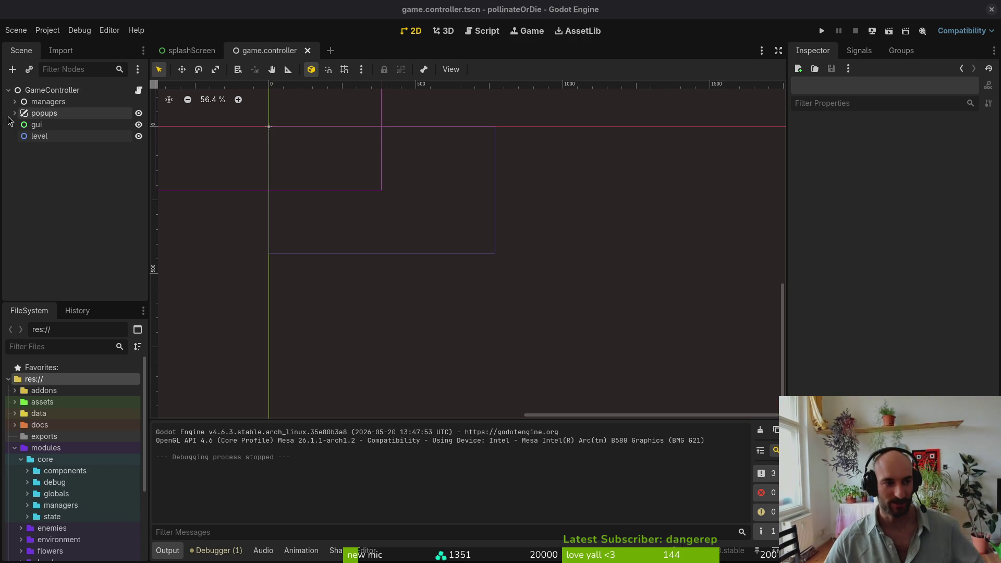
{"action": "left_click", "coordinate": [47, 31]}
Check the stretch scale mode in Project Settings, keeping it at integer
{"action": "left_click", "coordinate": [75, 48]}
{"action": "scroll", "coordinate": [683, 271], "scroll_direction": "down", "scroll_amount": 5}
{"action": "left_click", "coordinate": [576, 352]}
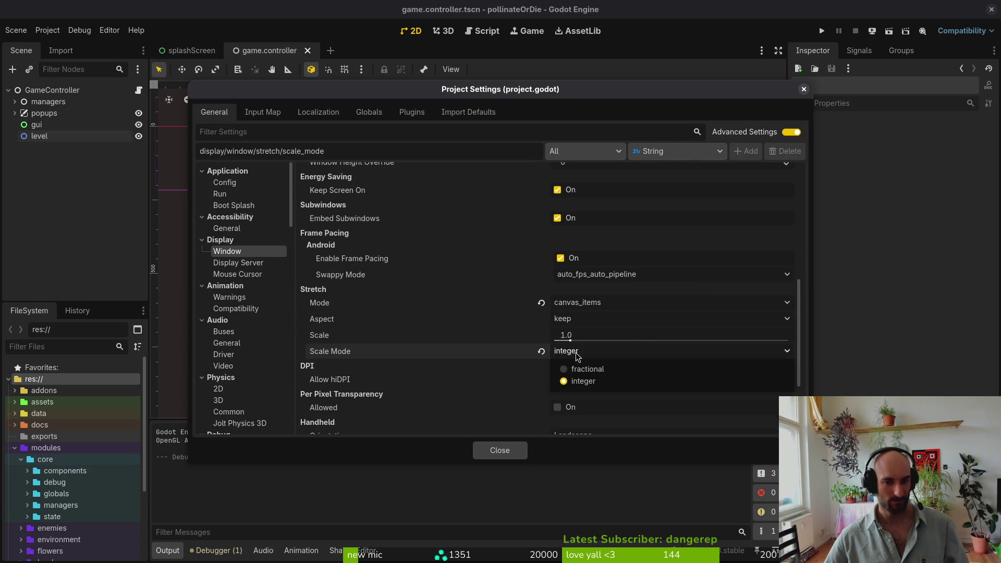
{"action": "left_click", "coordinate": [522, 451]}
{"action": "left_click", "coordinate": [519, 451]}
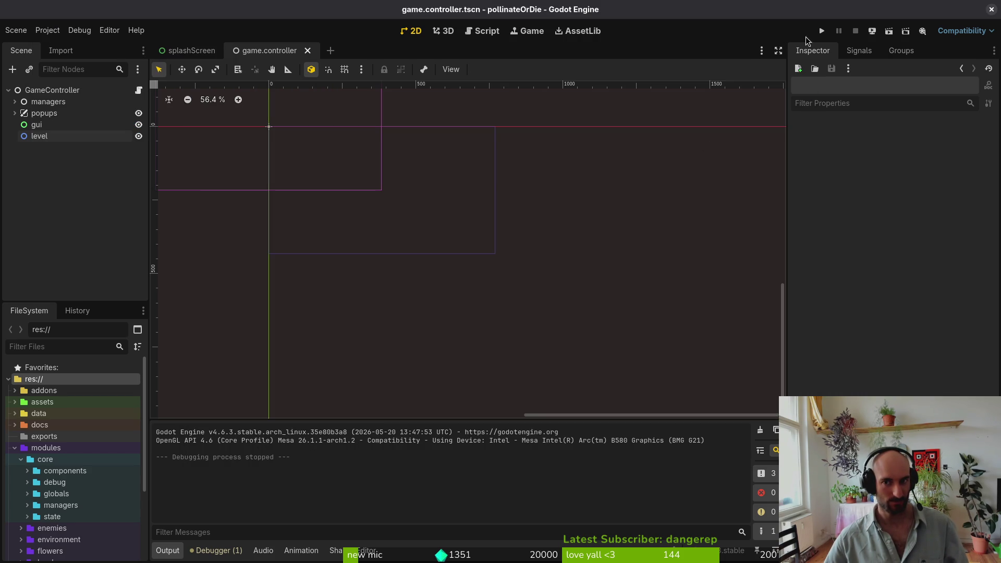
Run the game again, enlarge its window, close it, and switch to the terminal
{"action": "left_click", "coordinate": [819, 33]}
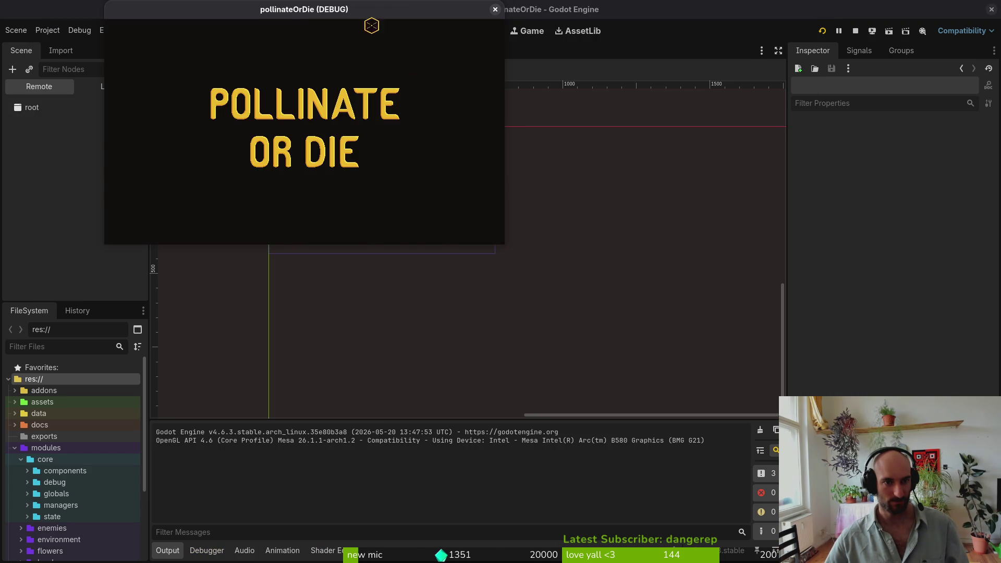
{"action": "mouse_move", "coordinate": [503, 243]}
{"action": "left_mouse_down"}
{"action": "mouse_move", "coordinate": [934, 555]}
{"action": "mouse_move", "coordinate": [783, 547]}
{"action": "mouse_move", "coordinate": [605, 354]}
{"action": "mouse_move", "coordinate": [570, 290]}
{"action": "mouse_move", "coordinate": [667, 338]}
{"action": "left_mouse_up"}
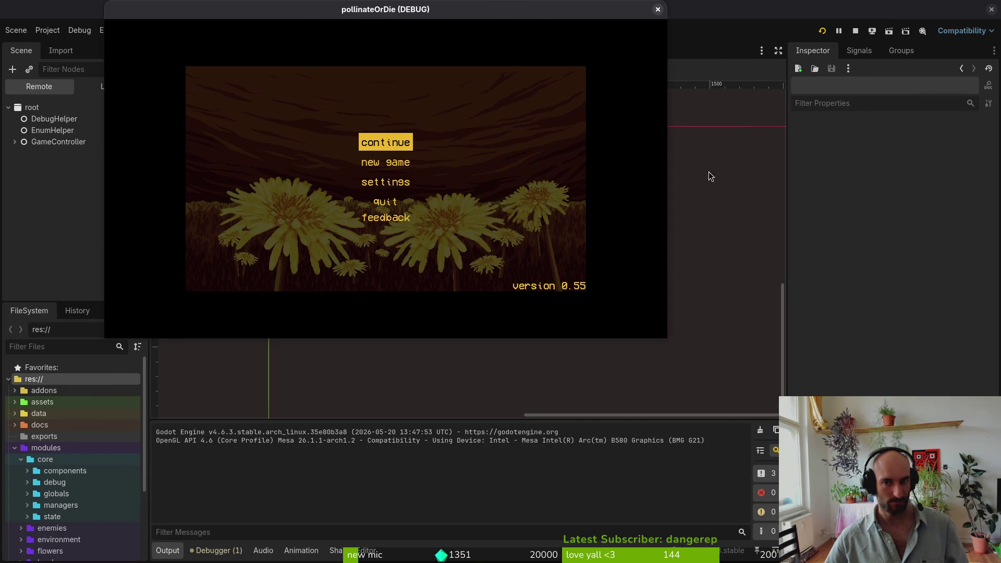
{"action": "left_click", "coordinate": [658, 9]}
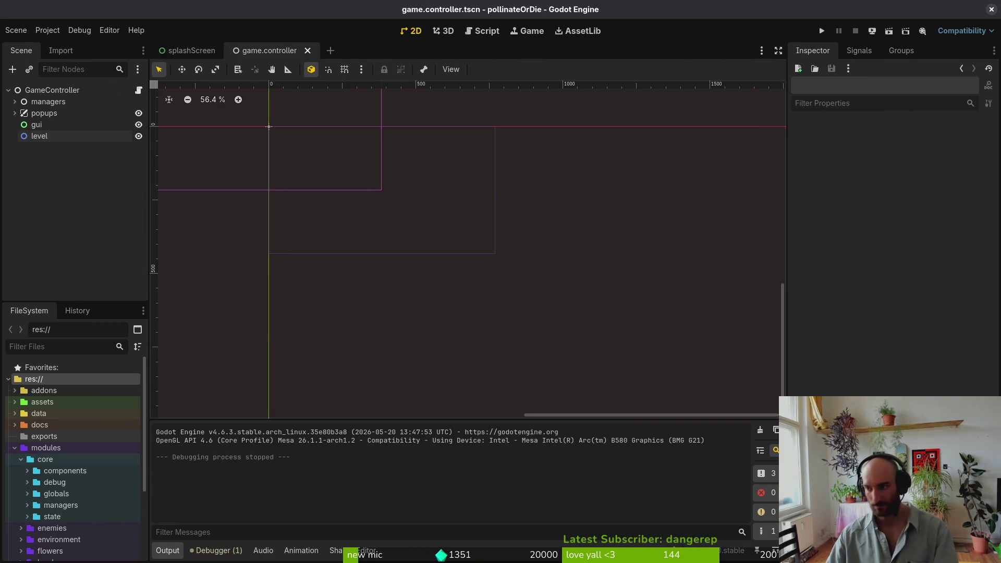
{"action": "key", "text": "alt+Tab"}
{"action": "key", "text": "Escape"}
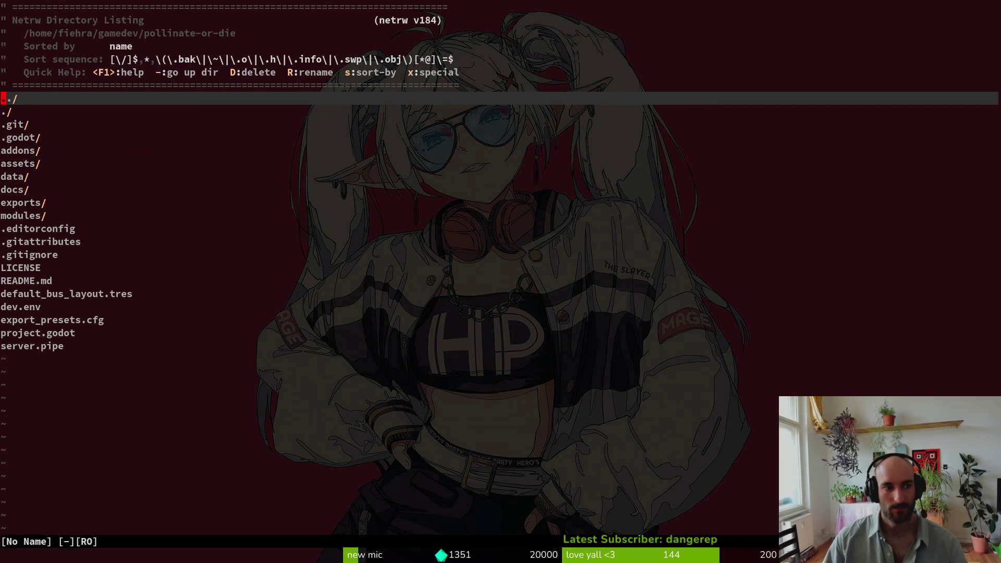
{"action": "key", "text": "space"}
{"action": "key", "text": "f"}
{"action": "key", "text": "f"}
{"action": "type", "text": "pauseover"}
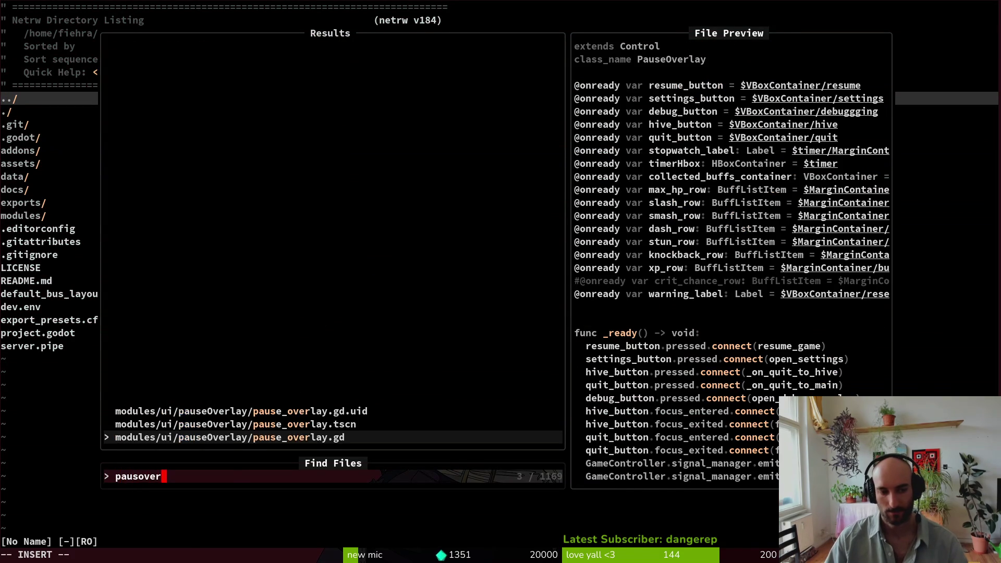
{"action": "key", "text": "Return"}
{"action": "scroll", "coordinate": [427, 251], "scroll_direction": "down", "scroll_amount": 7}
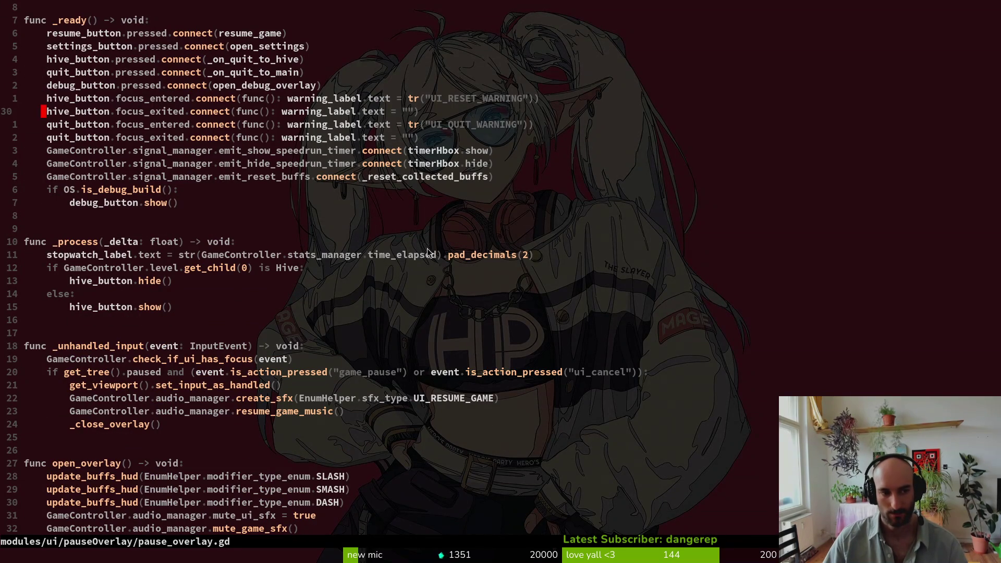
{"action": "scroll", "coordinate": [472, 288], "scroll_direction": "down", "scroll_amount": 3}
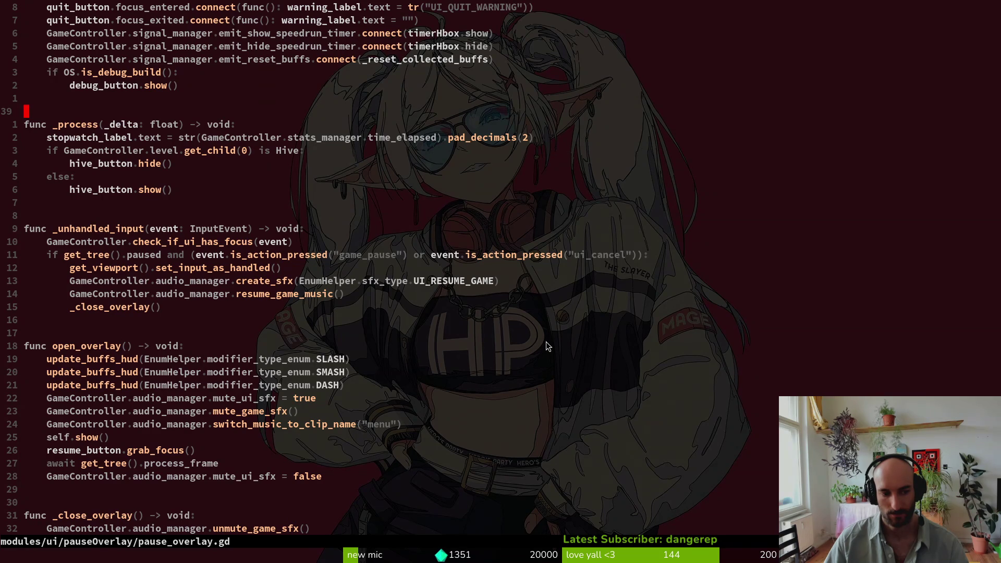
{"action": "scroll", "coordinate": [574, 401], "scroll_direction": "down", "scroll_amount": 2}
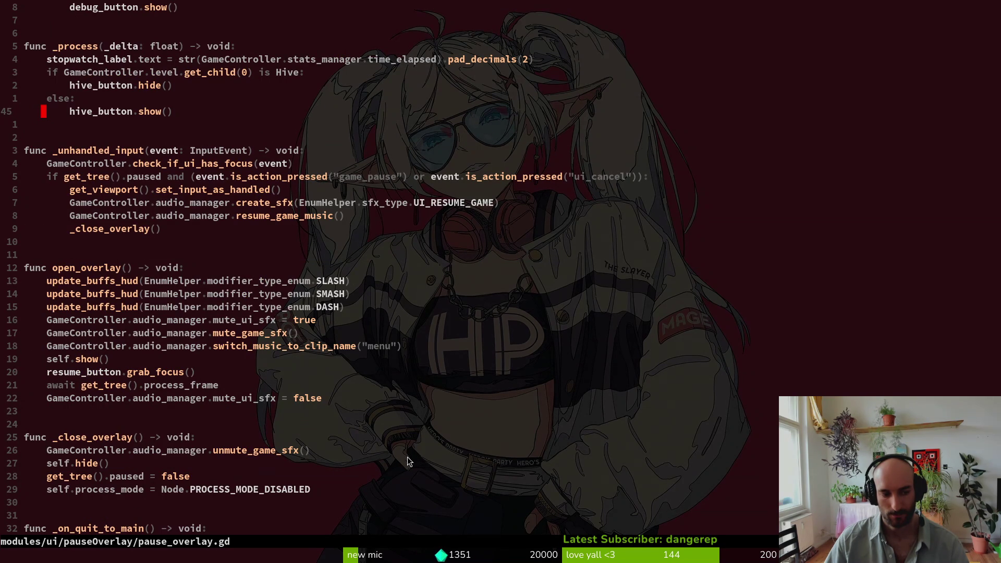
{"action": "scroll", "coordinate": [430, 424], "scroll_direction": "down", "scroll_amount": 2}
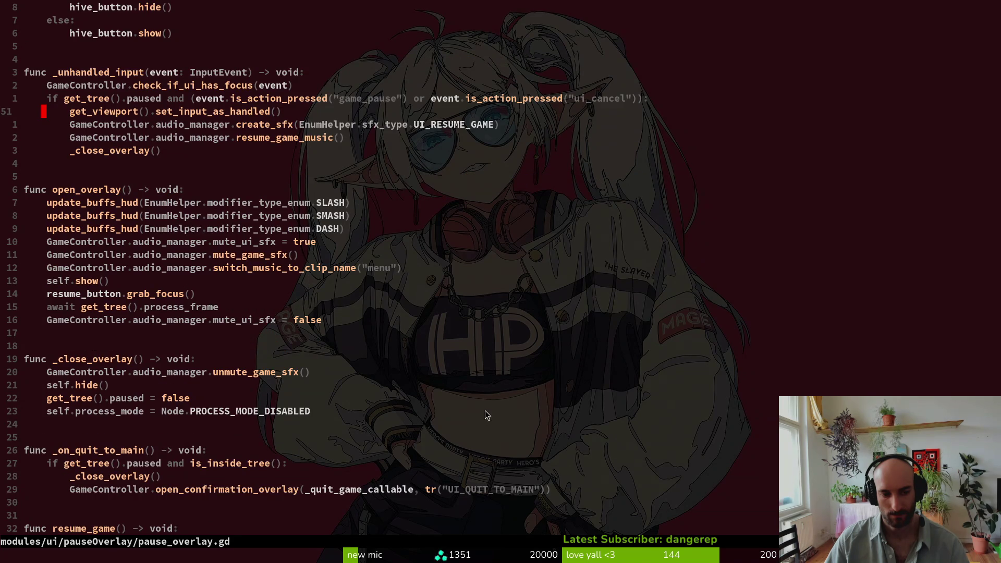
{"action": "scroll", "coordinate": [485, 411], "scroll_direction": "down", "scroll_amount": 7}
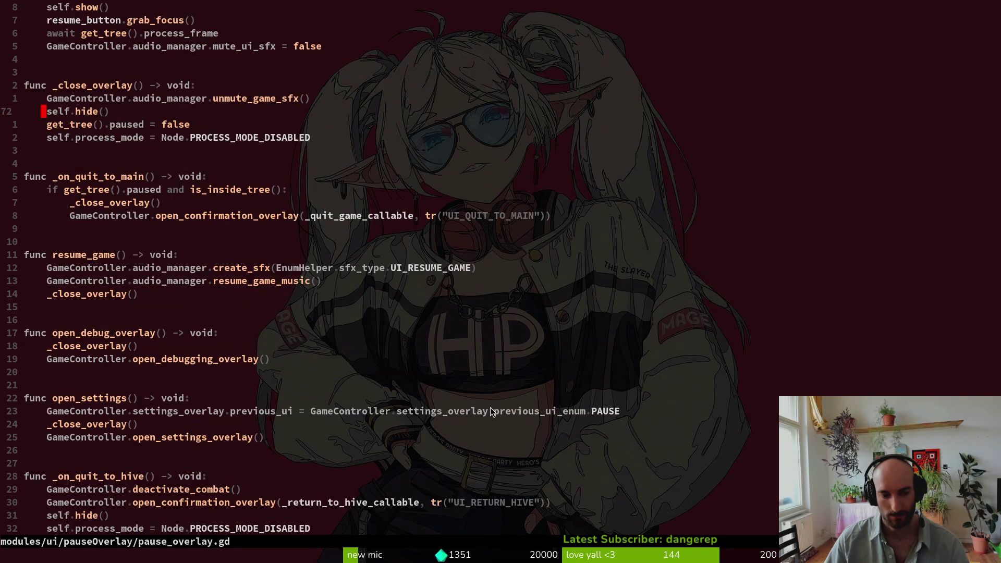
{"action": "scroll", "coordinate": [493, 407], "scroll_direction": "down", "scroll_amount": 2}
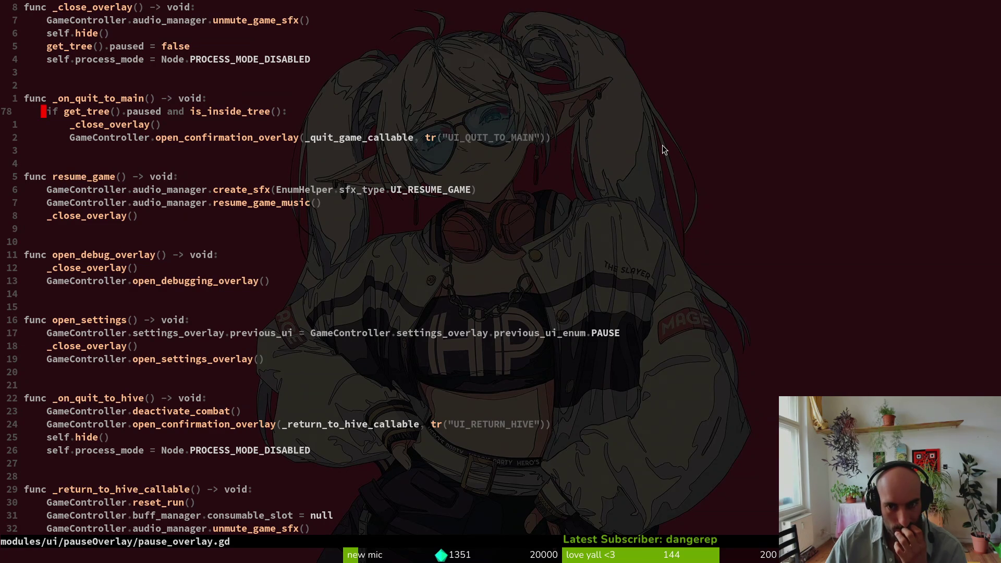
{"action": "type", "text": ":wqa"}
{"action": "key", "text": "Return"}
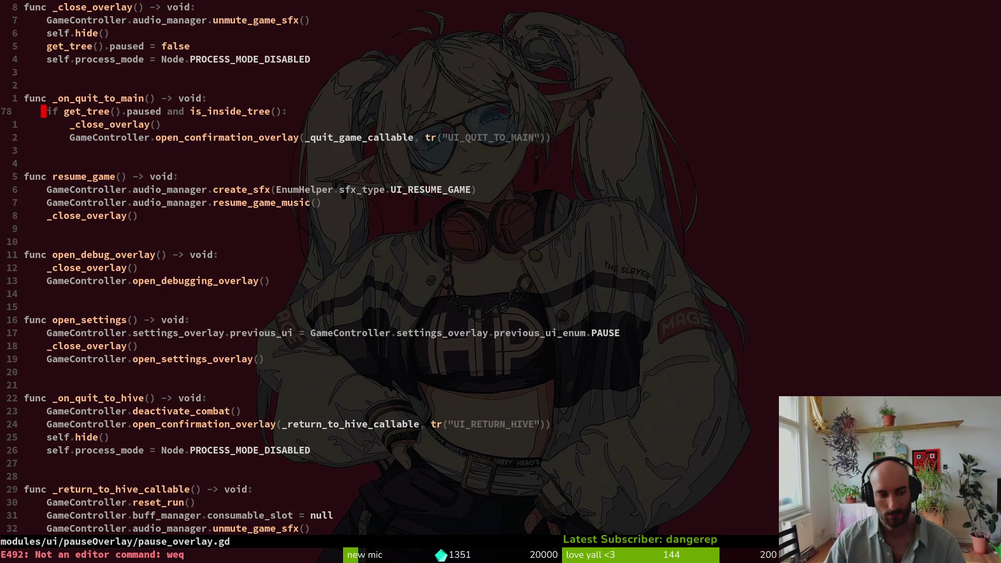
{"action": "key", "text": "alt+Tab"}
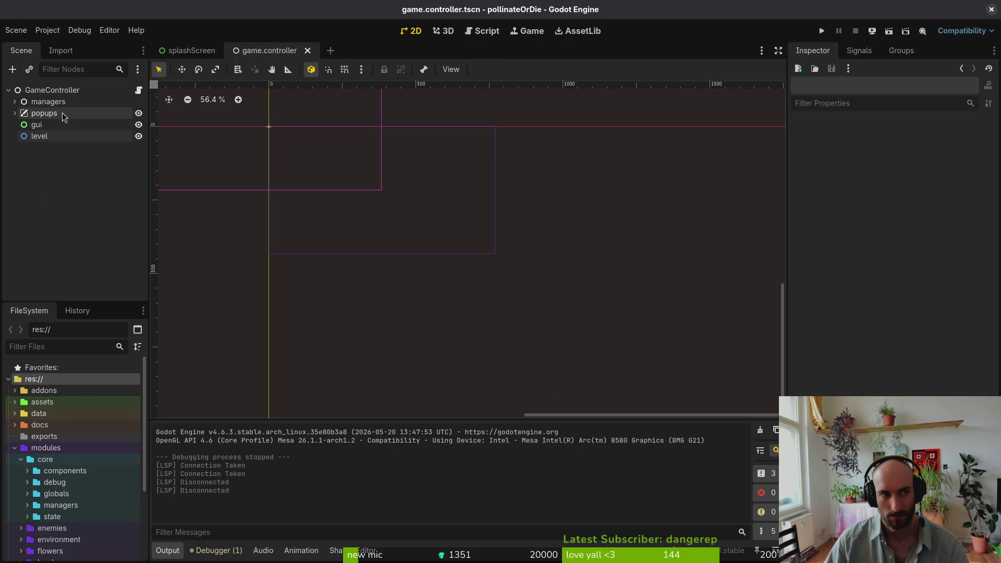
Add a SubViewportContainer under GameController with a SubViewport inside it
{"action": "left_click", "coordinate": [63, 93]}
{"action": "key", "text": "ctrl+a"}
{"action": "type", "text": "subv"}
{"action": "key", "text": "Down"}
{"action": "key", "text": "Down"}
{"action": "key", "text": "Down"}
{"action": "key", "text": "Return"}
{"action": "key", "text": "ctrl+a"}
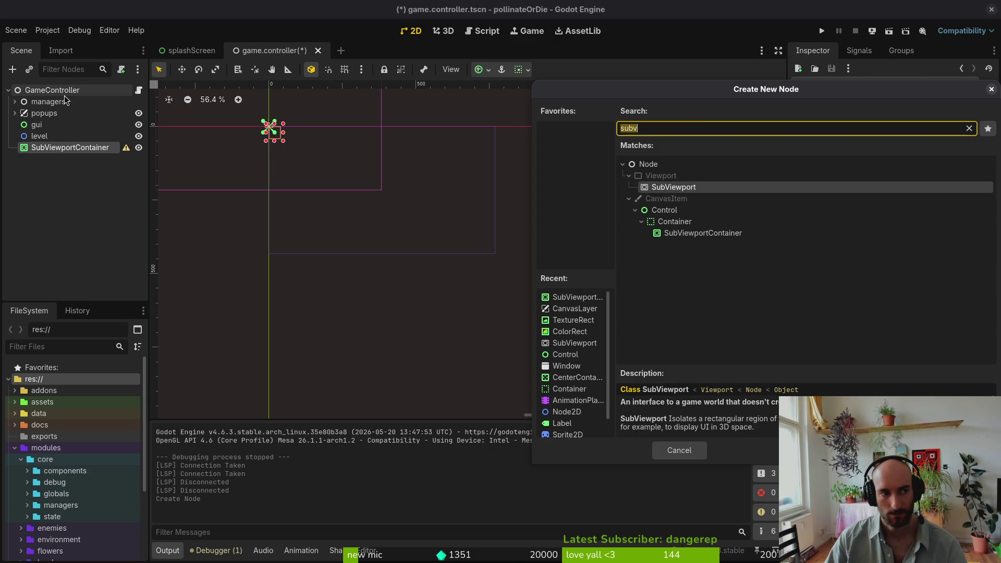
{"action": "type", "text": "sub"}
{"action": "key", "text": "Return"}
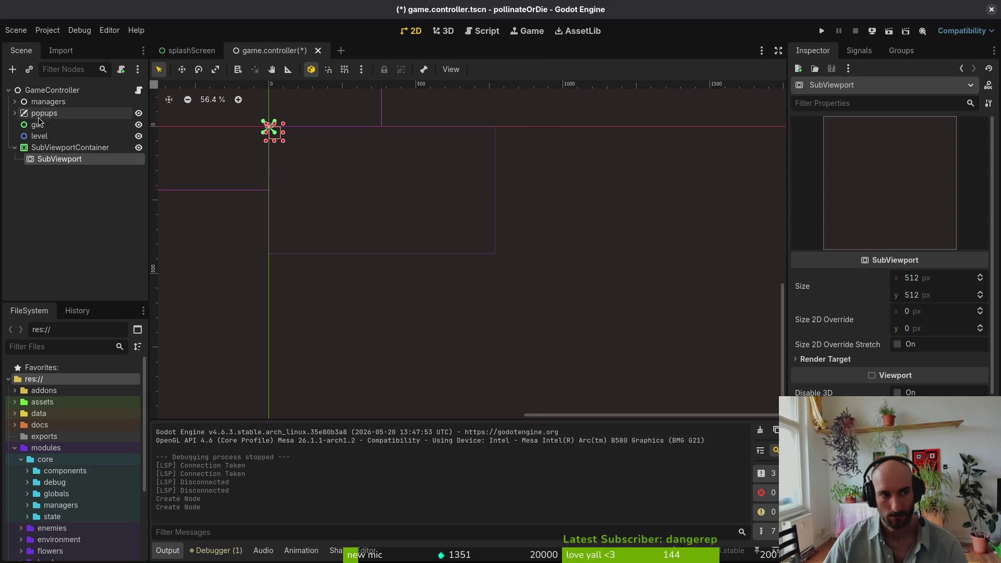
Move gui and level under the SubViewport, then save and run the project
{"action": "left_click", "coordinate": [38, 126]}
{"action": "left_click", "coordinate": [42, 135], "text": "shift"}
{"action": "left_click_drag", "start_coordinate": [45, 129], "coordinate": [59, 159]}
{"action": "left_click", "coordinate": [822, 31]}
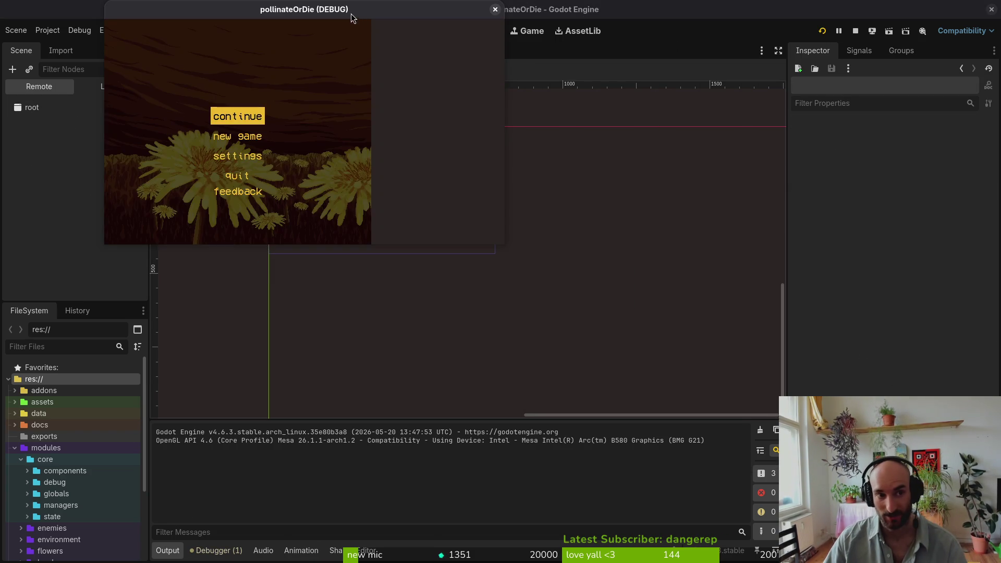
Reposition the game window, open and close its settings screen, then stop the game
{"action": "left_click_drag", "start_coordinate": [548, 133], "coordinate": [553, 142]}
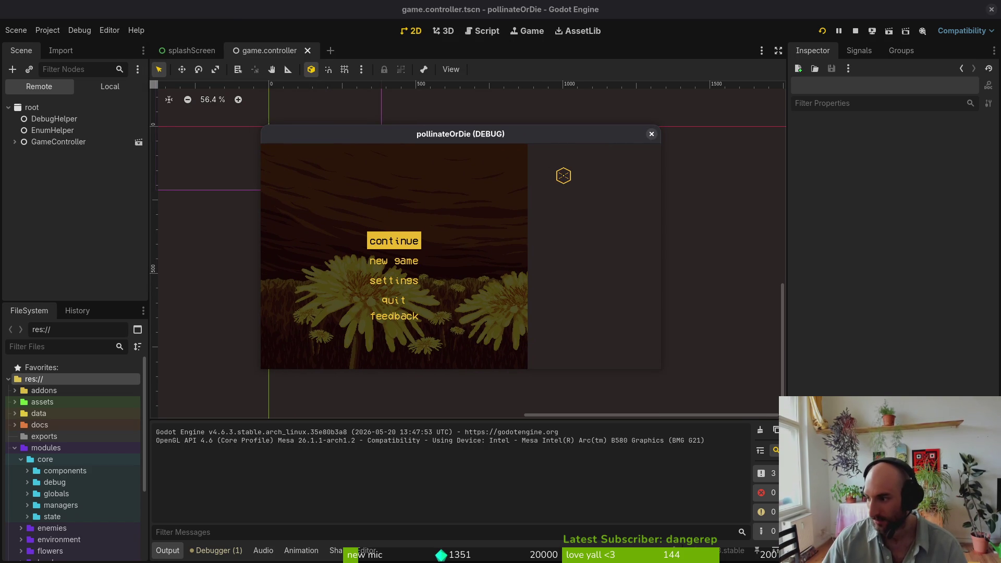
{"action": "left_click_drag", "start_coordinate": [523, 138], "coordinate": [506, 114]}
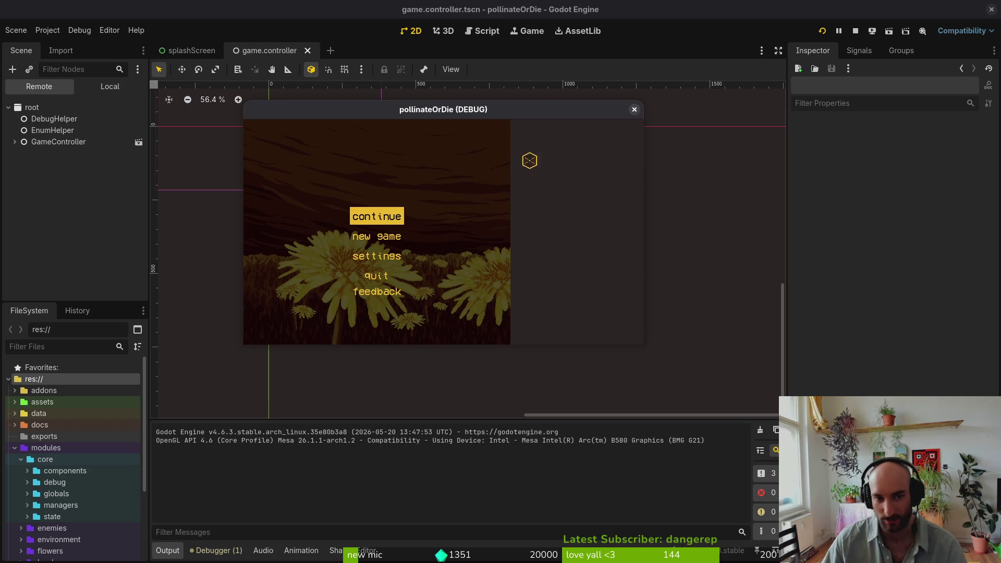
{"action": "left_click", "coordinate": [386, 257]}
{"action": "key", "text": "Escape"}
{"action": "left_click", "coordinate": [384, 250]}
{"action": "key", "text": "Escape"}
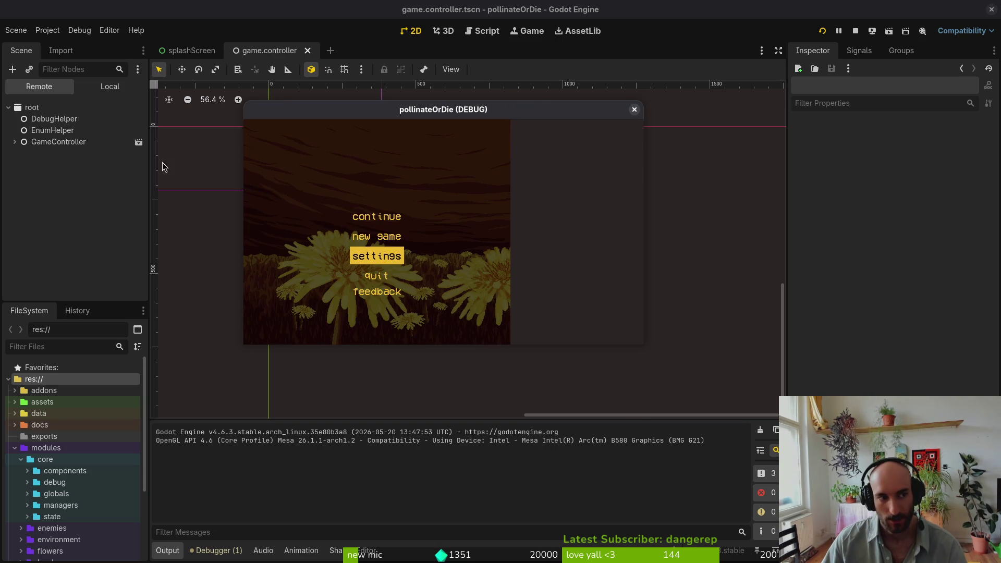
{"action": "left_click", "coordinate": [634, 109]}
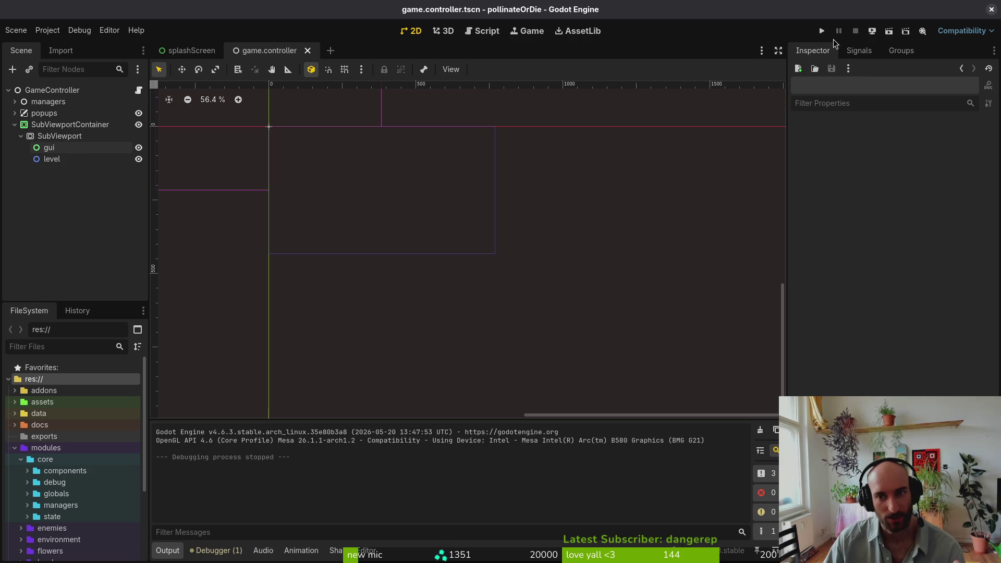
Run the project, step through the main menu options, and stop it
{"action": "left_click", "coordinate": [822, 31]}
{"action": "key", "text": "Down"}
{"action": "key", "text": "Down"}
{"action": "key", "text": "Down"}
{"action": "key", "text": "Up"}
{"action": "key", "text": "Up"}
{"action": "left_click", "coordinate": [495, 9]}
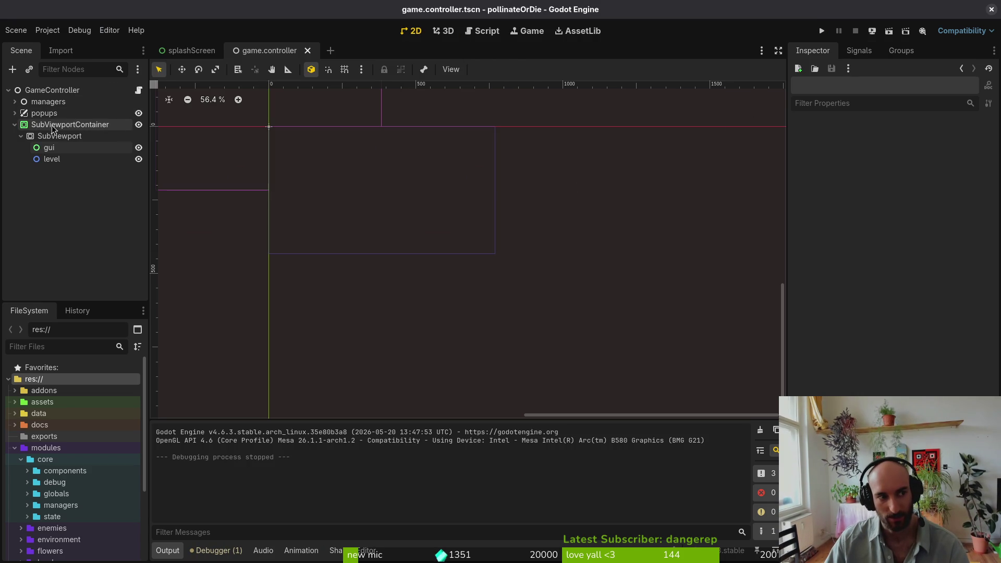
Test popups under SubViewport, then move popups into SubViewportContainer and rerun the game
{"action": "mouse_move", "coordinate": [44, 113]}
{"action": "left_mouse_down"}
{"action": "mouse_move", "coordinate": [66, 131]}
{"action": "mouse_move", "coordinate": [55, 158]}
{"action": "mouse_move", "coordinate": [64, 129]}
{"action": "left_mouse_up"}
{"action": "left_click", "coordinate": [822, 31]}
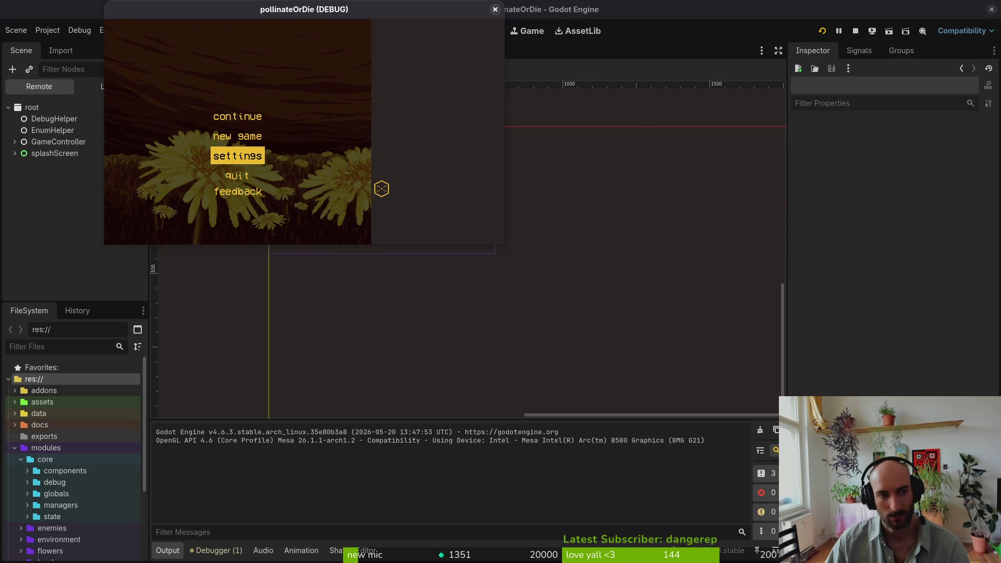
{"action": "key", "text": "Return"}
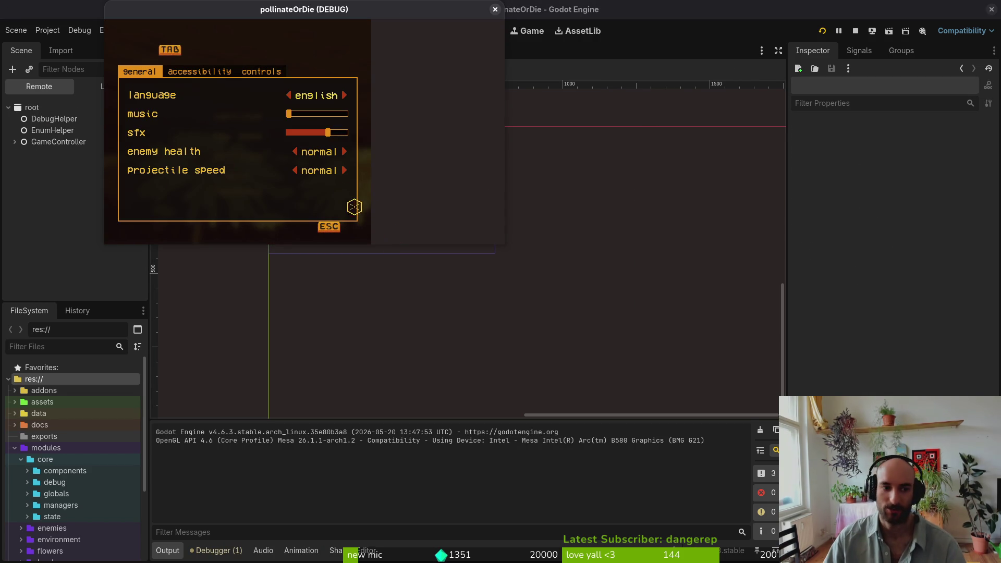
{"action": "left_click", "coordinate": [495, 8]}
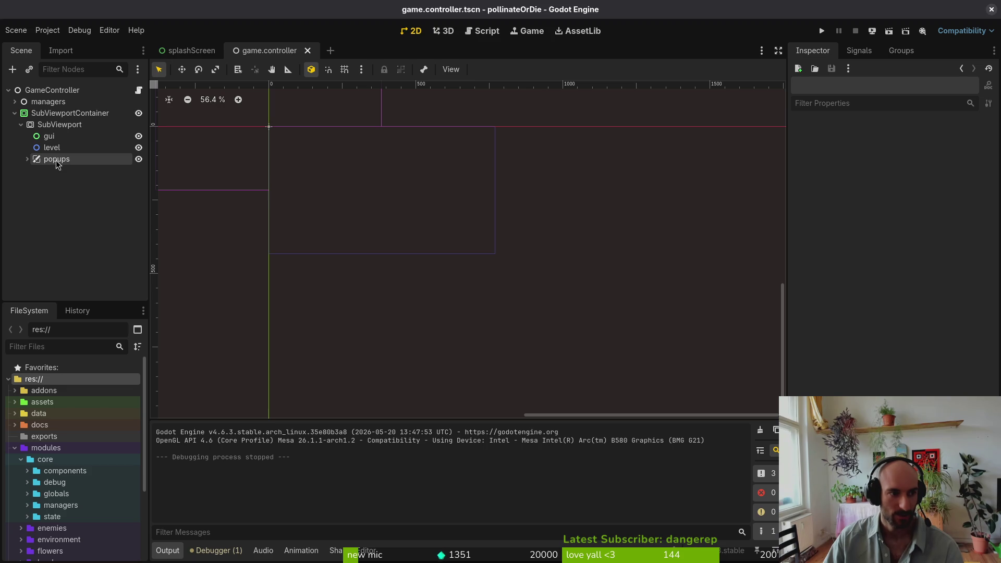
{"action": "left_click_drag", "start_coordinate": [51, 166], "coordinate": [68, 121]}
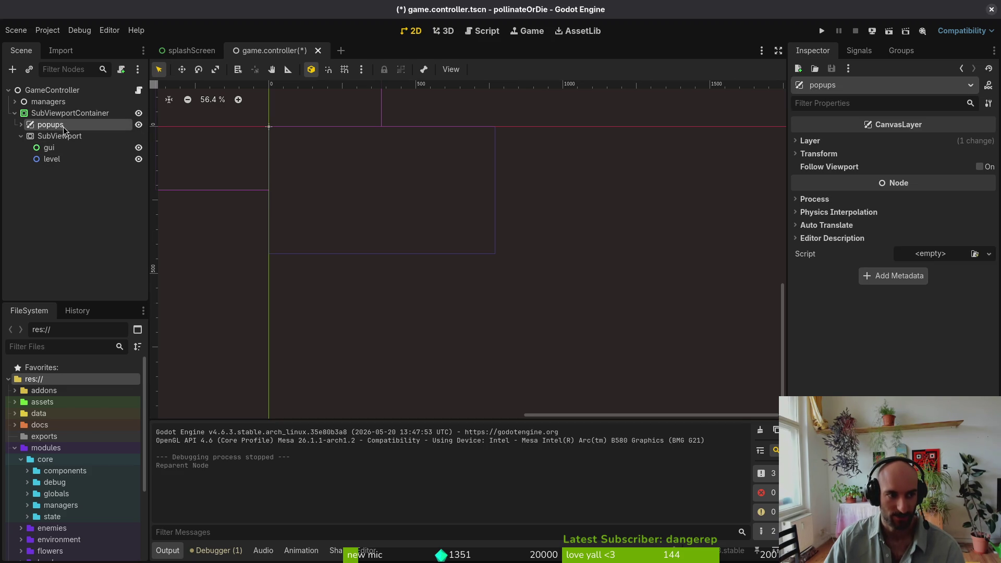
{"action": "left_click", "coordinate": [823, 31]}
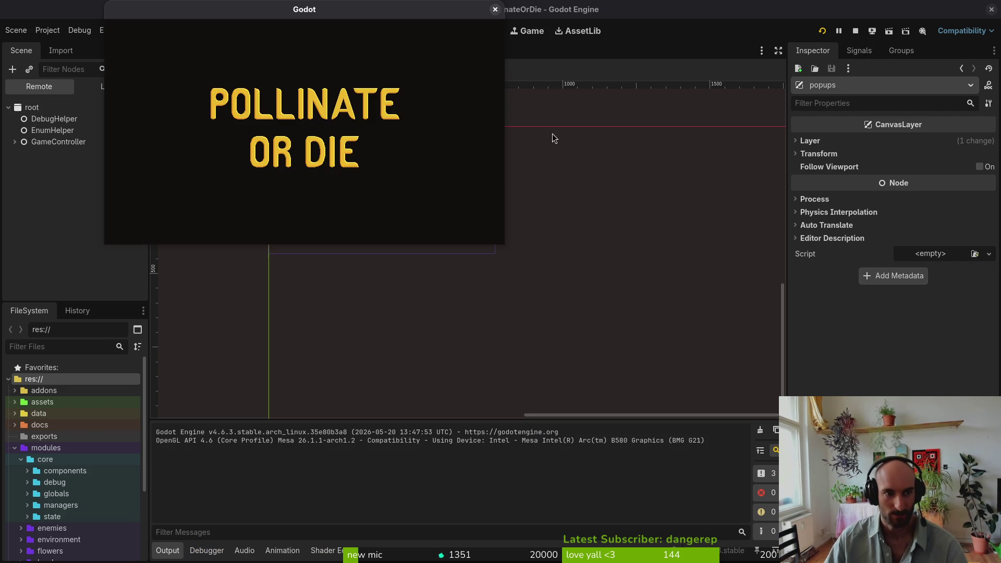
Open the settings screen in the running game, stop it, then undo the reparenting with Ctrl+Z
{"action": "key", "text": "Down"}
{"action": "key", "text": "Down"}
{"action": "key", "text": "Return"}
{"action": "key", "text": "Escape"}
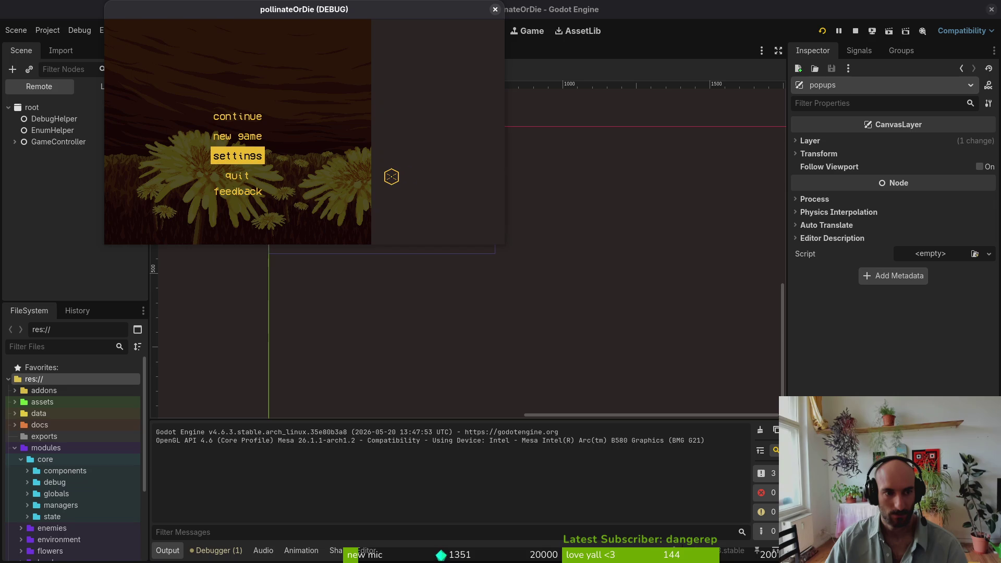
{"action": "key", "text": "Return"}
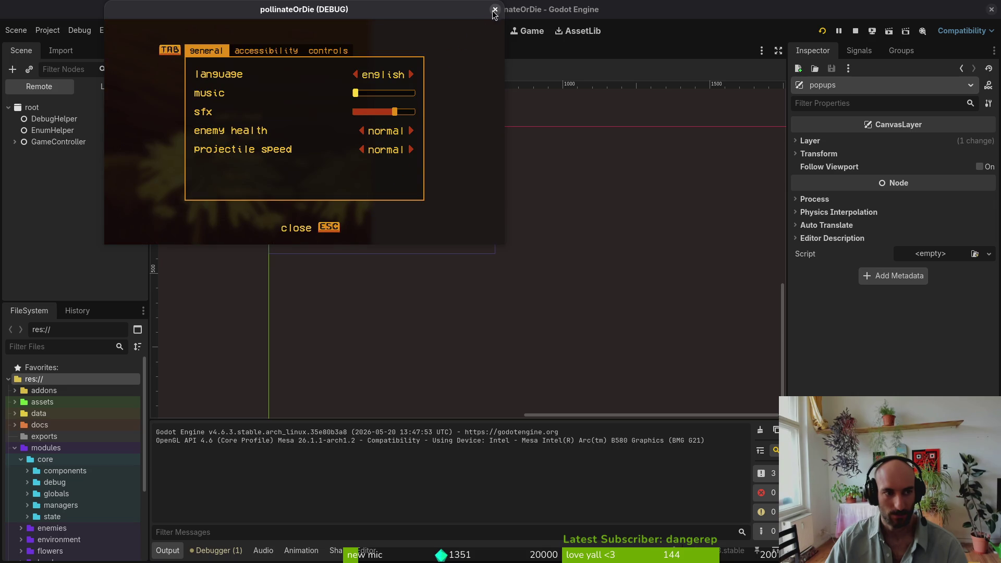
{"action": "left_click", "coordinate": [495, 9]}
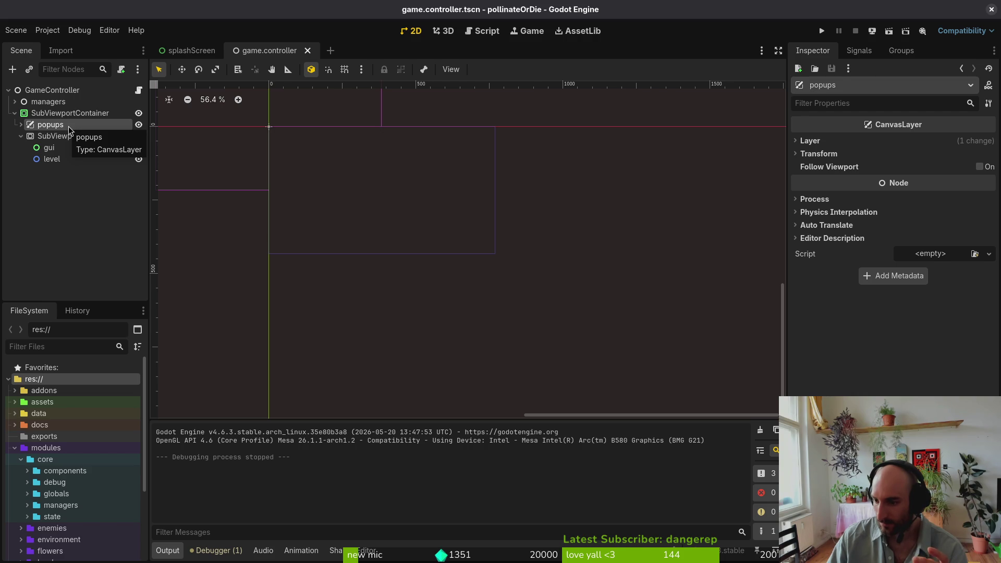
{"action": "key", "text": "ctrl+z"}
{"action": "key", "text": "ctrl+z"}
{"action": "key", "text": "ctrl+z"}
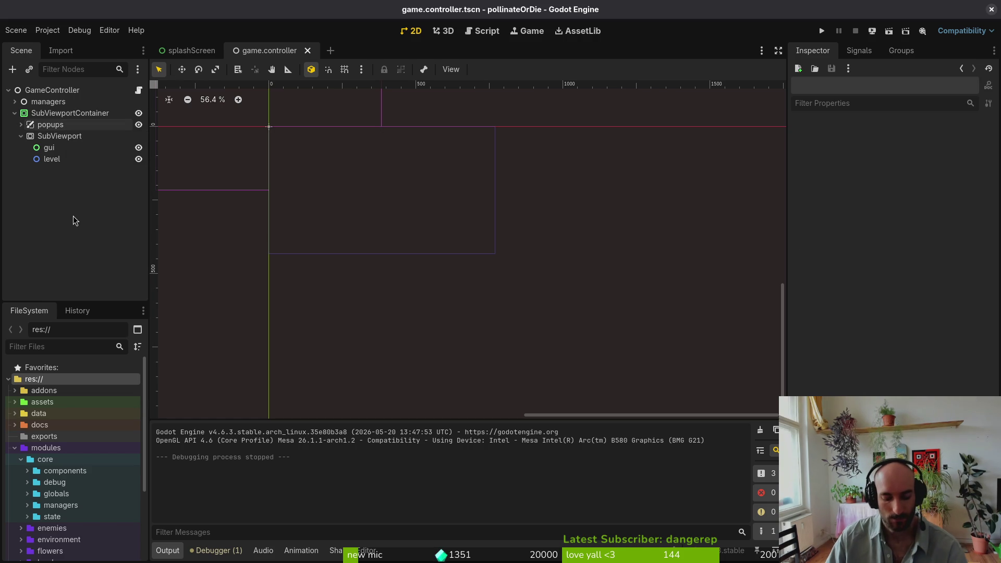
Remove the SubViewportContainer and SubViewport, save game.controller.tscn, and run the game with F5
{"action": "key", "text": "ctrl+z"}
{"action": "key", "text": "ctrl+z"}
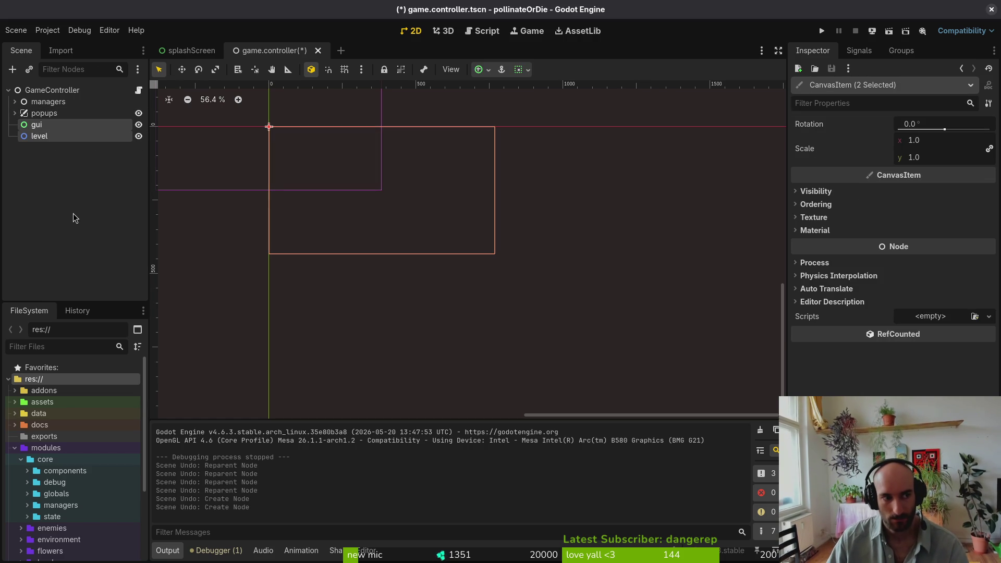
{"action": "key", "text": "ctrl+s"}
{"action": "left_click", "coordinate": [81, 211]}
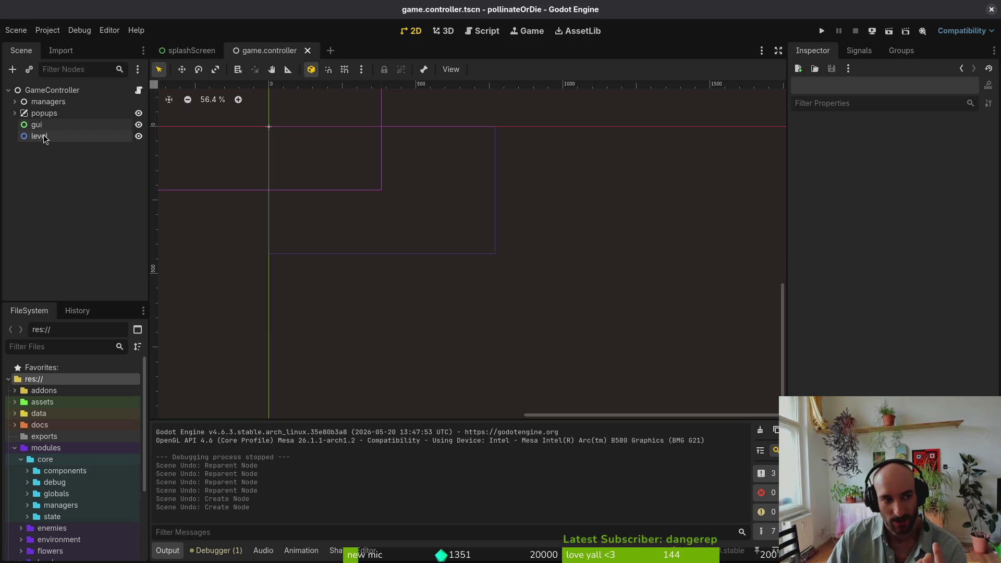
{"action": "key", "text": "F5"}
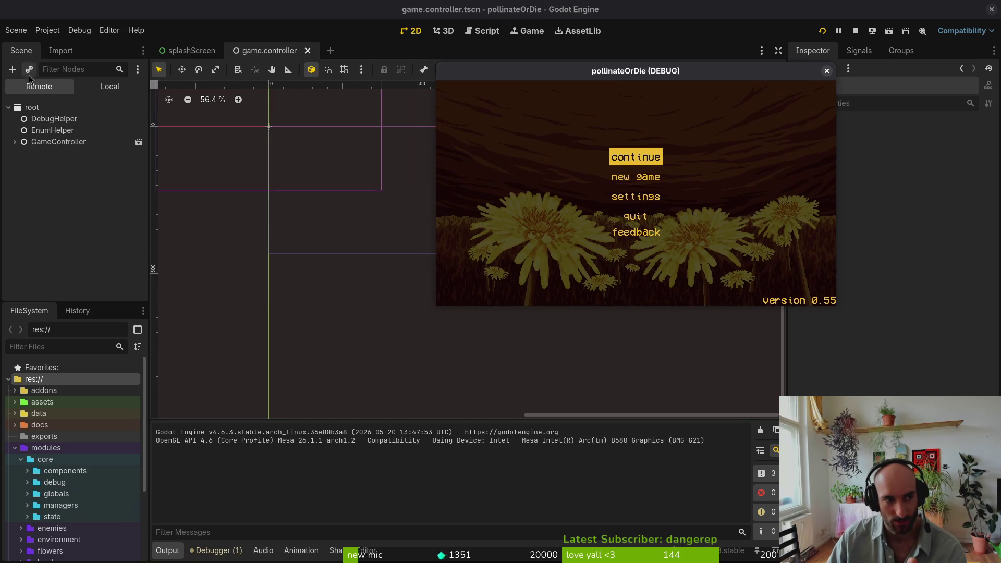
Expand GameController and gui in the Remote tree, press Continue in the game, then expand level to show hive
{"action": "left_click", "coordinate": [14, 142]}
{"action": "left_click", "coordinate": [21, 176]}
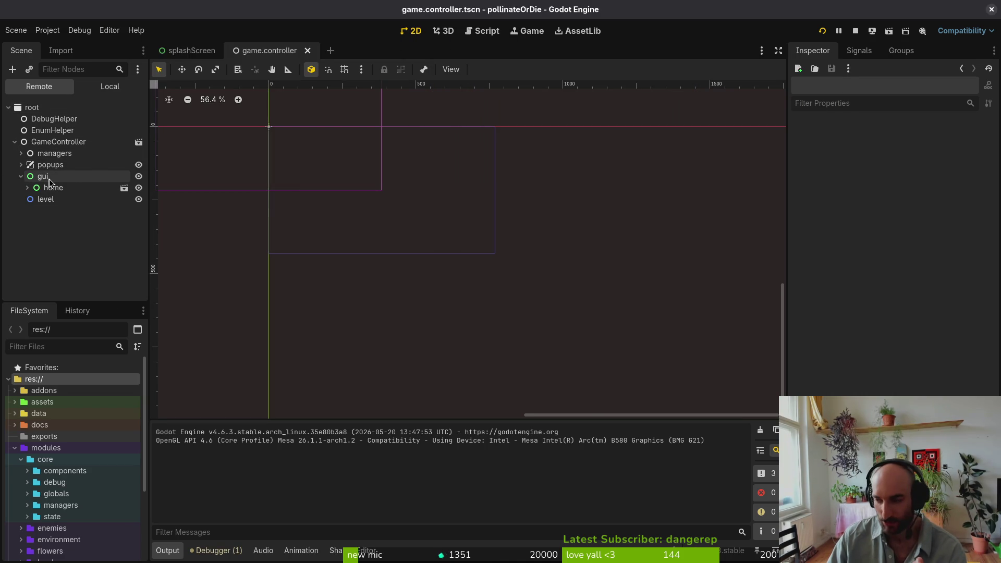
{"action": "key", "text": "alt+Tab"}
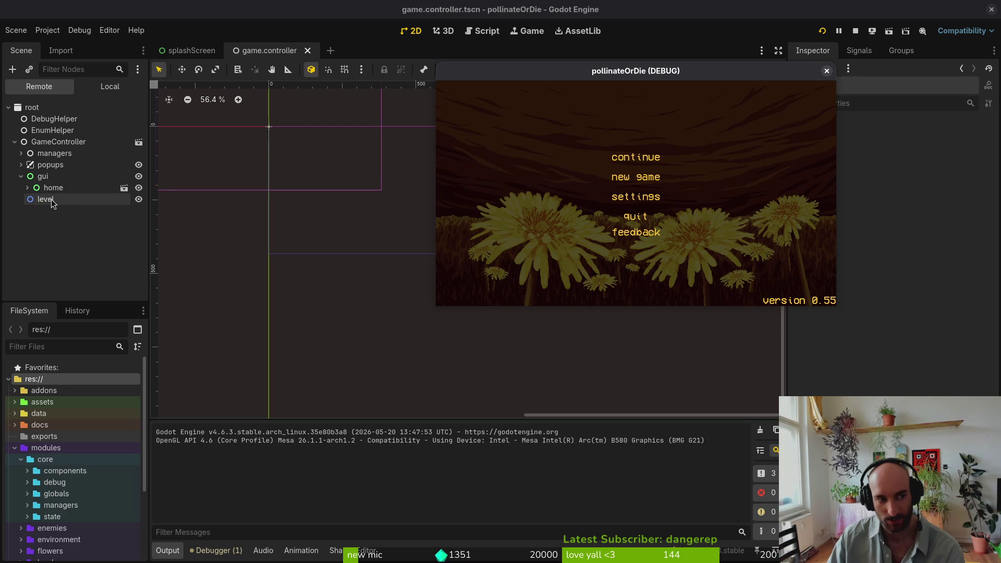
{"action": "left_click", "coordinate": [636, 157]}
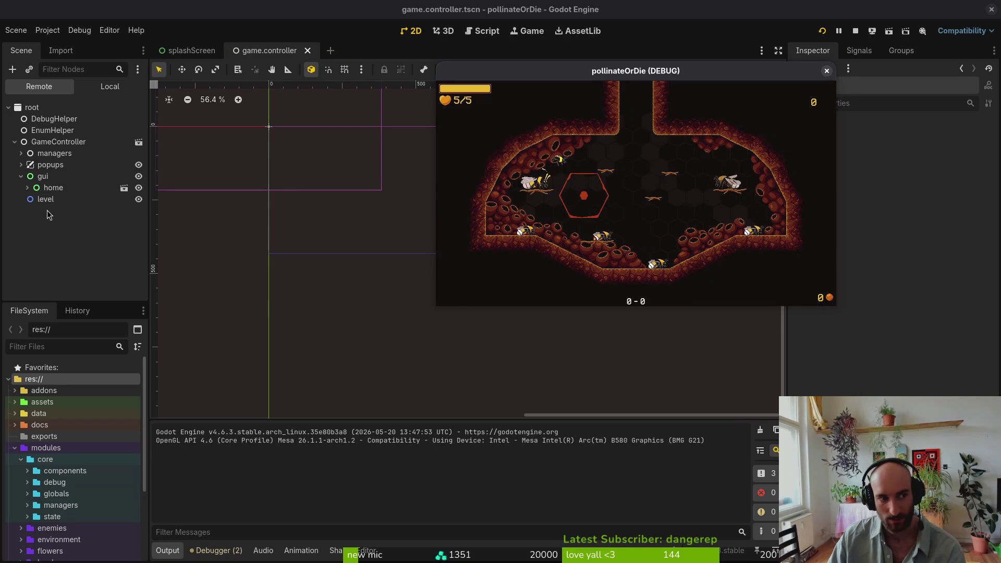
{"action": "double_click", "coordinate": [38, 189]}
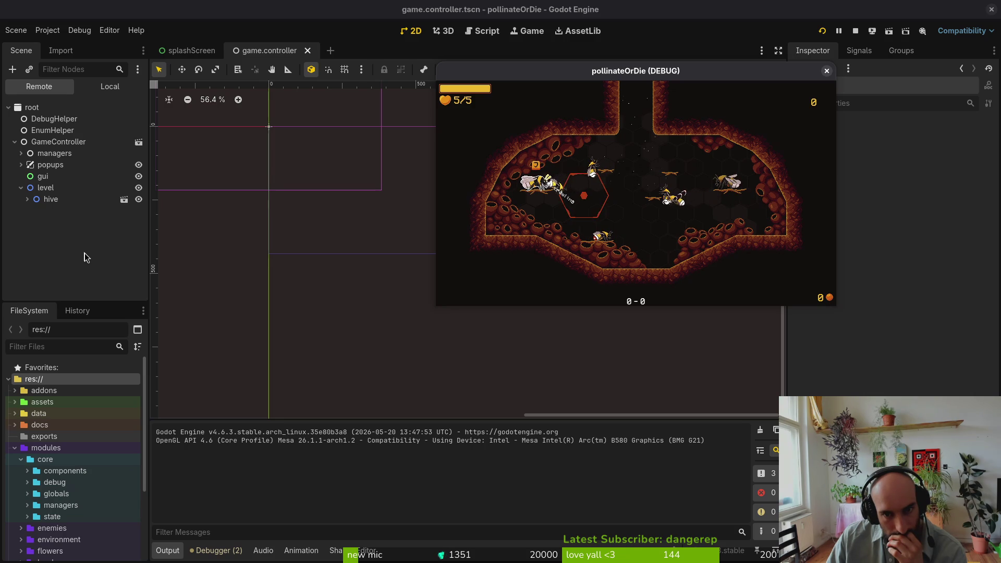
Select the popups CanvasLayer to view its remote properties (layer 2), toggling its overlay children
{"action": "left_click", "coordinate": [20, 165]}
{"action": "left_click", "coordinate": [20, 165]}
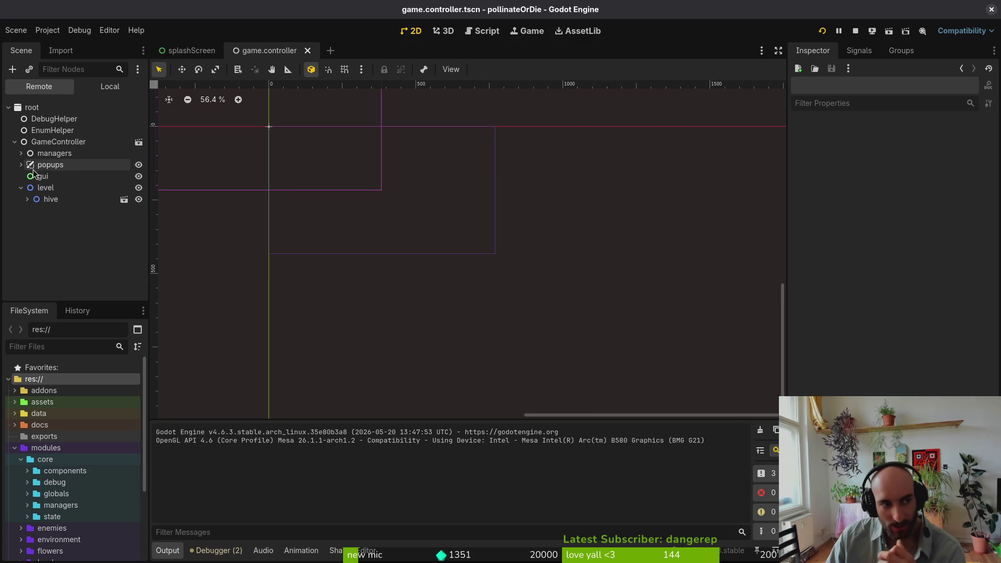
{"action": "left_click", "coordinate": [36, 166]}
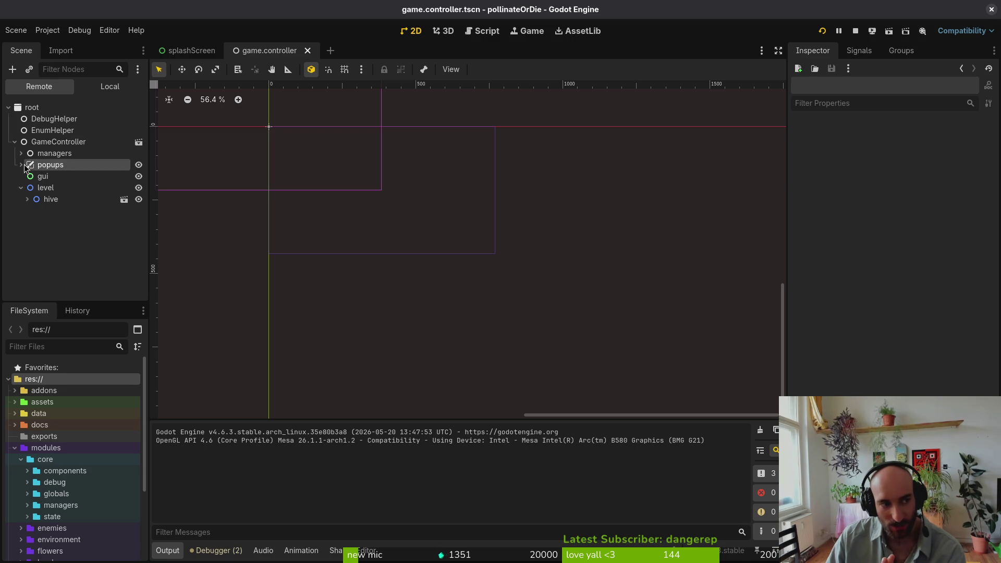
{"action": "left_click", "coordinate": [20, 165]}
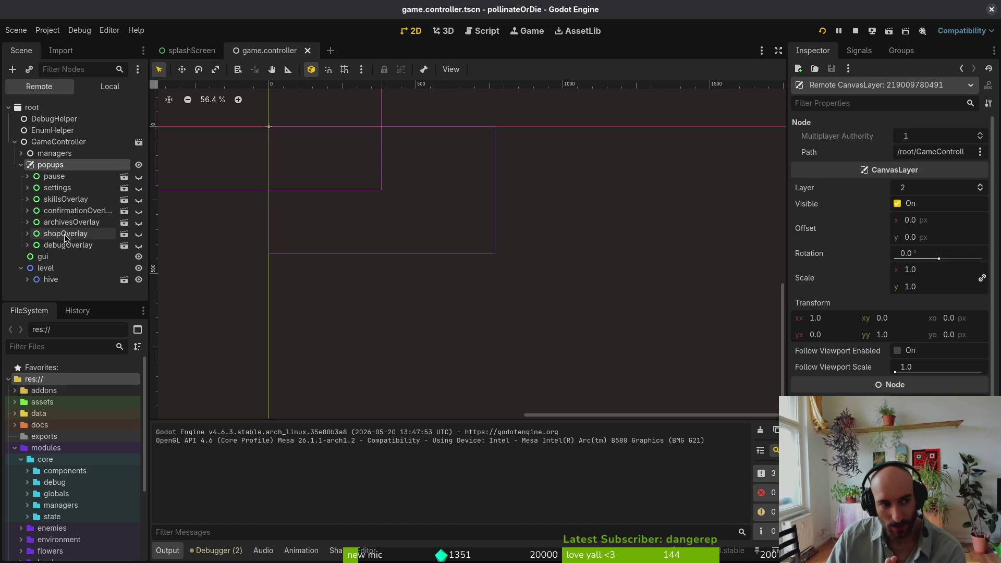
{"action": "left_click", "coordinate": [21, 166]}
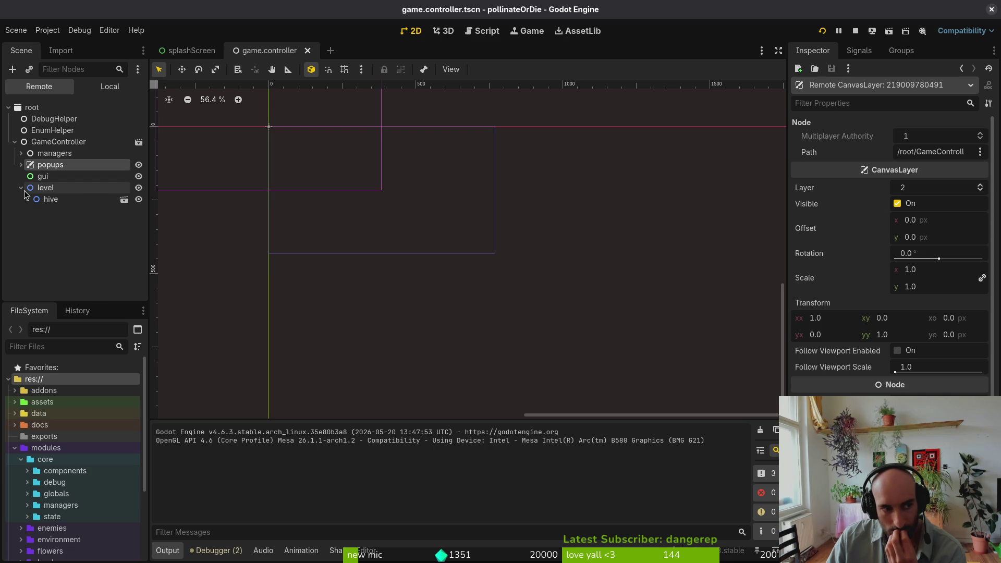
{"action": "left_click", "coordinate": [21, 165]}
{"action": "left_click", "coordinate": [22, 166]}
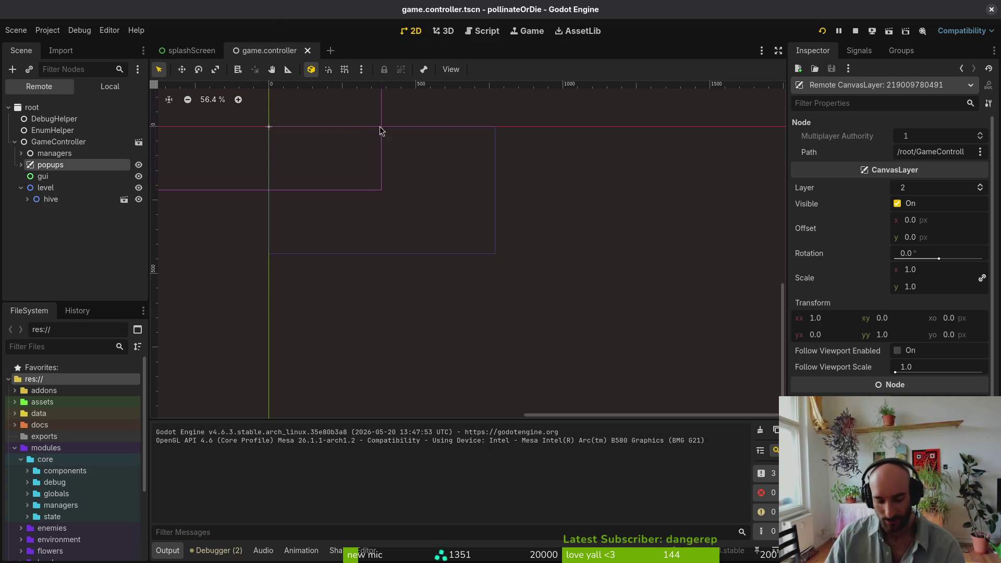
Open game.controller.gd in vim via Telescope and inspect the var level: Node2D declaration, undoing the accidental edit
{"action": "key", "text": "super+2"}
{"action": "type", "text": "vim"}
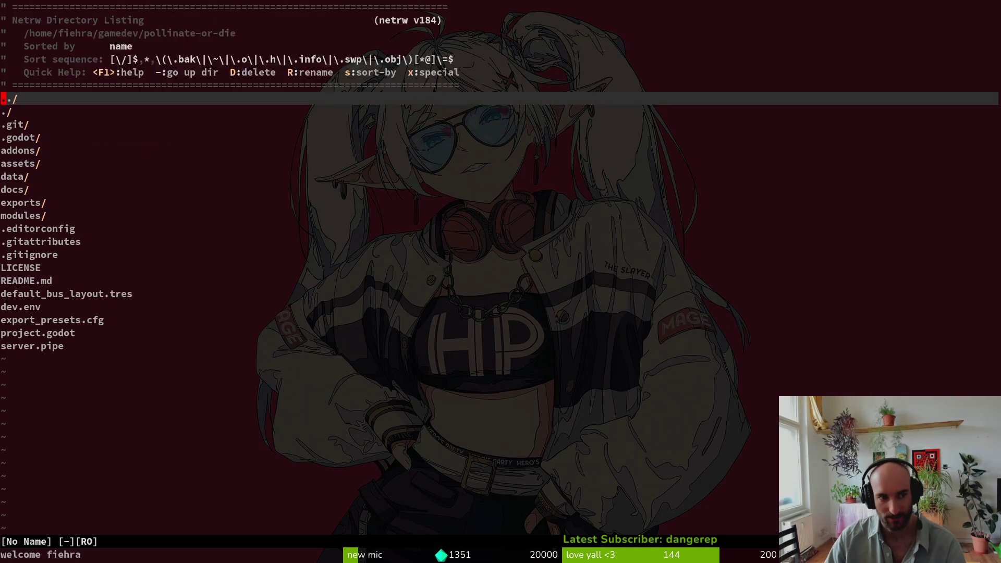
{"action": "key", "text": "space"}
{"action": "key", "text": "f"}
{"action": "key", "text": "f"}
{"action": "type", "text": "gmcotr"}
{"action": "key", "text": "Return"}
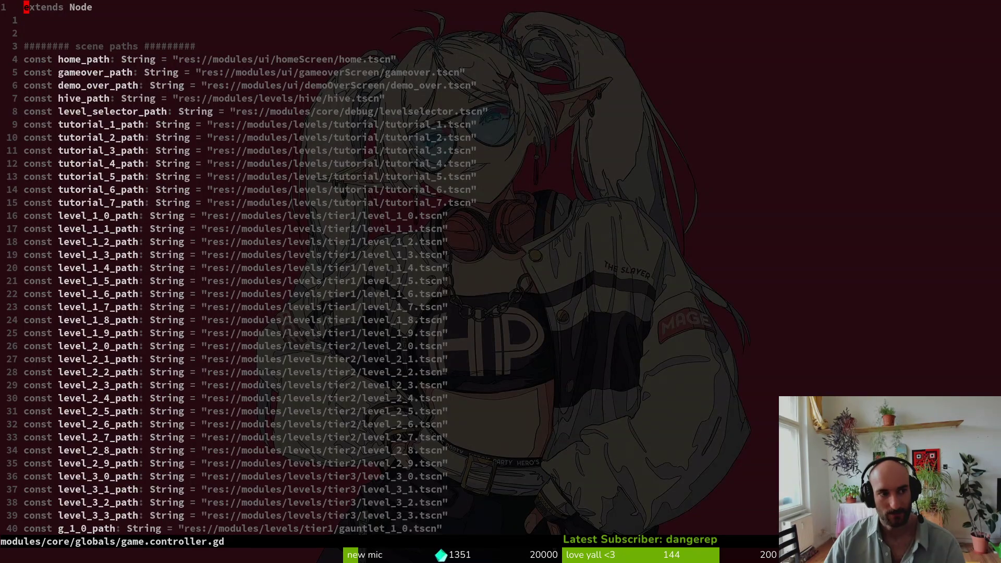
{"action": "scroll", "coordinate": [177, 236], "scroll_direction": "down", "scroll_amount": 14}
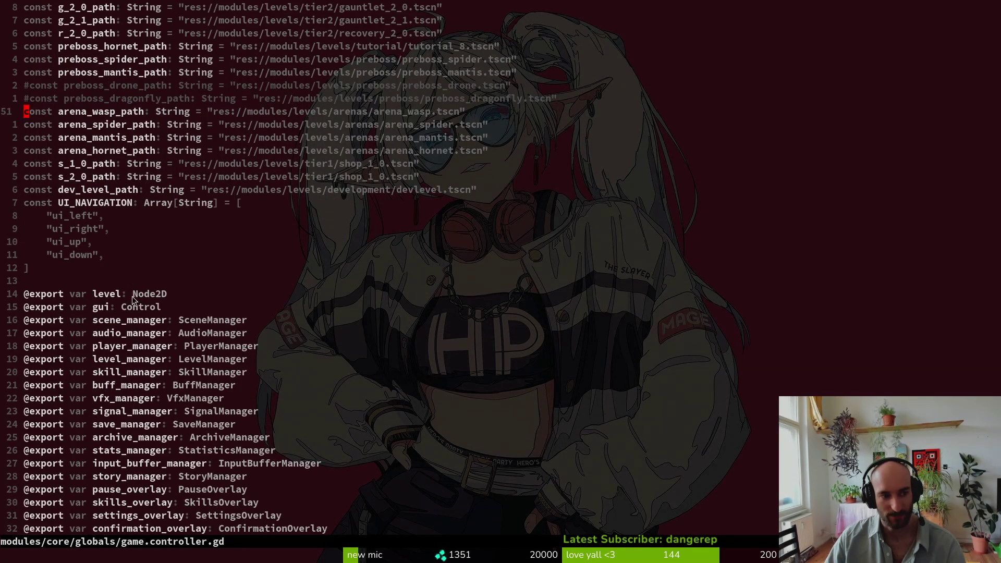
{"action": "left_click_drag", "start_coordinate": [167, 294], "coordinate": [68, 295]}
{"action": "key", "text": "c"}
{"action": "key", "text": "Escape"}
{"action": "key", "text": "u"}
Open save.manager.gd, then scene.manager.gd, with the Telescope file finder
{"action": "key", "text": "space"}
{"action": "key", "text": "f"}
{"action": "key", "text": "f"}
{"action": "type", "text": "svema"}
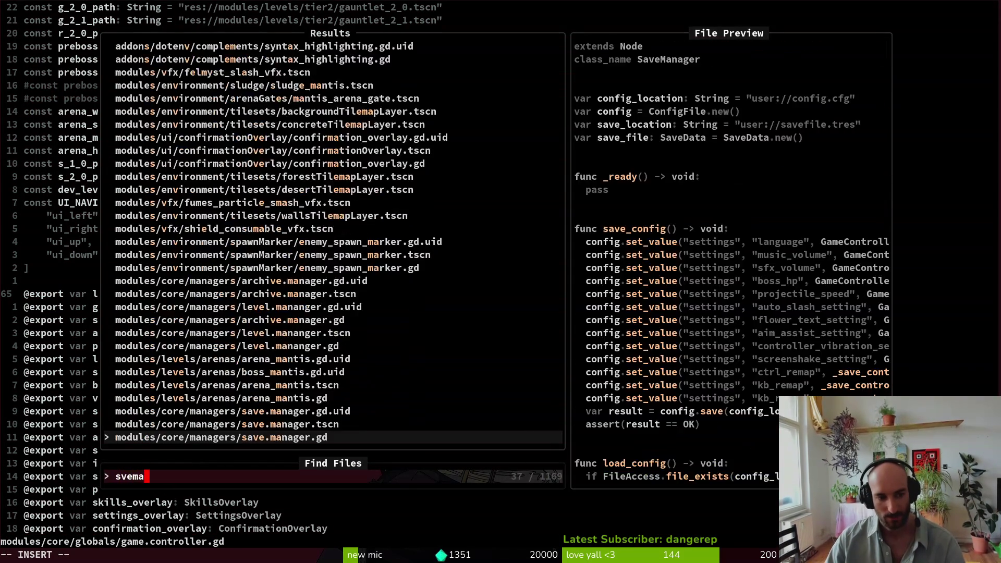
{"action": "key", "text": "Return"}
{"action": "key", "text": "space"}
{"action": "key", "text": "f"}
{"action": "key", "text": "f"}
{"action": "type", "text": "sceme"}
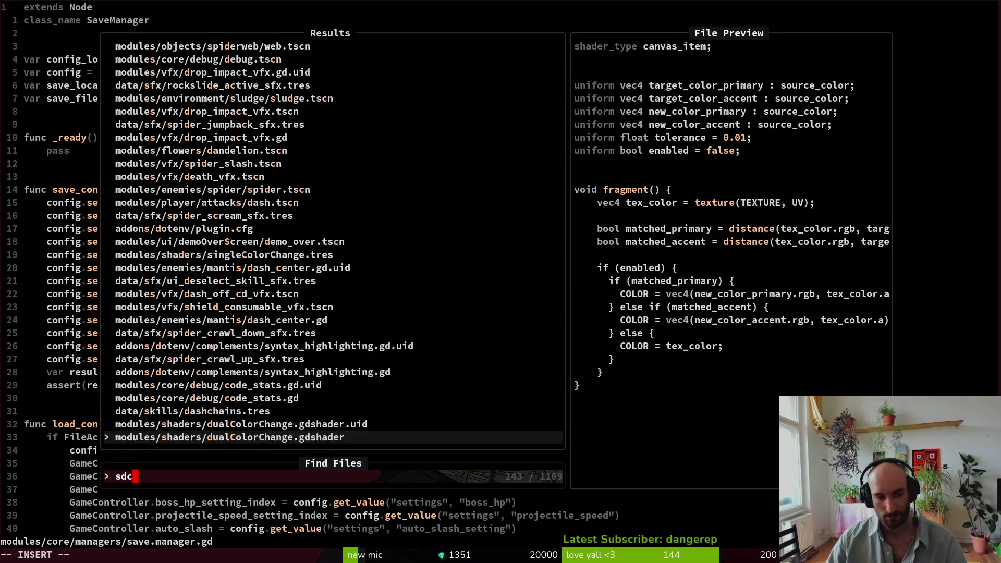
{"action": "key", "text": "Return"}
Highlight the load_into: Node parameter of swap_scenes, then return to the Godot editor
{"action": "scroll", "coordinate": [488, 305], "scroll_direction": "down", "scroll_amount": 7}
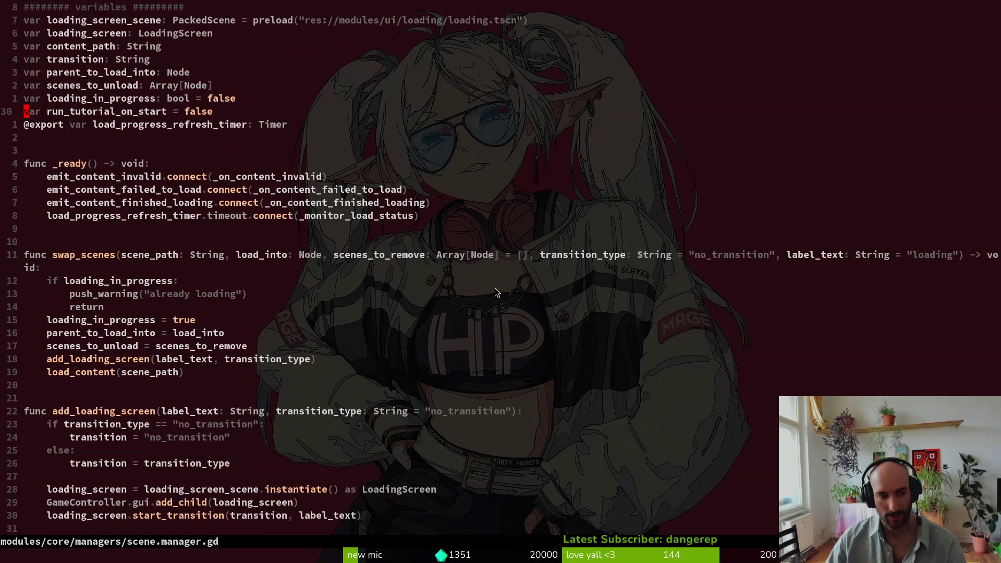
{"action": "mouse_move", "coordinate": [251, 255]}
{"action": "left_mouse_down"}
{"action": "mouse_move", "coordinate": [328, 256]}
{"action": "mouse_move", "coordinate": [313, 256]}
{"action": "left_mouse_up"}
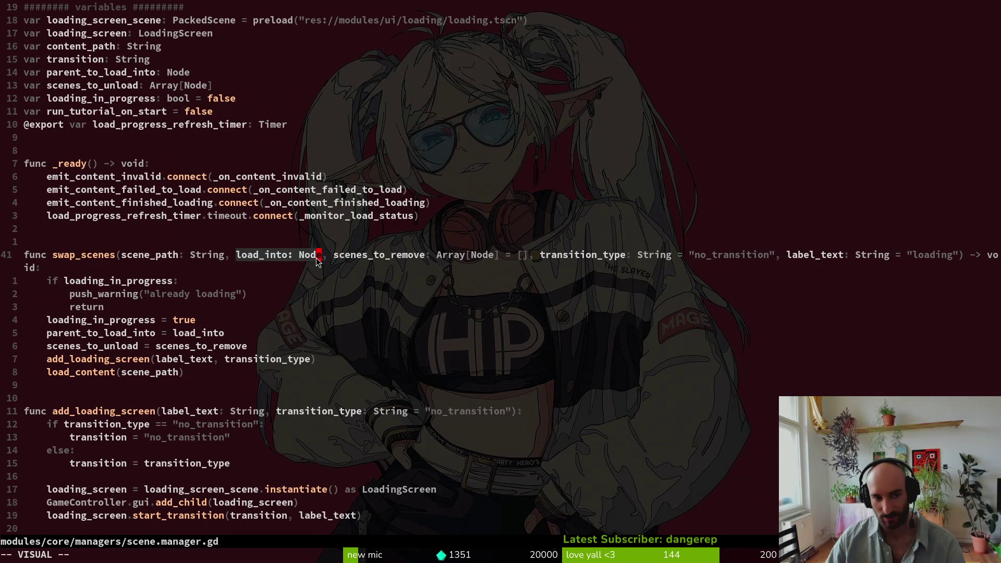
{"action": "left_click", "coordinate": [313, 256]}
{"action": "left_click_drag", "start_coordinate": [236, 262], "coordinate": [323, 260]}
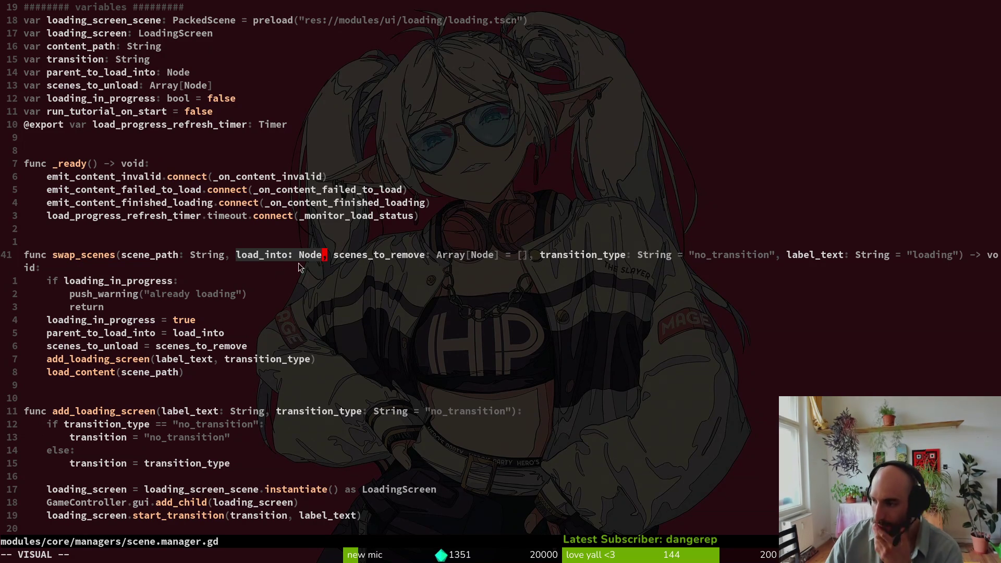
{"action": "key", "text": "Escape"}
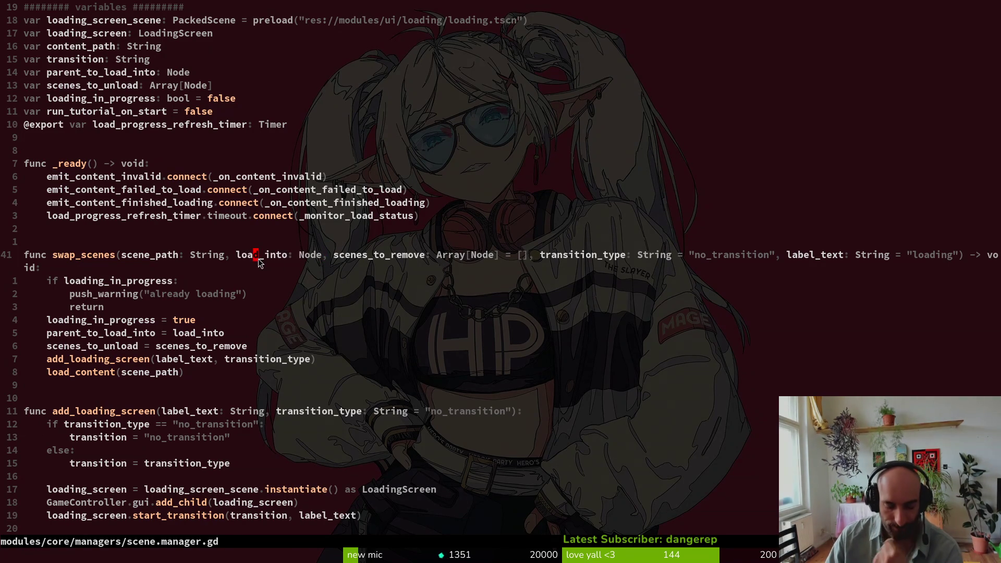
{"action": "key", "text": "alt+Tab"}
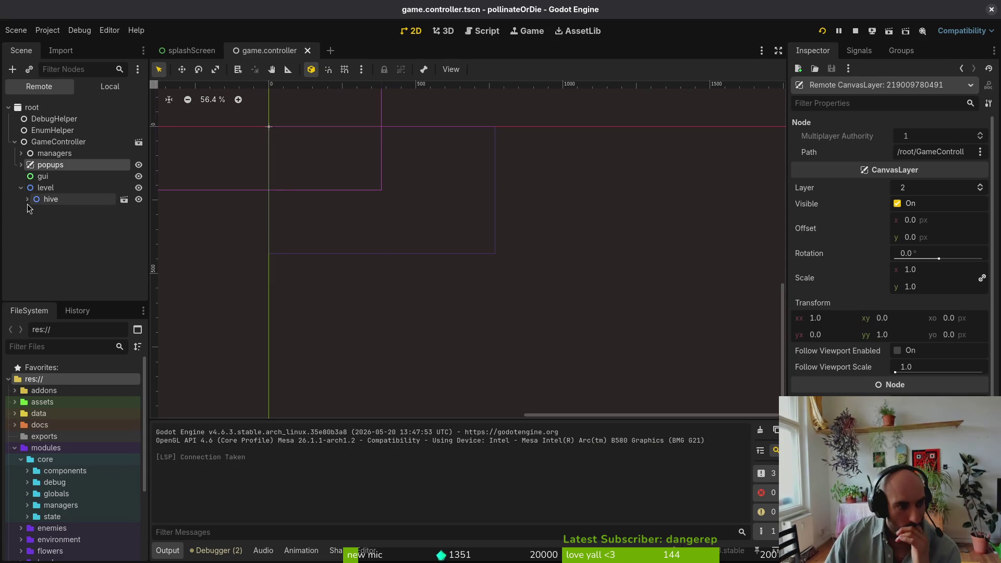
Collapse the remote level node, deselect popups, and switch the Scene dock to Local
{"action": "left_click", "coordinate": [22, 188]}
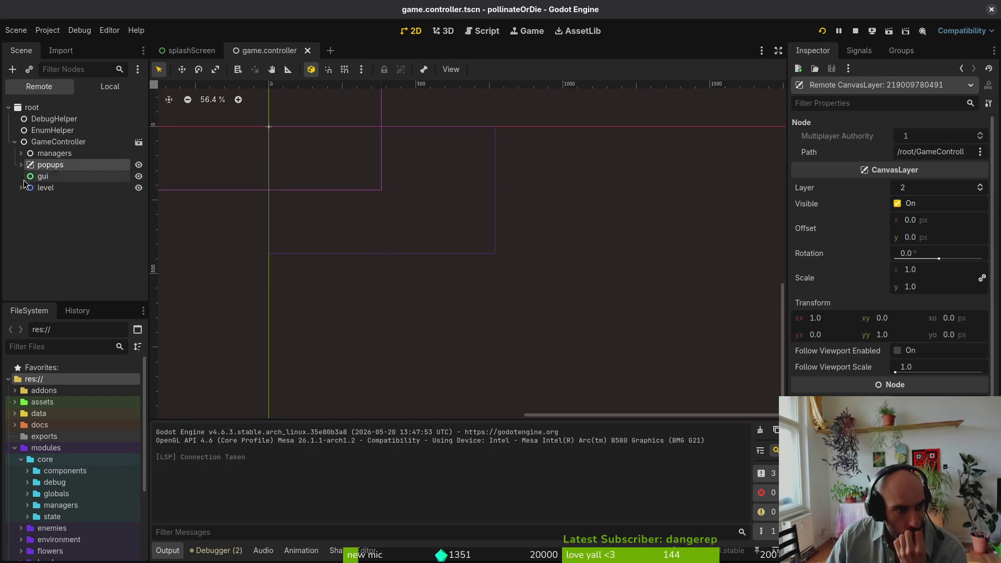
{"action": "left_click", "coordinate": [75, 241]}
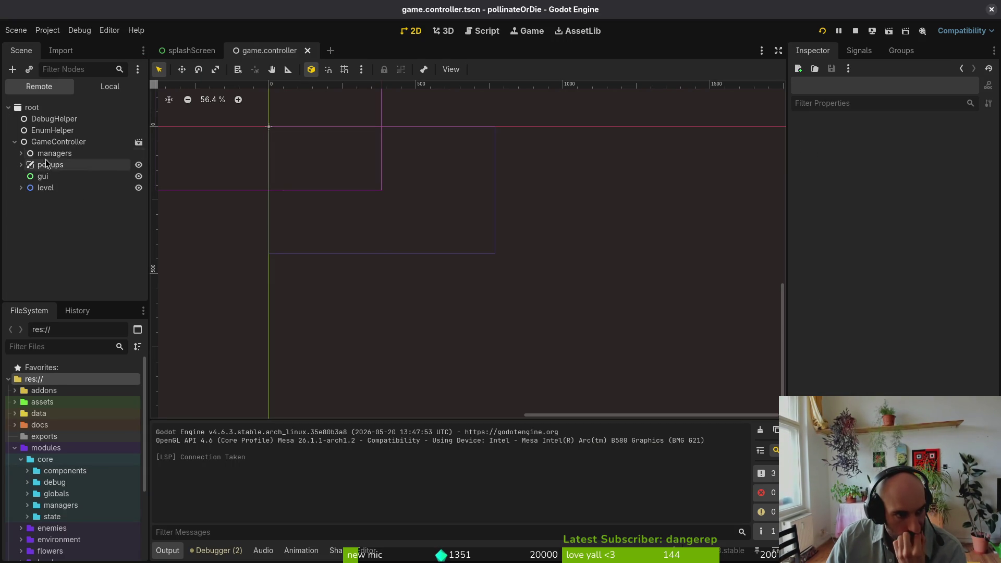
{"action": "left_click", "coordinate": [110, 86]}
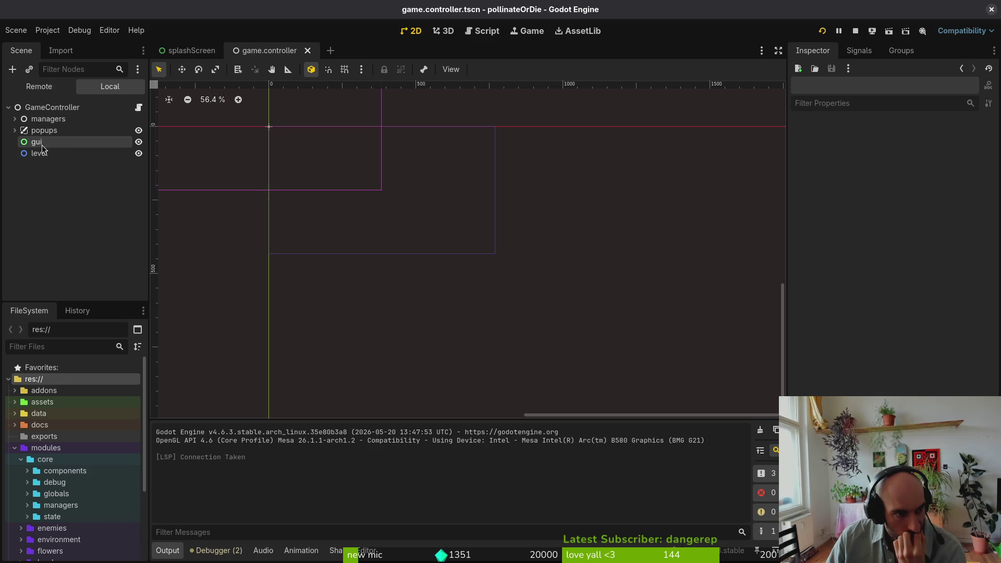
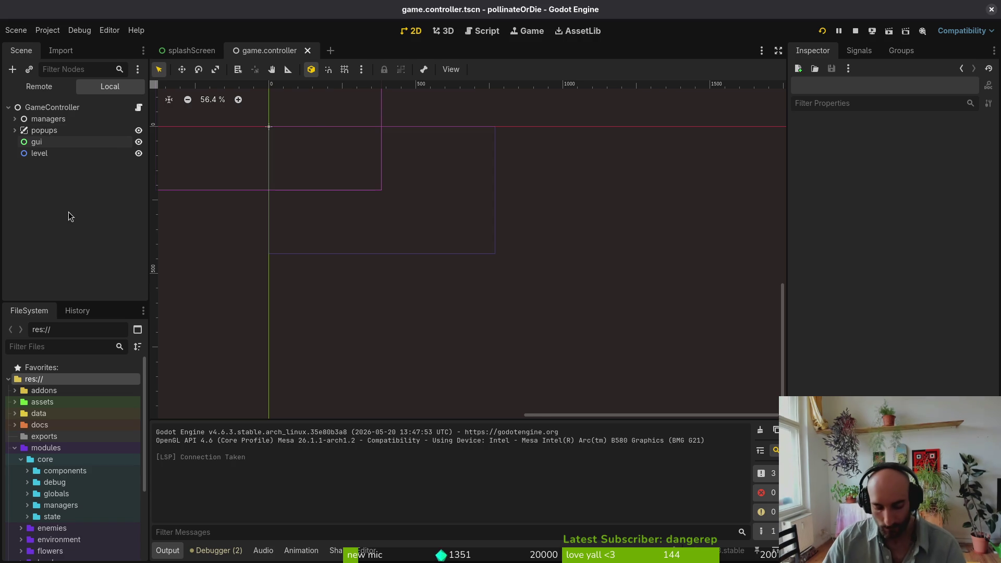
Add a SubViewportContainer node with a SubViewport inside it
{"action": "key", "text": "ctrl+a"}
{"action": "type", "text": "sub"}
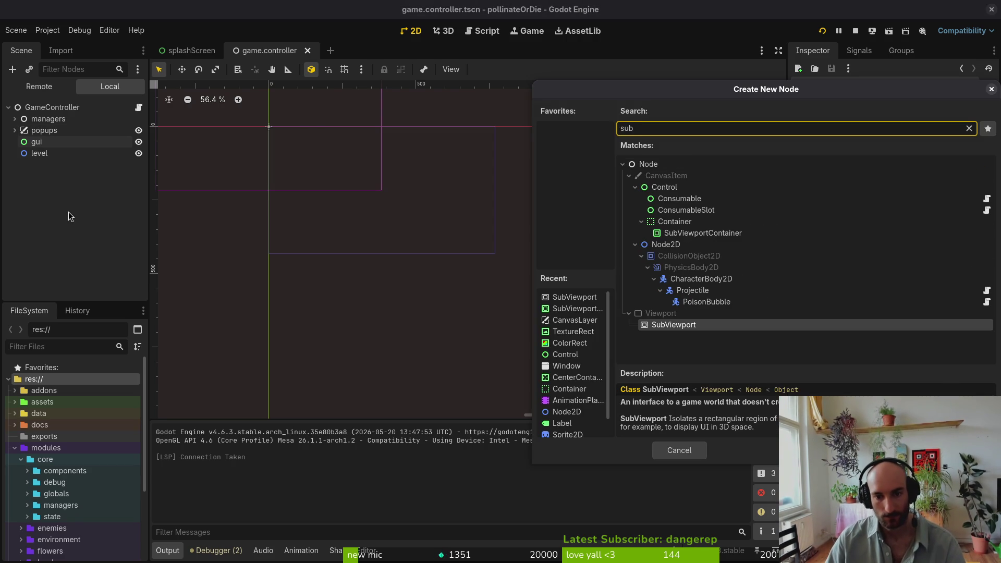
{"action": "type", "text": "c"}
{"action": "key", "text": "Return"}
{"action": "key", "text": "ctrl+a"}
{"action": "type", "text": "c"}
{"action": "key", "text": "BackSpace"}
{"action": "type", "text": "subv"}
{"action": "key", "text": "Return"}
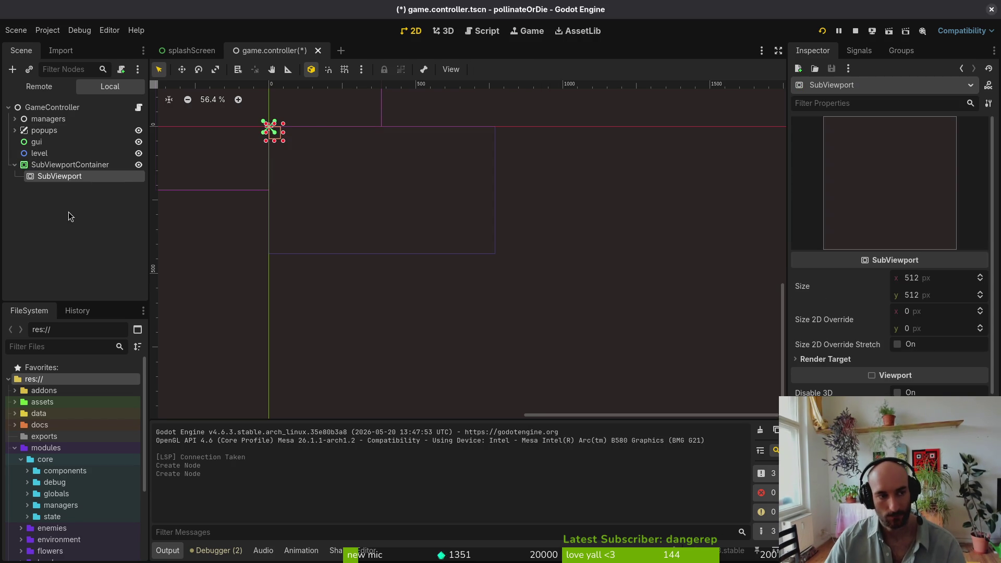
Move popups, gui and level into the SubViewport, save the scene and run the project
{"action": "left_click", "coordinate": [36, 131]}
{"action": "left_click", "coordinate": [39, 153], "text": "shift"}
{"action": "mouse_move", "coordinate": [40, 154]}
{"action": "left_mouse_down"}
{"action": "mouse_move", "coordinate": [79, 184]}
{"action": "mouse_move", "coordinate": [71, 178]}
{"action": "left_mouse_up"}
{"action": "left_click", "coordinate": [54, 210]}
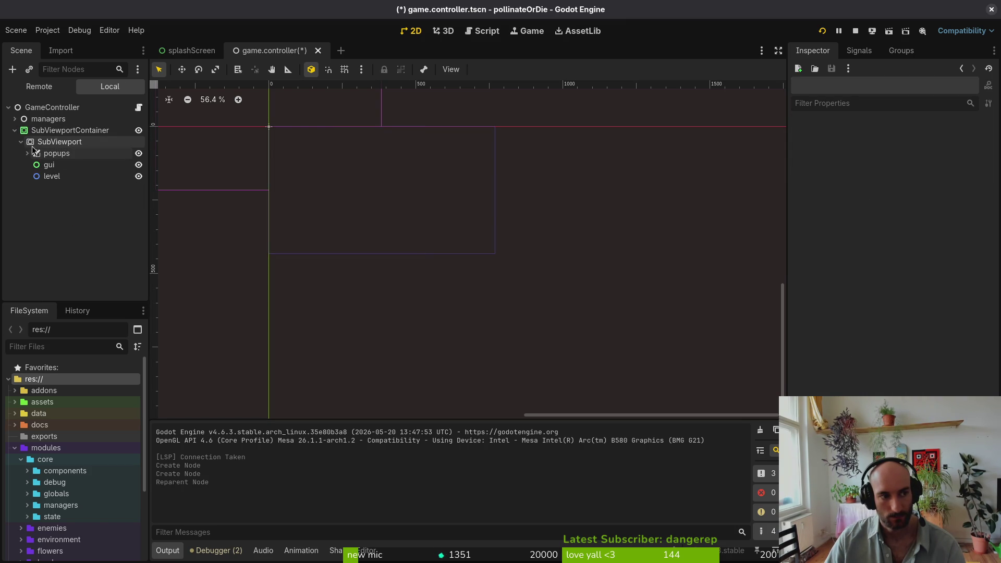
{"action": "key", "text": "ctrl+s"}
{"action": "left_click", "coordinate": [852, 32]}
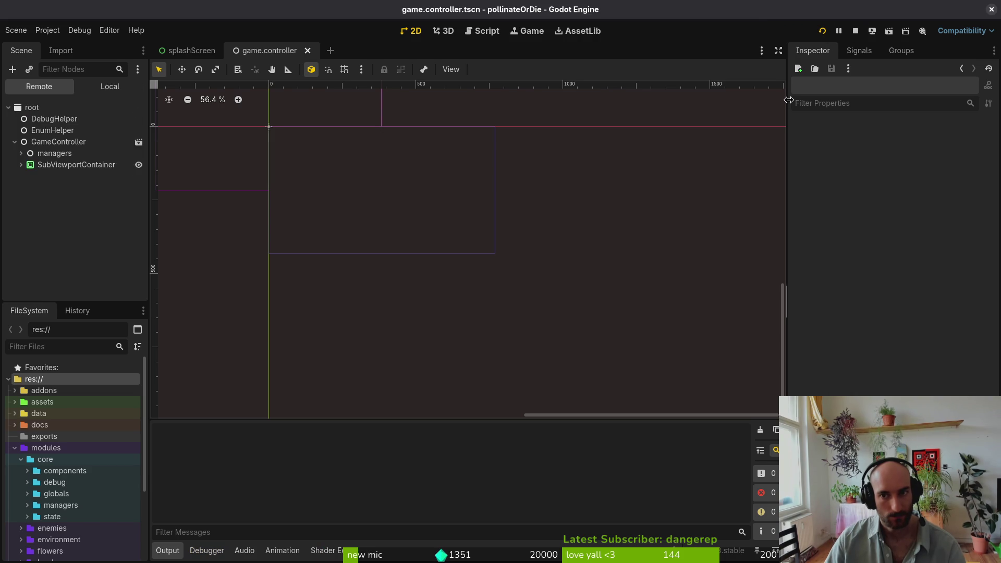
Enlarge the game window, close it, and check the debugger and output logs
{"action": "mouse_move", "coordinate": [490, 242]}
{"action": "left_mouse_down"}
{"action": "mouse_move", "coordinate": [798, 428]}
{"action": "mouse_move", "coordinate": [555, 287]}
{"action": "mouse_move", "coordinate": [528, 256]}
{"action": "left_mouse_up"}
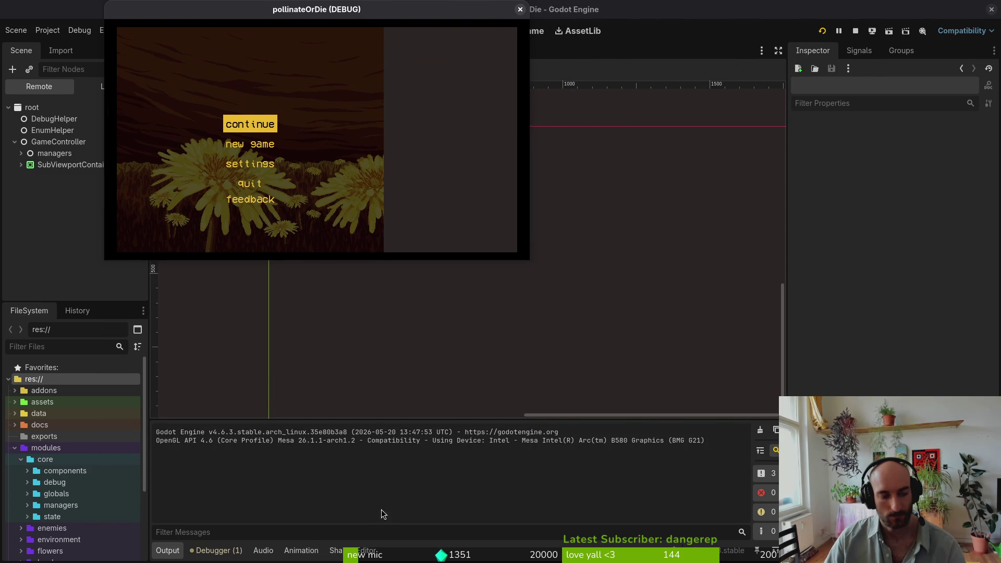
{"action": "left_click", "coordinate": [520, 10]}
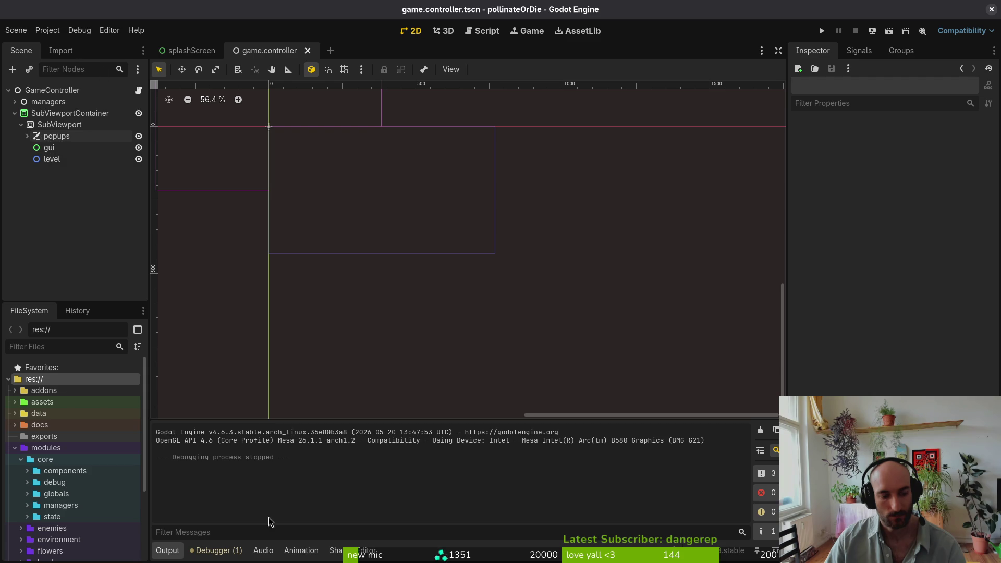
{"action": "left_click", "coordinate": [214, 551]}
{"action": "left_click", "coordinate": [167, 551]}
Rerun the game, set its language to español in settings, and close it
{"action": "left_click", "coordinate": [823, 30]}
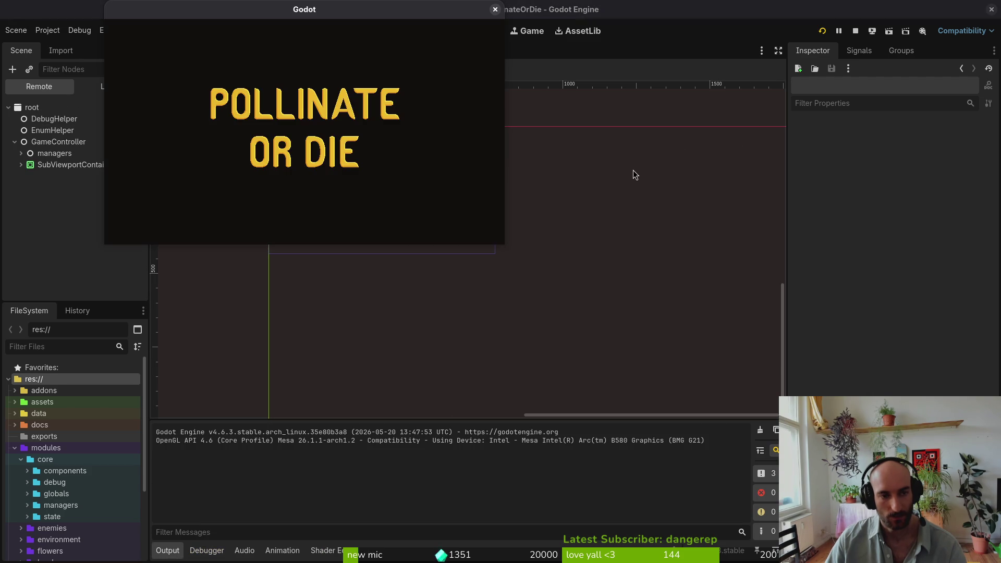
{"action": "key", "text": "Down"}
{"action": "key", "text": "Down"}
{"action": "key", "text": "Return"}
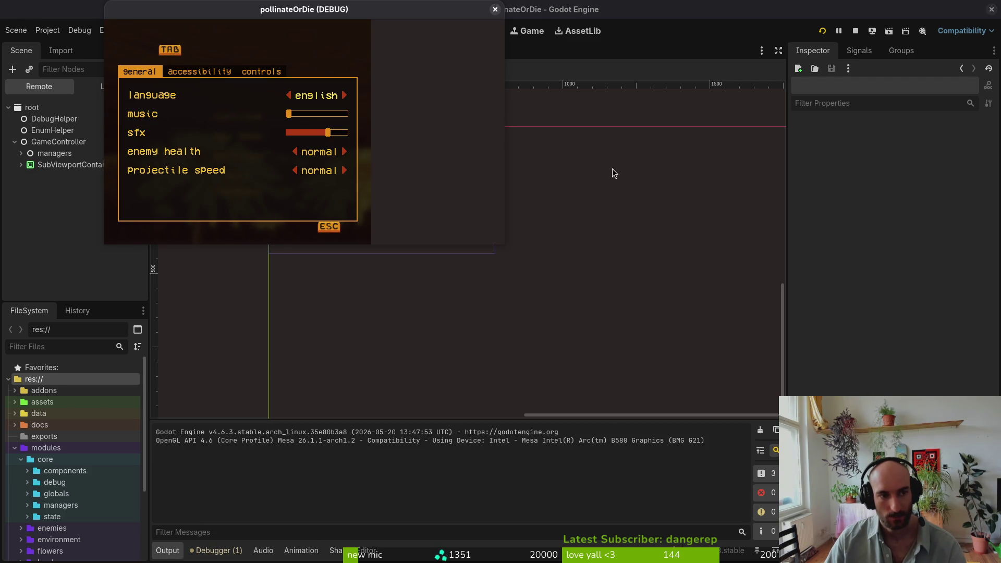
{"action": "key", "text": "Right"}
{"action": "key", "text": "Right"}
{"action": "key", "text": "Right"}
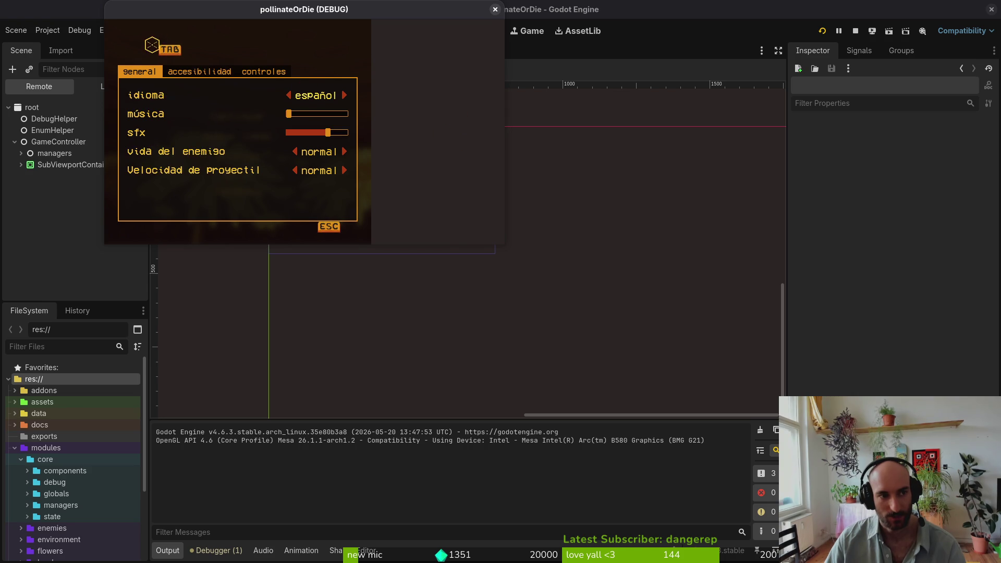
{"action": "key", "text": "Right"}
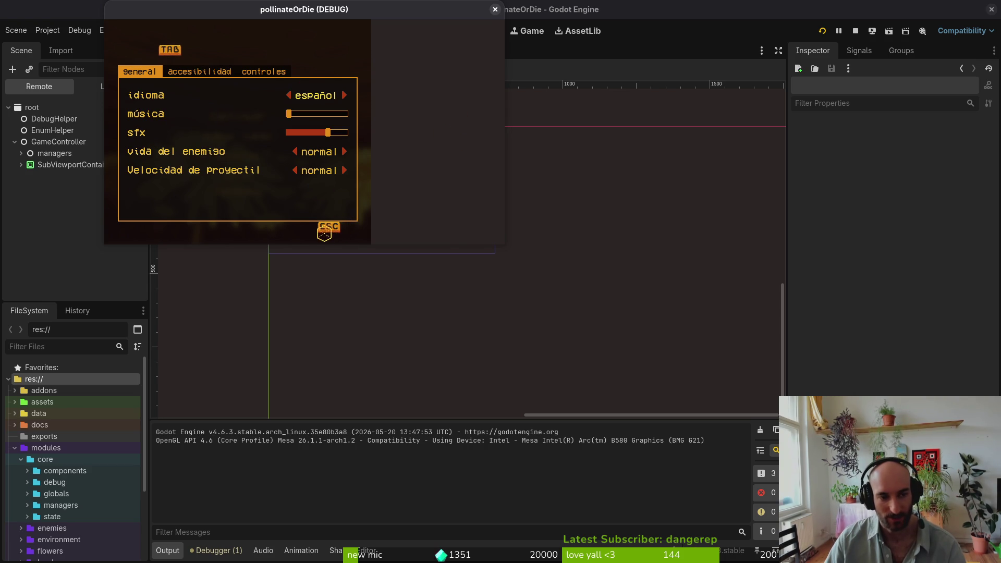
{"action": "left_click", "coordinate": [495, 9]}
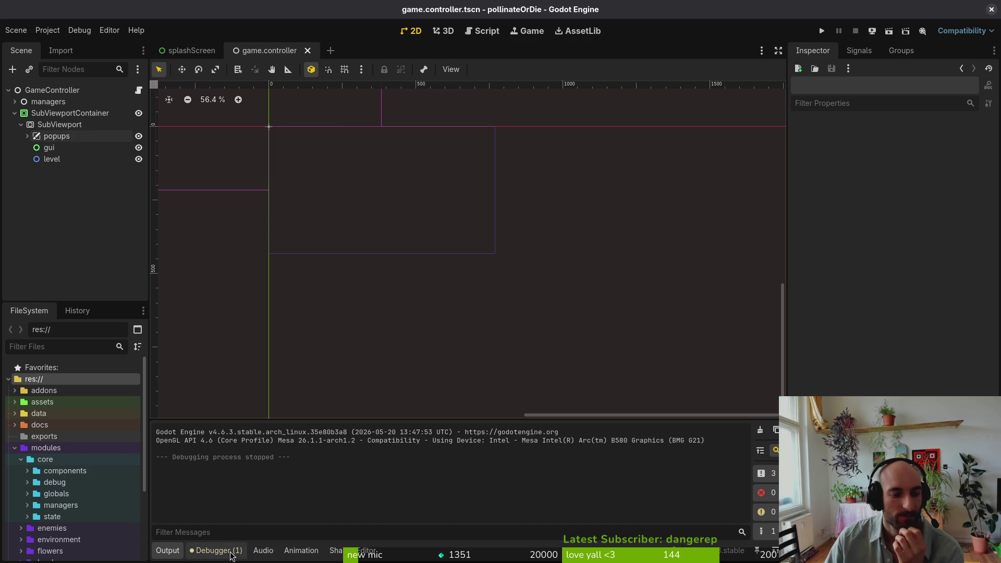
Place popups directly under SubViewportContainer, run the game, and test opening and closing settings
{"action": "left_click_drag", "start_coordinate": [66, 137], "coordinate": [58, 116]}
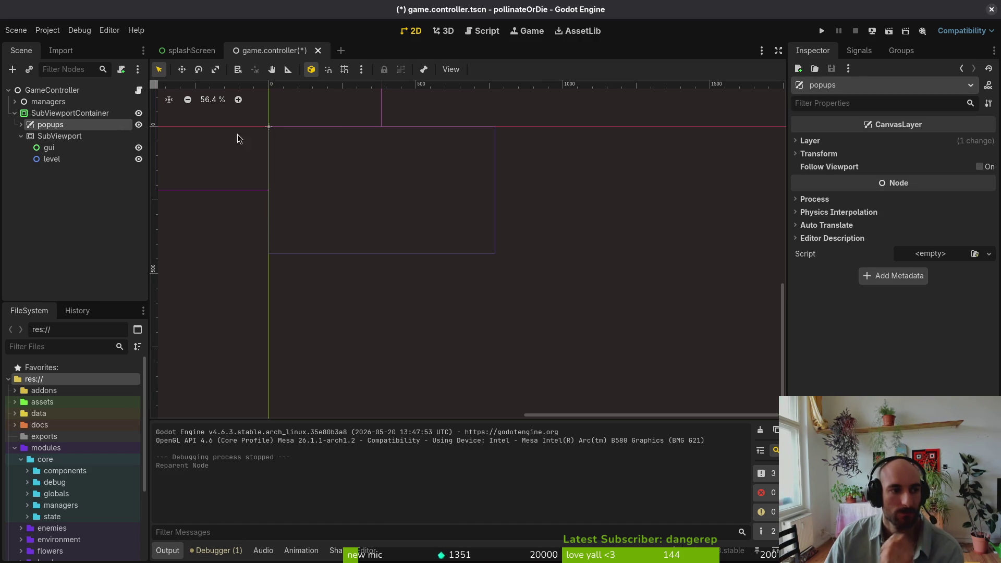
{"action": "left_click", "coordinate": [822, 31]}
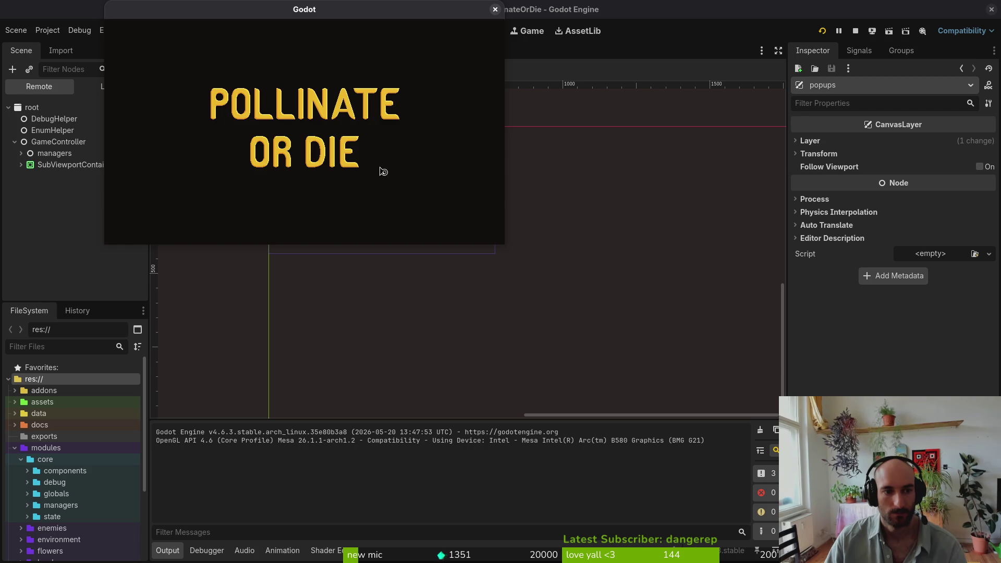
{"action": "key", "text": "Down"}
{"action": "key", "text": "Down"}
{"action": "key", "text": "Return"}
{"action": "key", "text": "Escape"}
{"action": "key", "text": "Return"}
{"action": "key", "text": "Escape"}
{"action": "key", "text": "Return"}
{"action": "key", "text": "Escape"}
{"action": "key", "text": "Return"}
{"action": "key", "text": "Escape"}
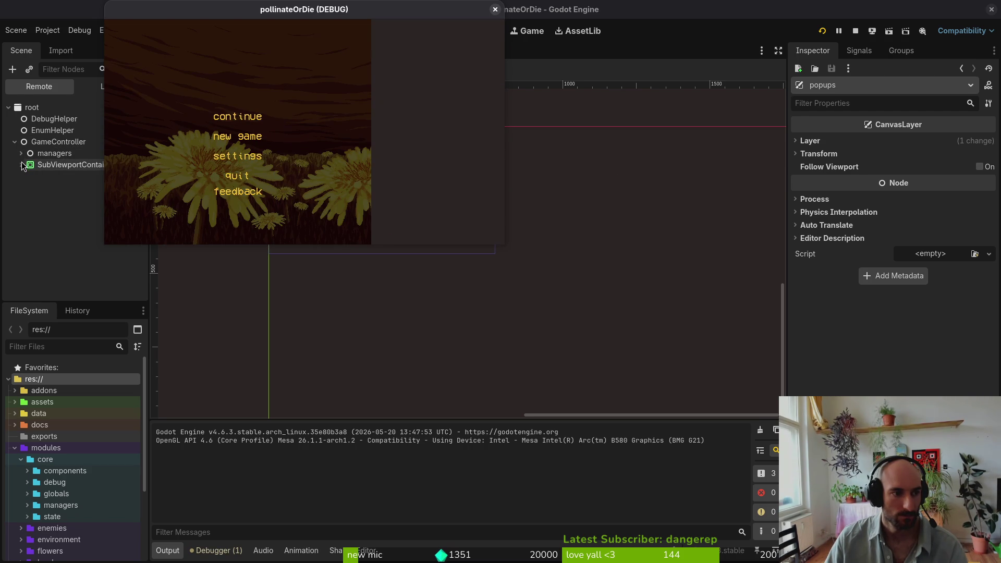
Inspect the running popups layer and its overlays in the Remote tree, then stop the game
{"action": "left_click", "coordinate": [35, 198]}
{"action": "left_click", "coordinate": [21, 164]}
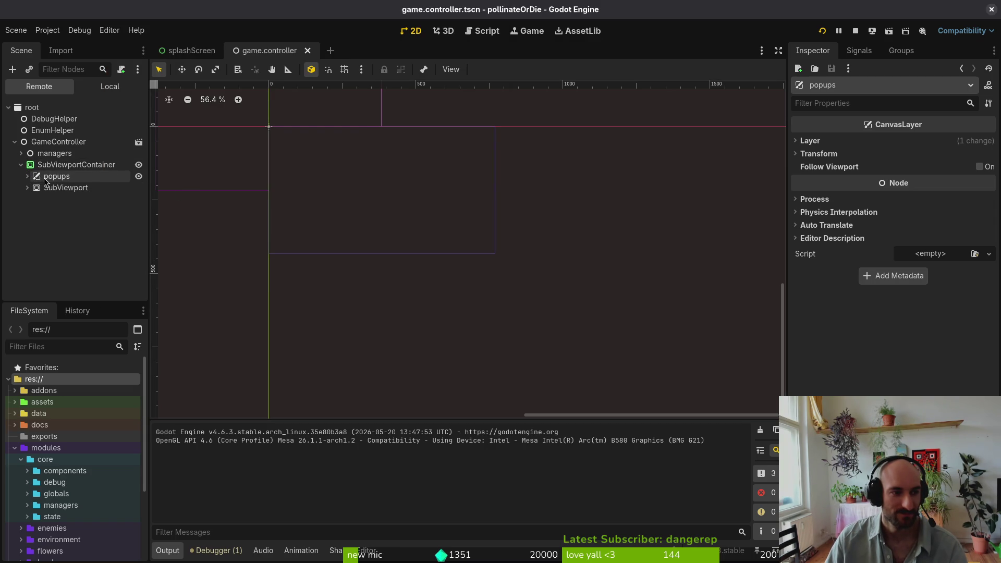
{"action": "left_click", "coordinate": [28, 177]}
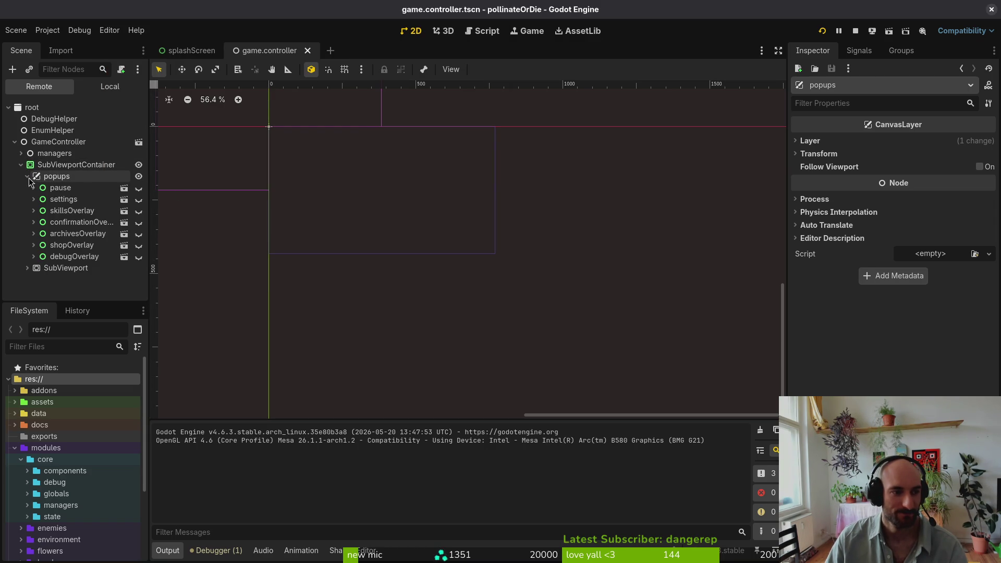
{"action": "left_click", "coordinate": [28, 178]}
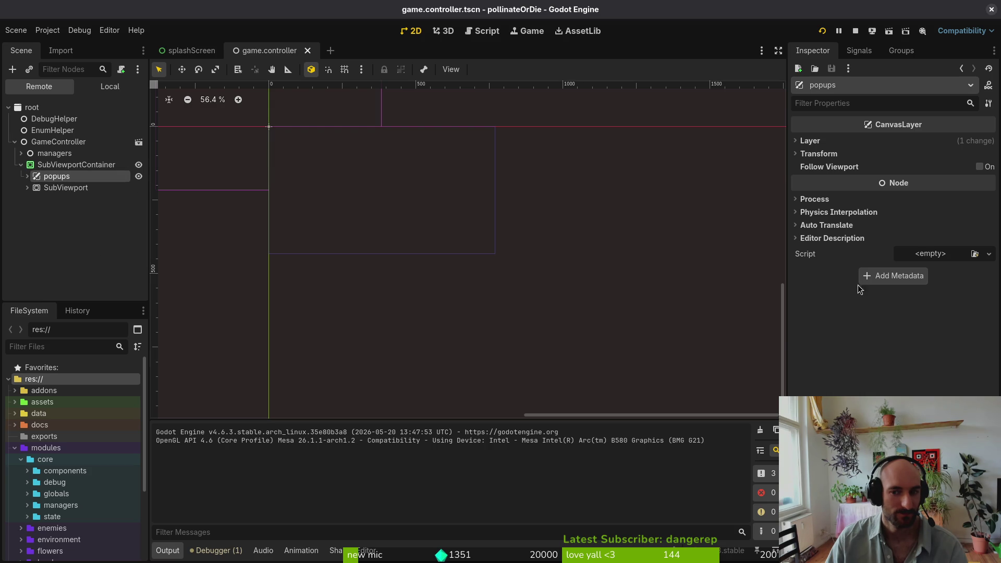
{"action": "key", "text": "Right"}
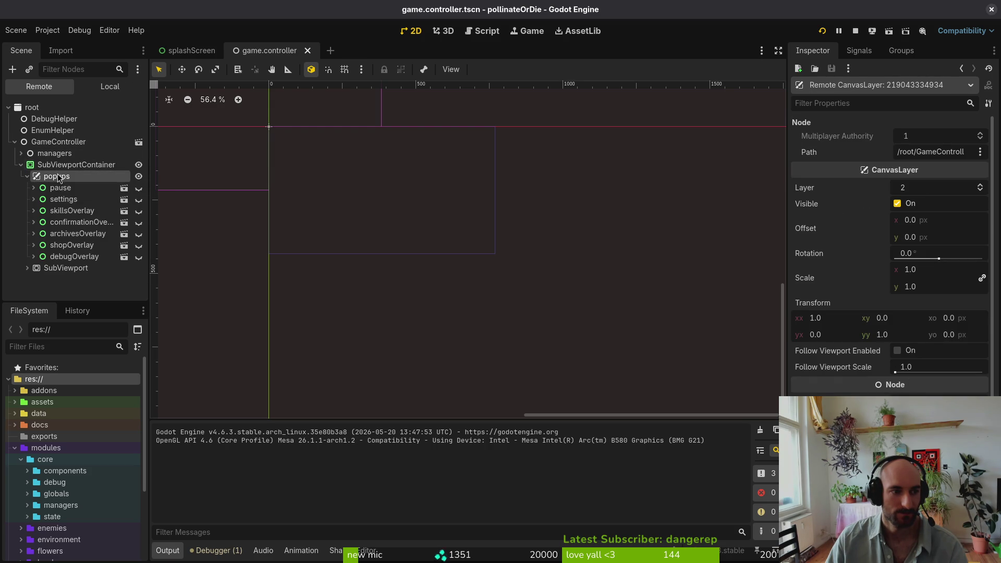
{"action": "left_click", "coordinate": [24, 177]}
{"action": "left_click", "coordinate": [34, 223]}
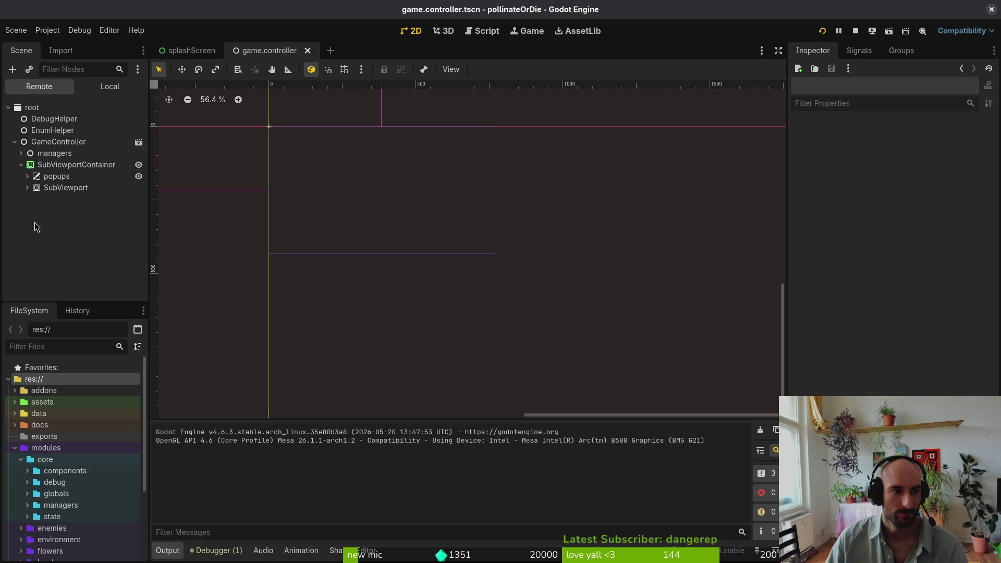
{"action": "left_click", "coordinate": [111, 87]}
{"action": "left_click", "coordinate": [855, 30]}
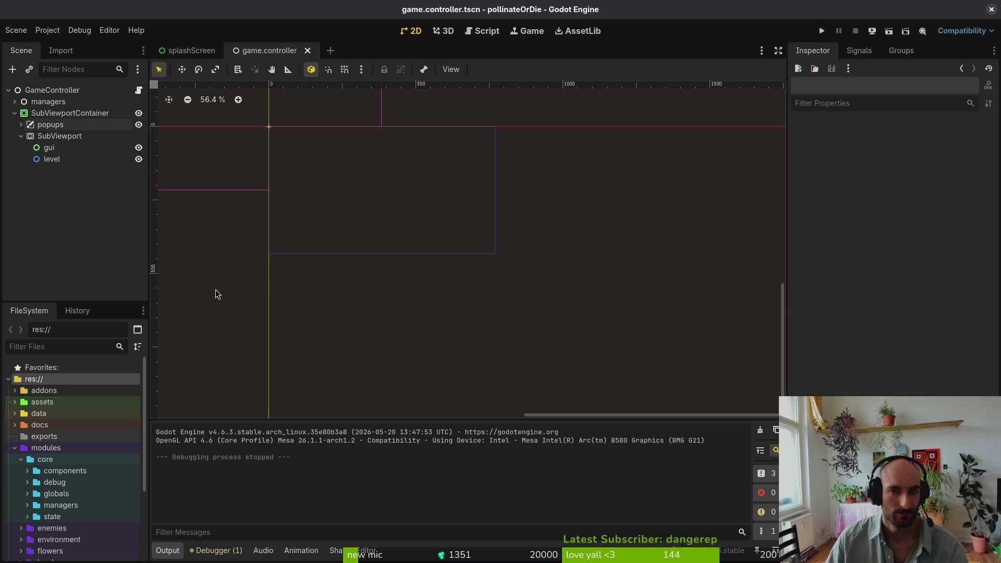
Undo the SubViewport restructuring and the stretch scale mode change, then save the scene
{"action": "key", "text": "ctrl+z"}
{"action": "key", "text": "ctrl+z"}
{"action": "key", "text": "ctrl+z"}
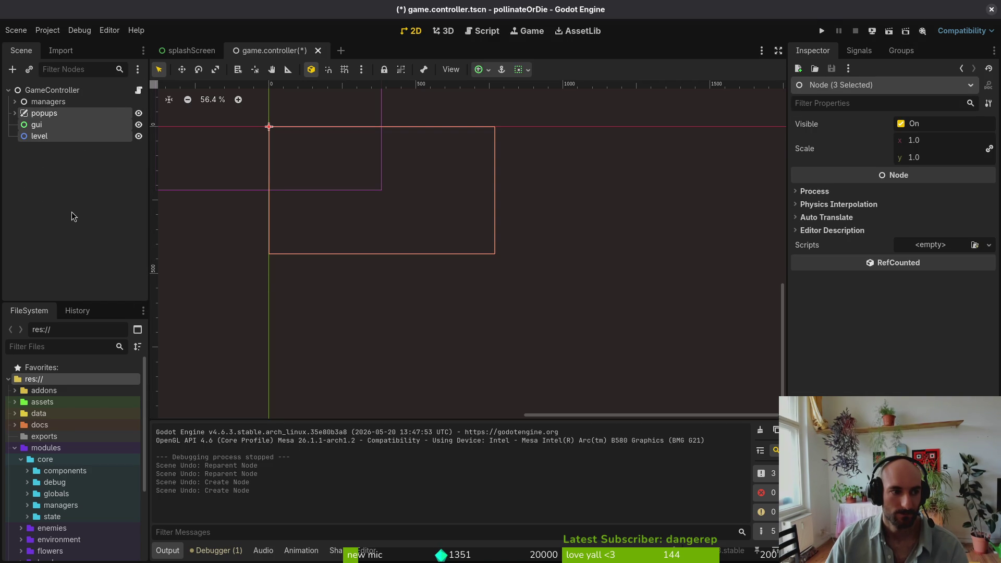
{"action": "key", "text": "ctrl+z"}
{"action": "key", "text": "ctrl+shift+z"}
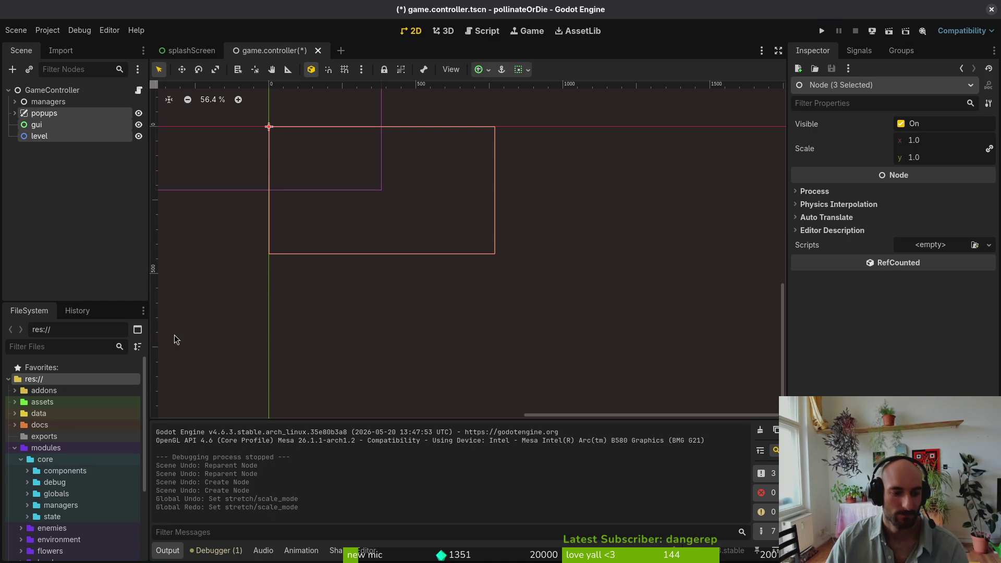
{"action": "key", "text": "ctrl+z"}
{"action": "left_click", "coordinate": [304, 192]}
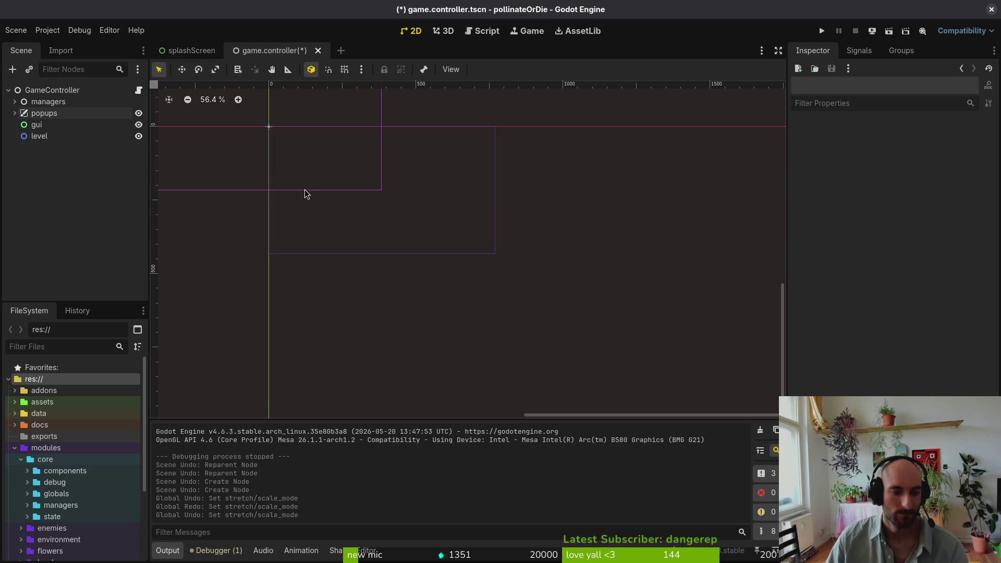
{"action": "key", "text": "ctrl+s"}
Review Project Settings, close them, and switch to the code editor
{"action": "left_click", "coordinate": [57, 33]}
{"action": "left_click", "coordinate": [63, 46]}
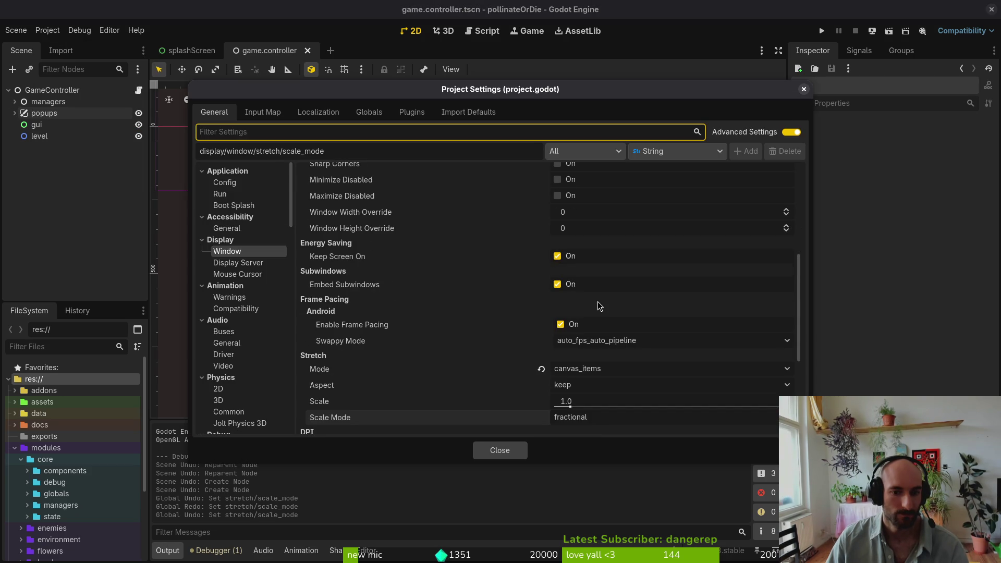
{"action": "left_click", "coordinate": [499, 452]}
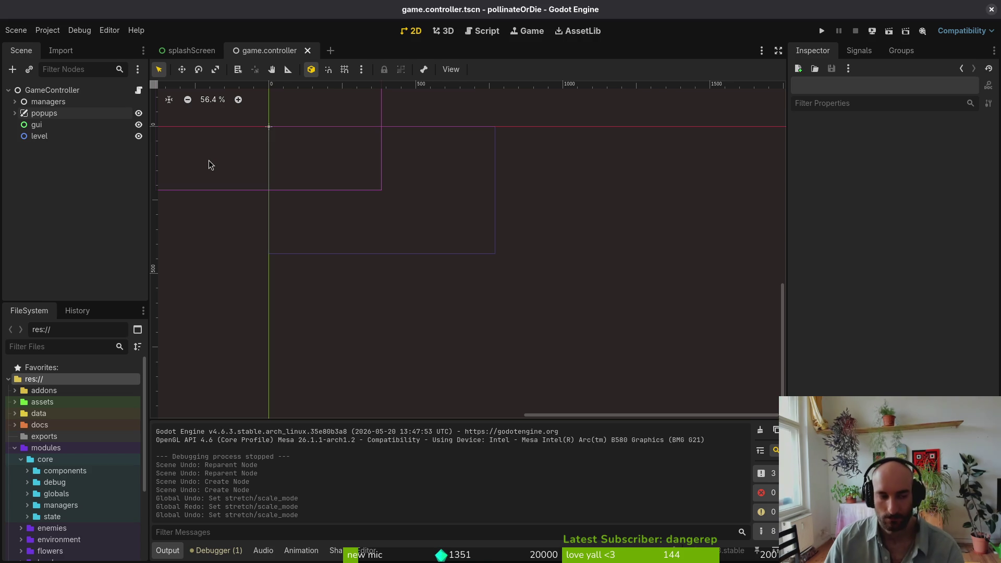
{"action": "key", "text": "alt+Tab"}
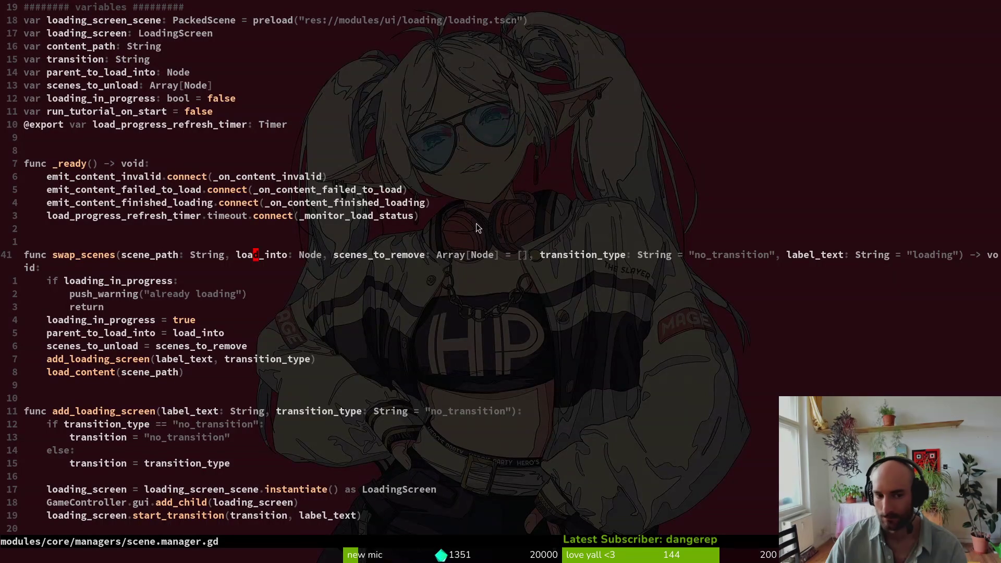
Open game.controller.gd in Neovim through the file finder
{"action": "scroll", "coordinate": [200, 280], "scroll_direction": "down", "scroll_amount": 4}
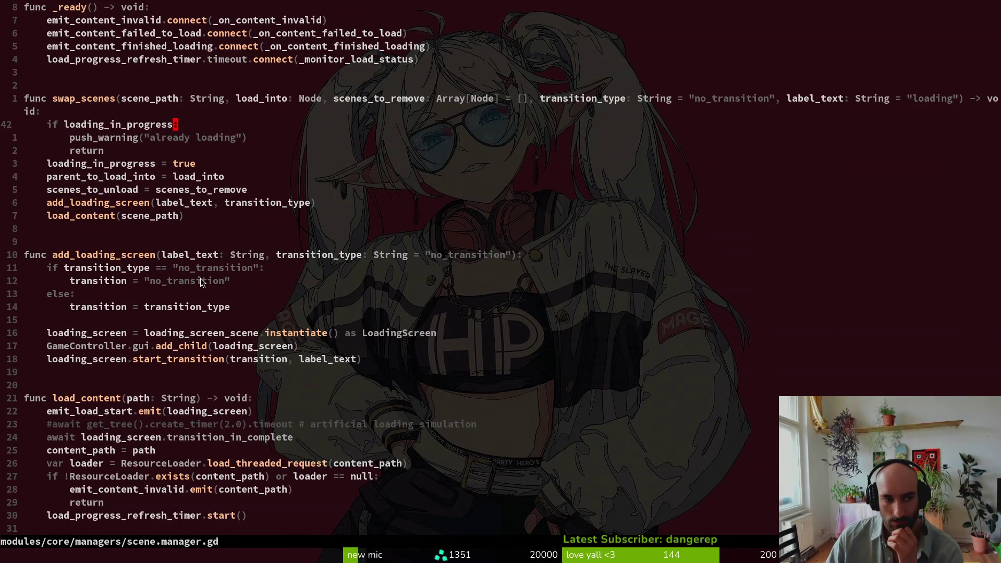
{"action": "key", "text": "space"}
{"action": "key", "text": "f"}
{"action": "key", "text": "f"}
{"action": "type", "text": "gamco"}
{"action": "key", "text": "Return"}
Browse down to the setting index functions, then begin a new file search
{"action": "scroll", "coordinate": [305, 271], "scroll_direction": "down", "scroll_amount": 20}
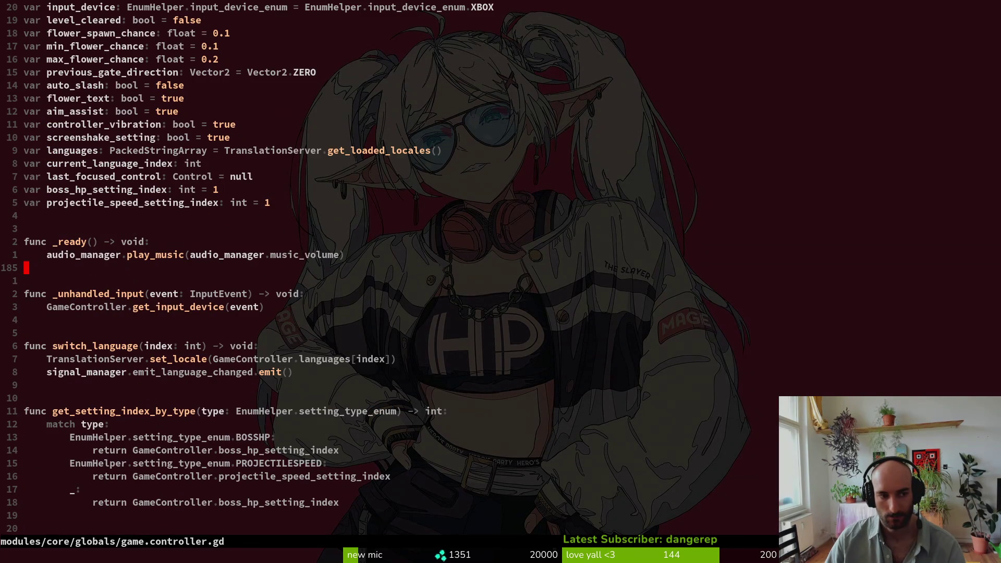
{"action": "key", "text": "ctrl+d"}
{"action": "scroll", "coordinate": [214, 251], "scroll_direction": "up", "scroll_amount": 10}
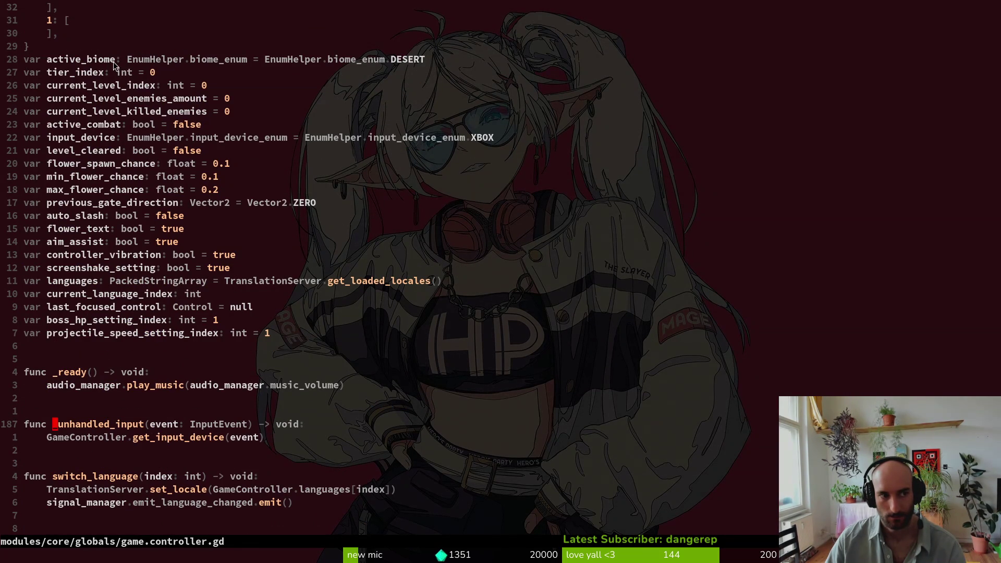
{"action": "scroll", "coordinate": [307, 438], "scroll_direction": "down", "scroll_amount": 14}
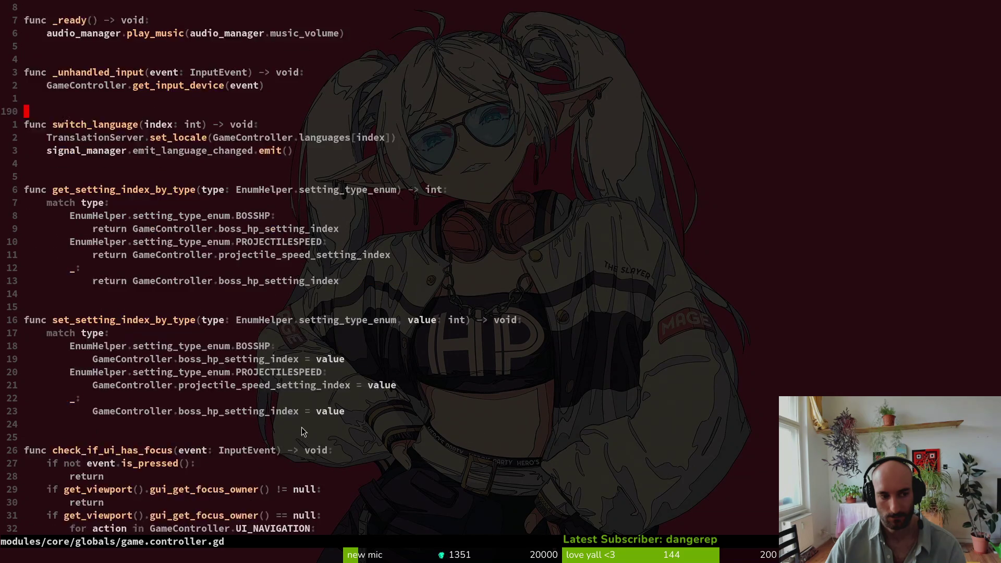
{"action": "scroll", "coordinate": [316, 385], "scroll_direction": "down", "scroll_amount": 7}
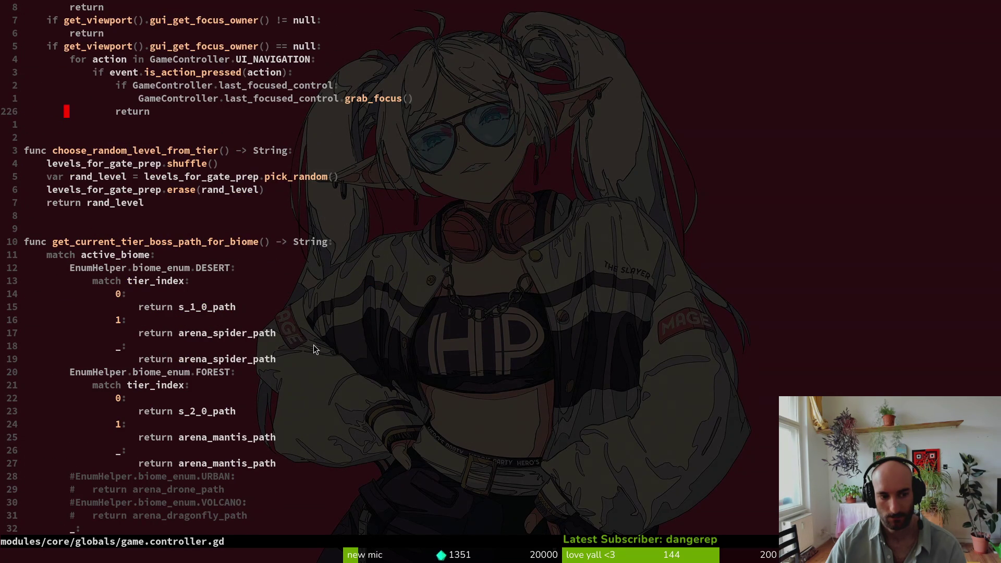
{"action": "scroll", "coordinate": [315, 349], "scroll_direction": "down", "scroll_amount": 7}
{"action": "key", "text": "space"}
Open pause_overlay.gd and review the get_tree().paused check in _unhandled_input
{"action": "key", "text": "f"}
{"action": "key", "text": "f"}
{"action": "type", "text": "p"}
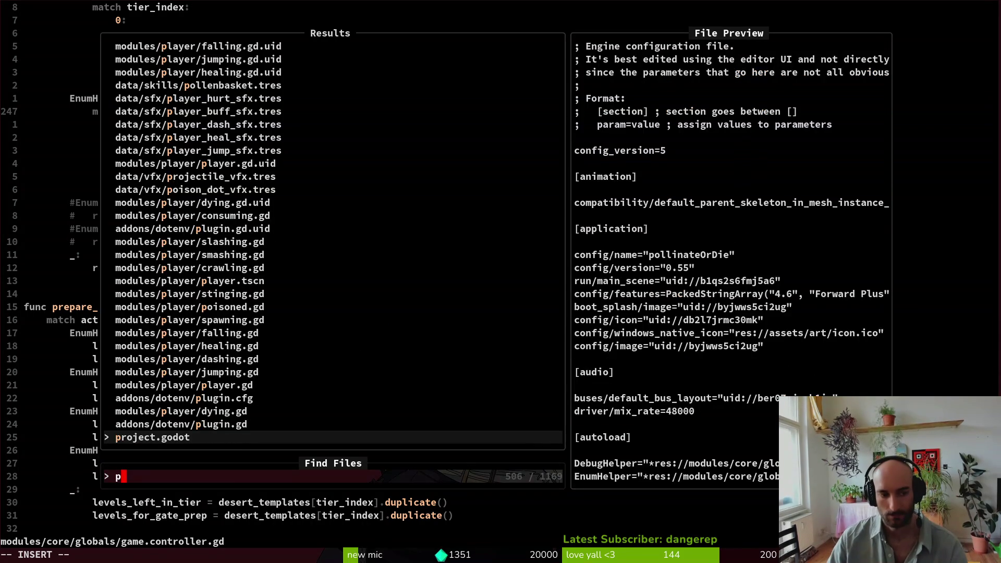
{"action": "type", "text": "au"}
{"action": "key", "text": "Return"}
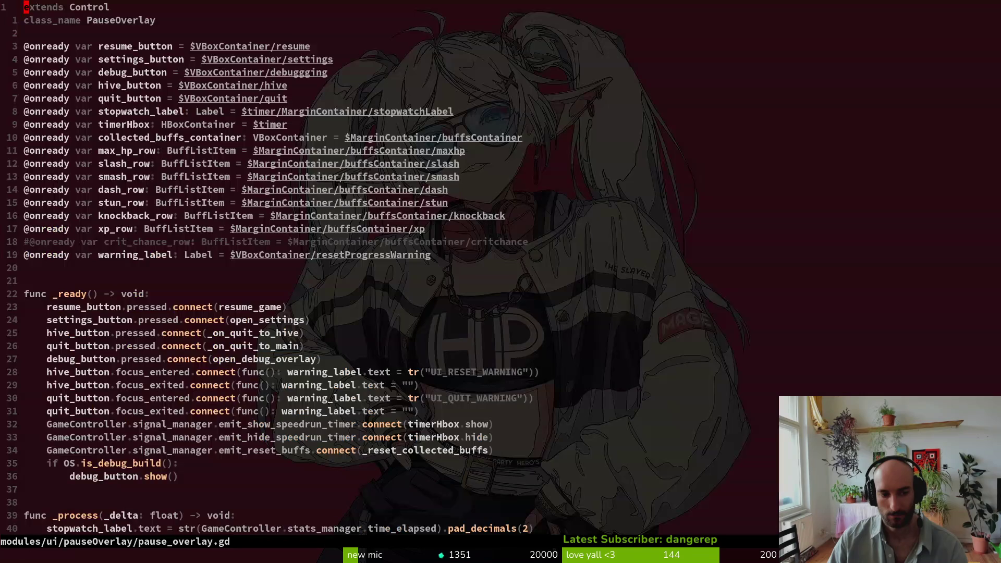
{"action": "scroll", "coordinate": [339, 321], "scroll_direction": "down", "scroll_amount": 7}
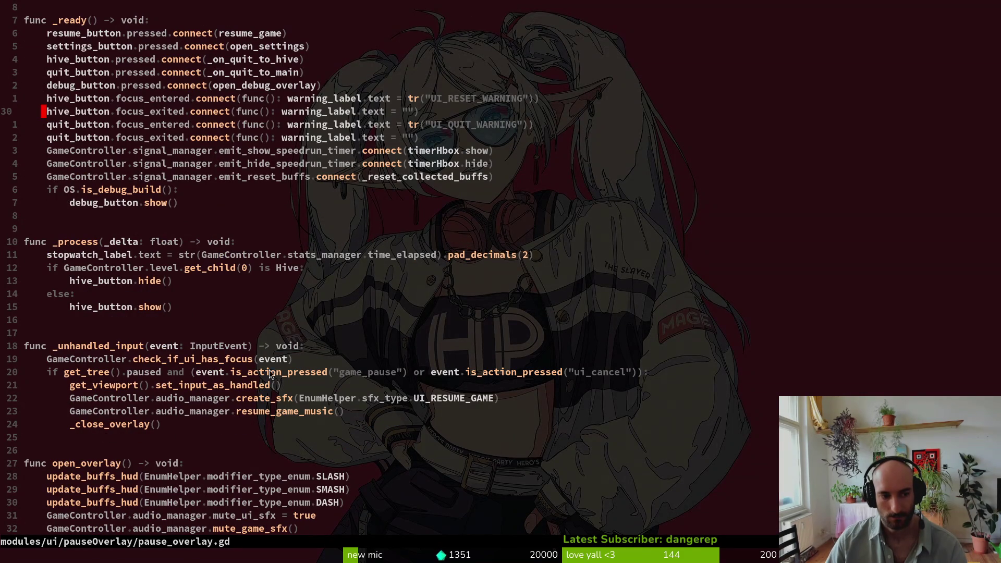
{"action": "left_click_drag", "start_coordinate": [65, 373], "coordinate": [159, 379]}
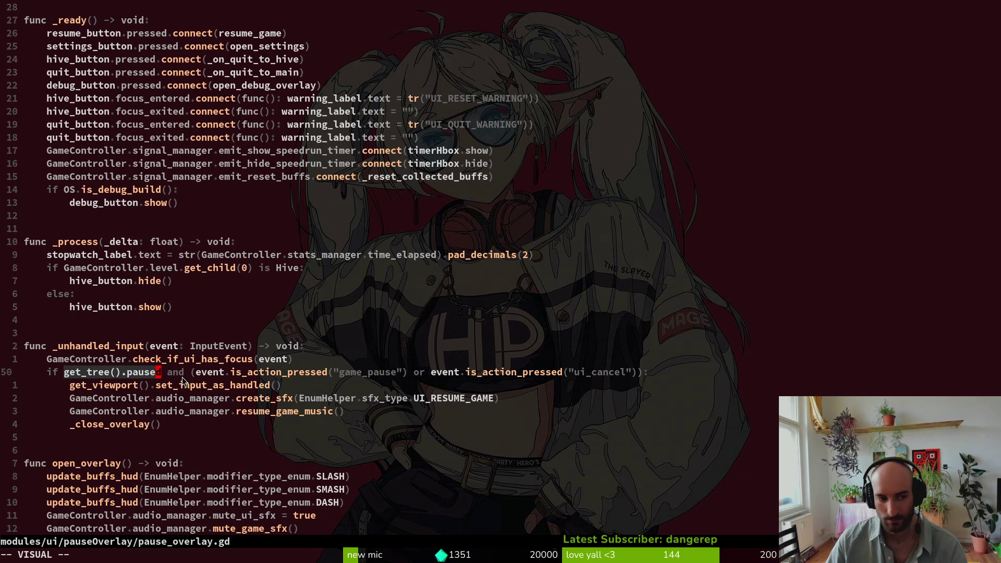
{"action": "left_click", "coordinate": [173, 371]}
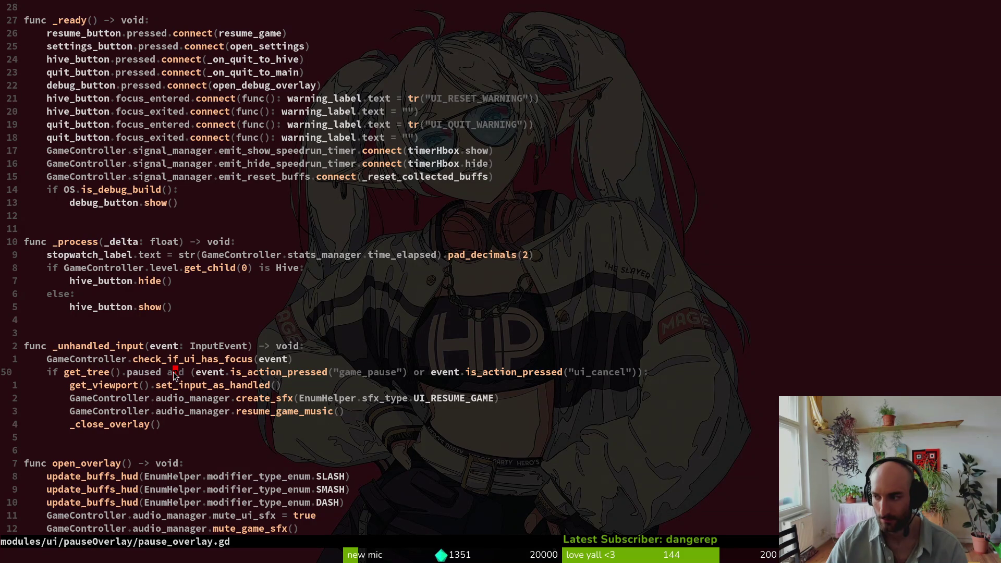
{"action": "key", "text": "alt+Tab"}
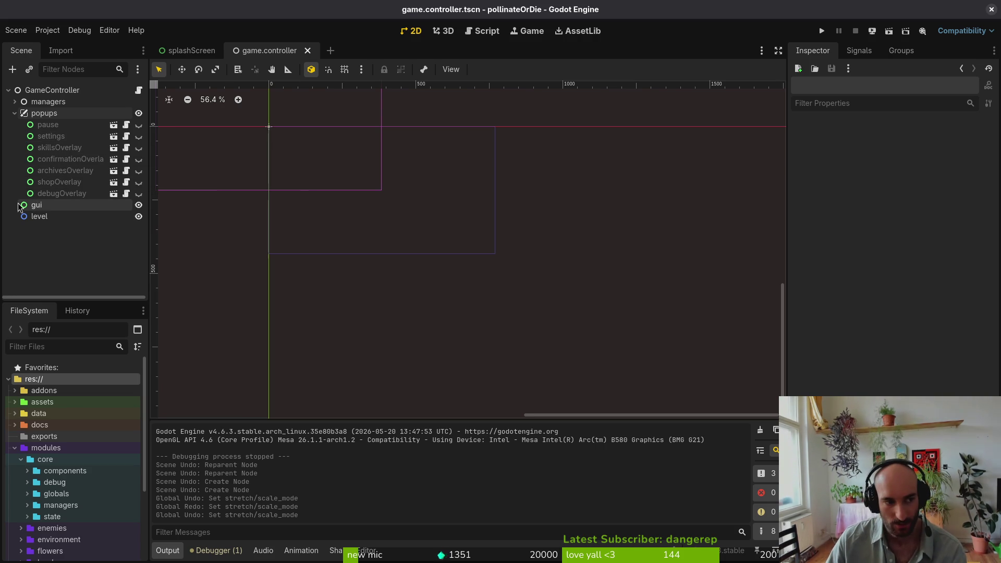
Inspect the gui and pause nodes' properties, then start Neovim's file finder
{"action": "left_click", "coordinate": [38, 209]}
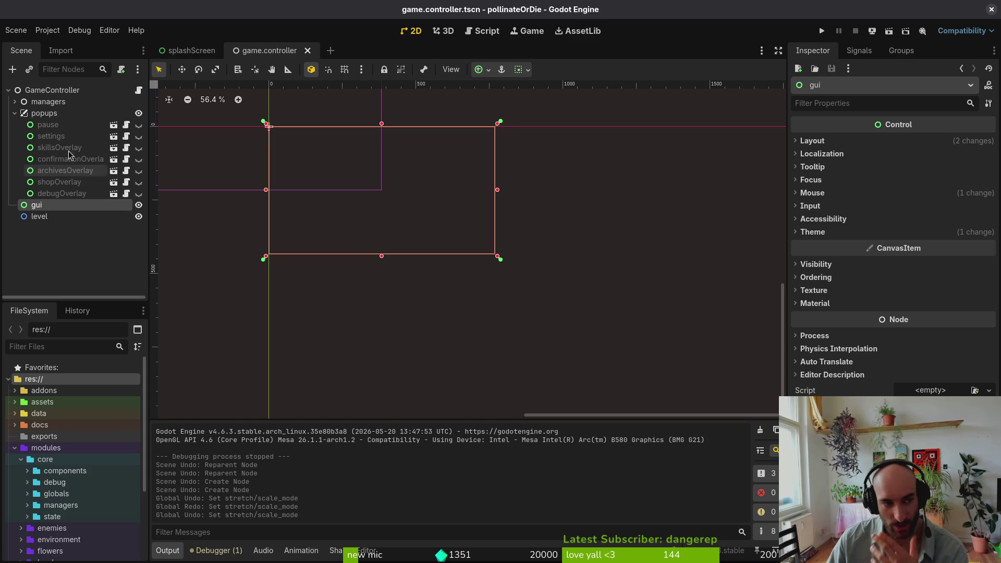
{"action": "left_click", "coordinate": [65, 127]}
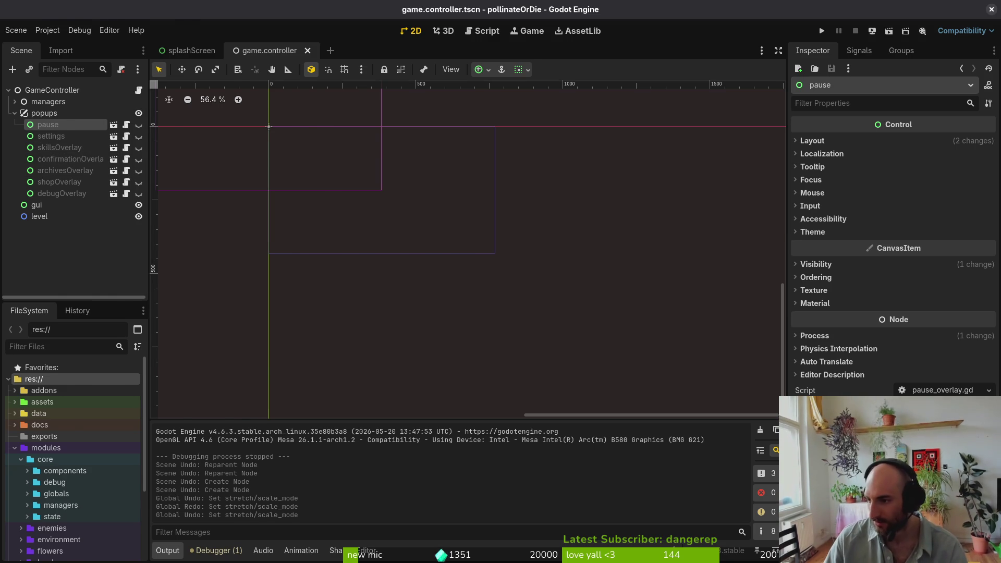
{"action": "key", "text": "alt+Tab"}
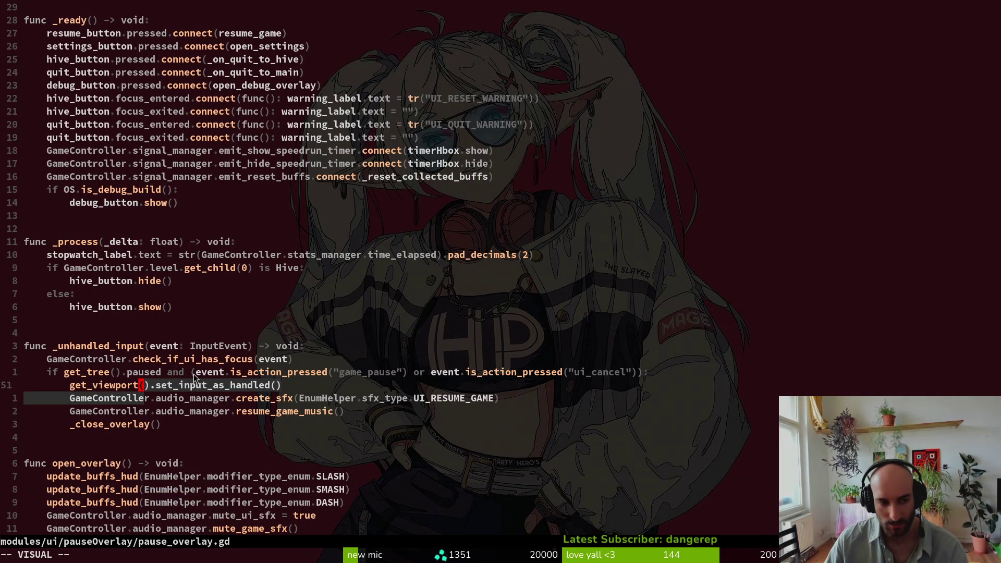
{"action": "key", "text": "space"}
Open game.controller.gd and go to open_pause_overlay's process_mode line
{"action": "key", "text": "f"}
{"action": "key", "text": "f"}
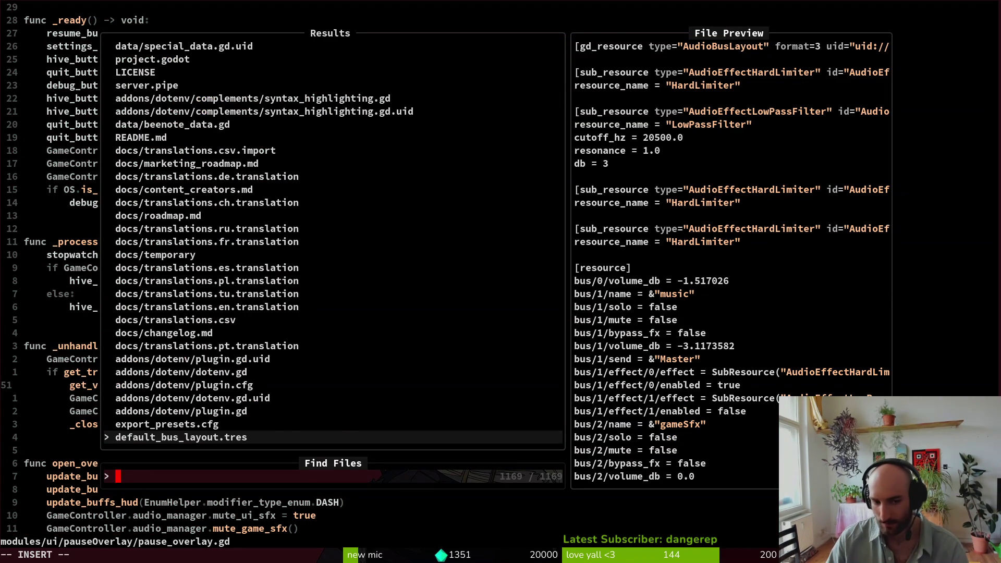
{"action": "type", "text": "gamecontr"}
{"action": "key", "text": "Return"}
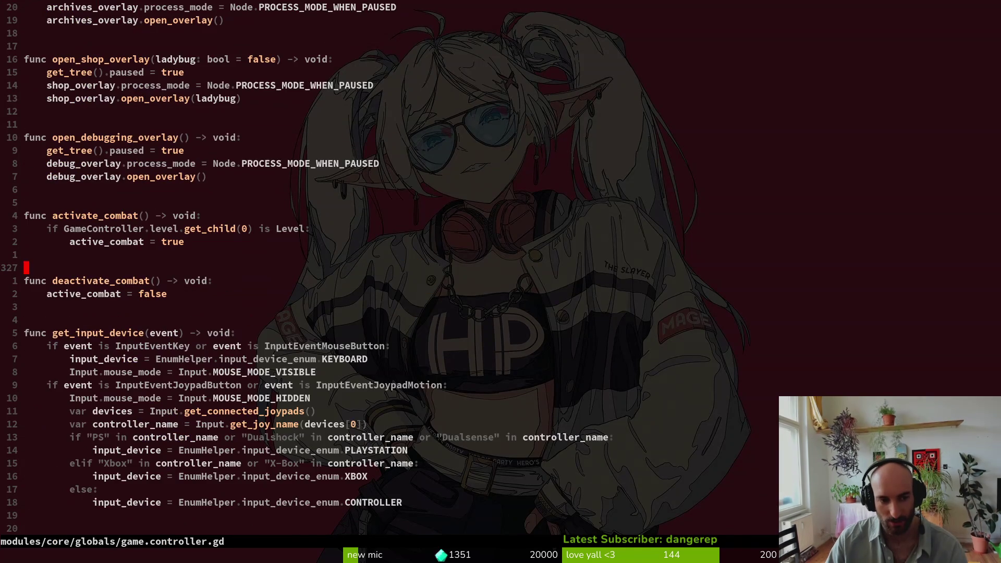
{"action": "scroll", "coordinate": [296, 208], "scroll_direction": "up", "scroll_amount": 5}
{"action": "left_click", "coordinate": [273, 281]}
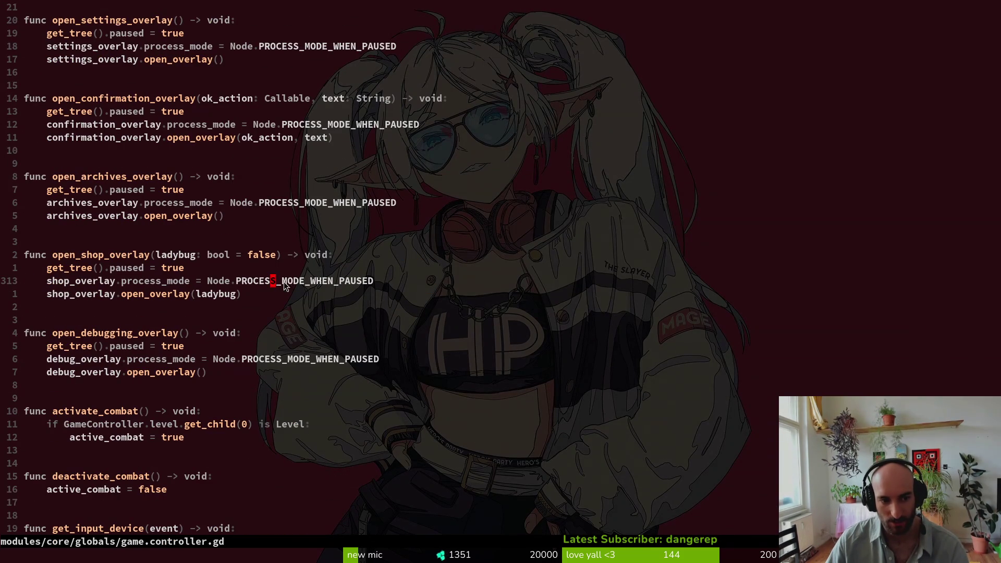
{"action": "scroll", "coordinate": [159, 209], "scroll_direction": "up", "scroll_amount": 1}
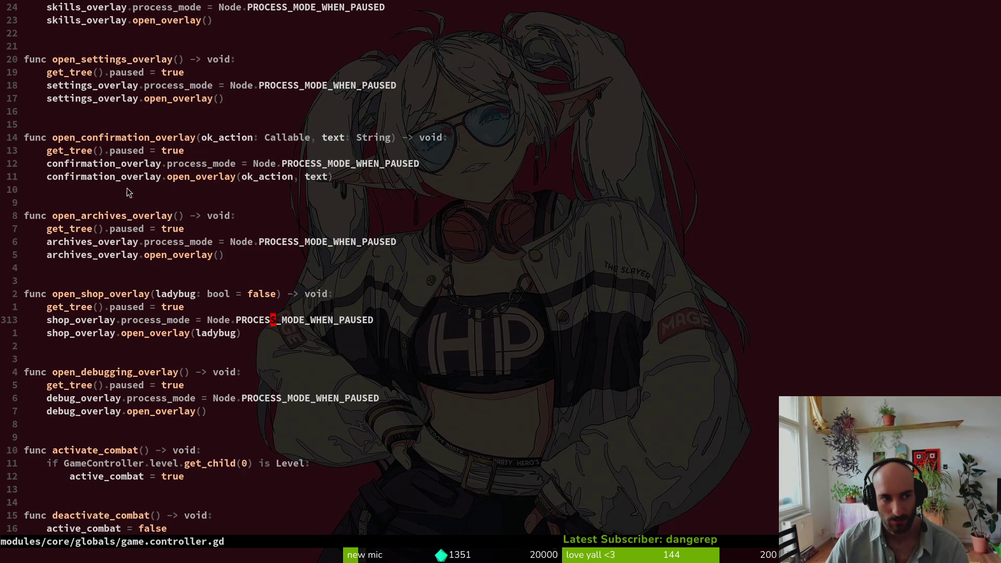
{"action": "scroll", "coordinate": [77, 171], "scroll_direction": "up", "scroll_amount": 7}
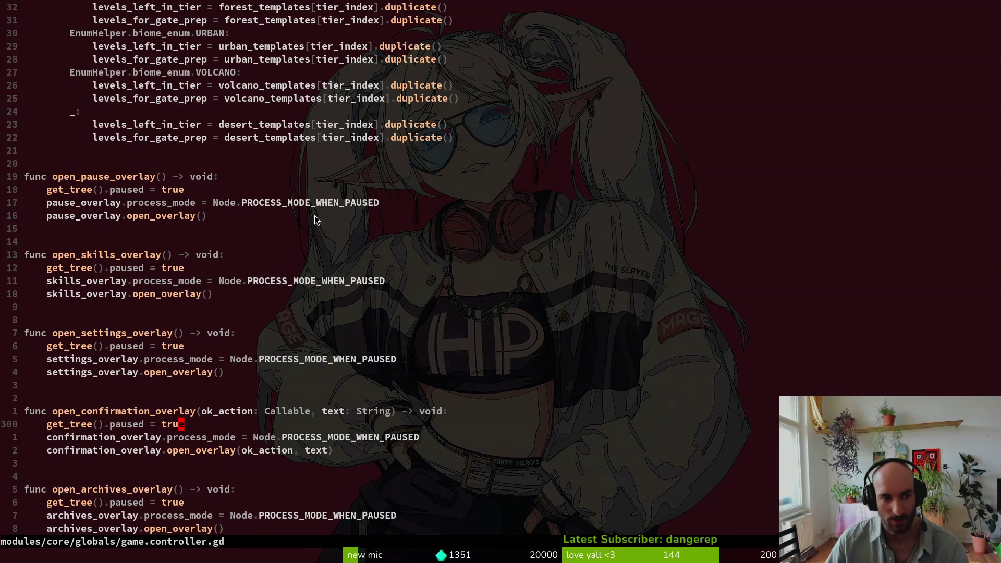
{"action": "key", "text": "1"}
{"action": "key", "text": "6"}
{"action": "key", "text": "minus"}
{"action": "left_click", "coordinate": [49, 202]}
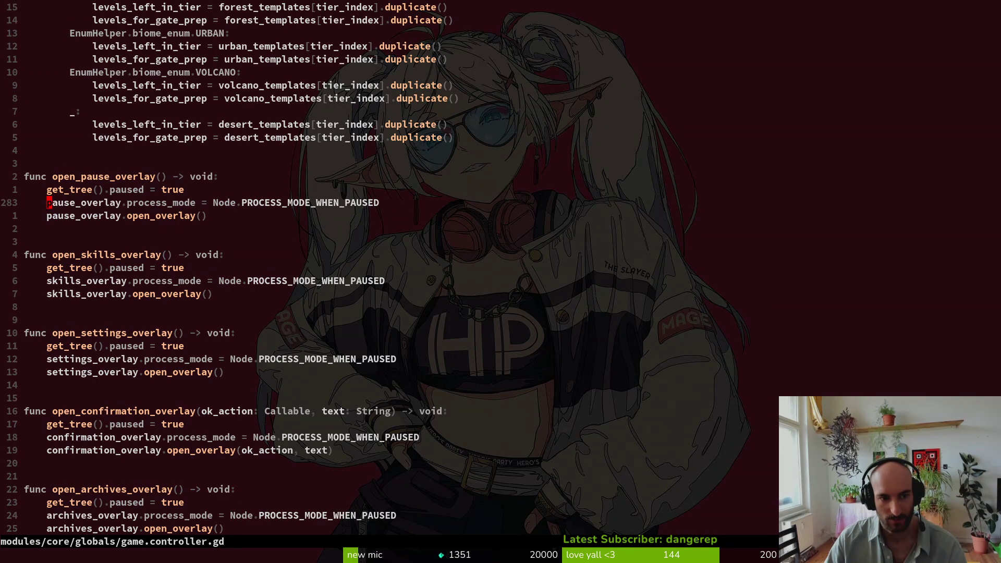
Change the pause overlay's process_mode to PROCESS_MODE_ALWAYS, save, and run the project
{"action": "type", "text": "ciwPR"}
{"action": "key", "text": "Down"}
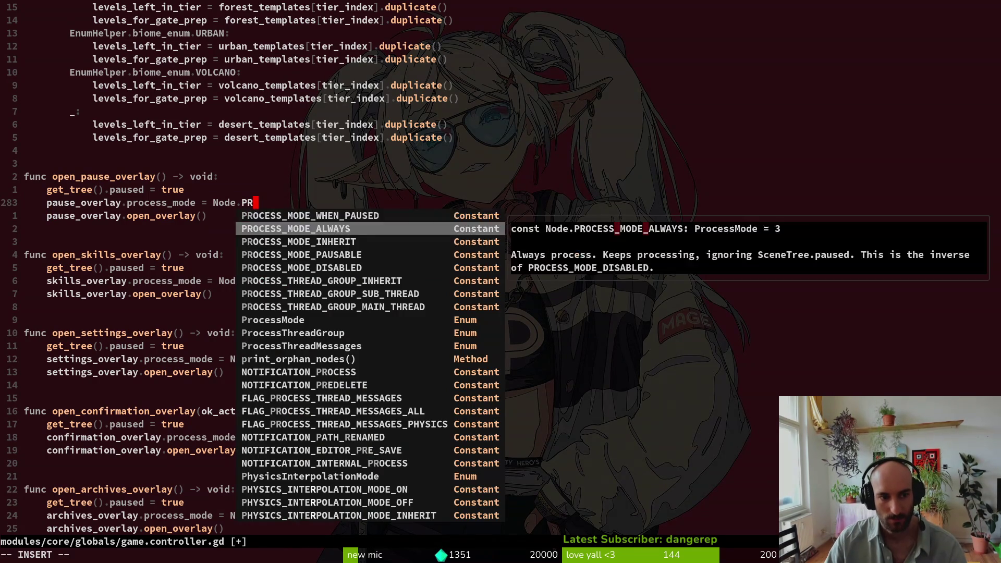
{"action": "key", "text": "Return"}
{"action": "key", "text": "Escape"}
{"action": "type", "text": ":w"}
{"action": "key", "text": "Return"}
{"action": "key", "text": "alt+Tab"}
{"action": "key", "text": "F5"}
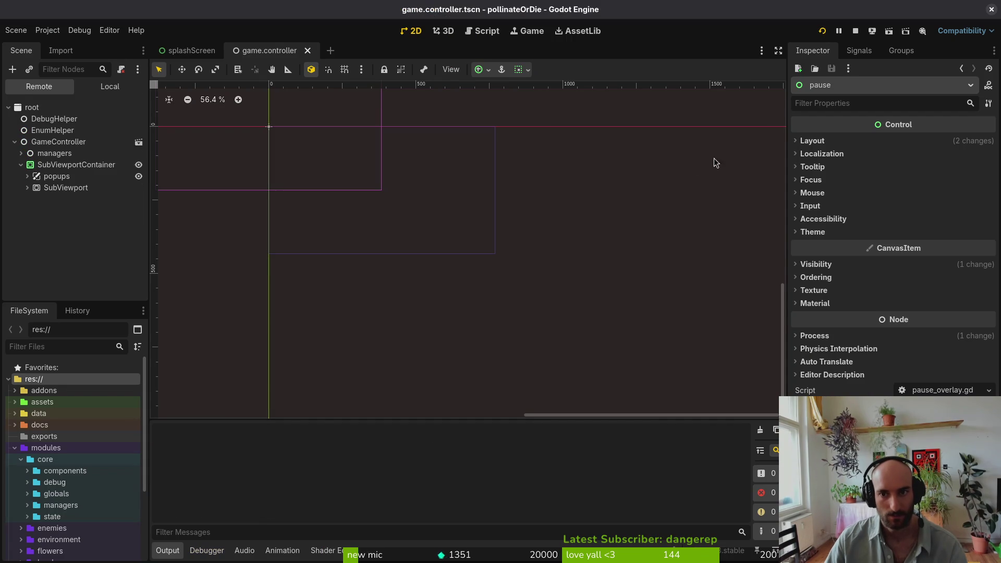
Switch the game language to русский, continue into gameplay, and stop the game
{"action": "mouse_move", "coordinate": [346, 15]}
{"action": "left_mouse_down"}
{"action": "mouse_move", "coordinate": [490, 84]}
{"action": "mouse_move", "coordinate": [528, 125]}
{"action": "left_mouse_up"}
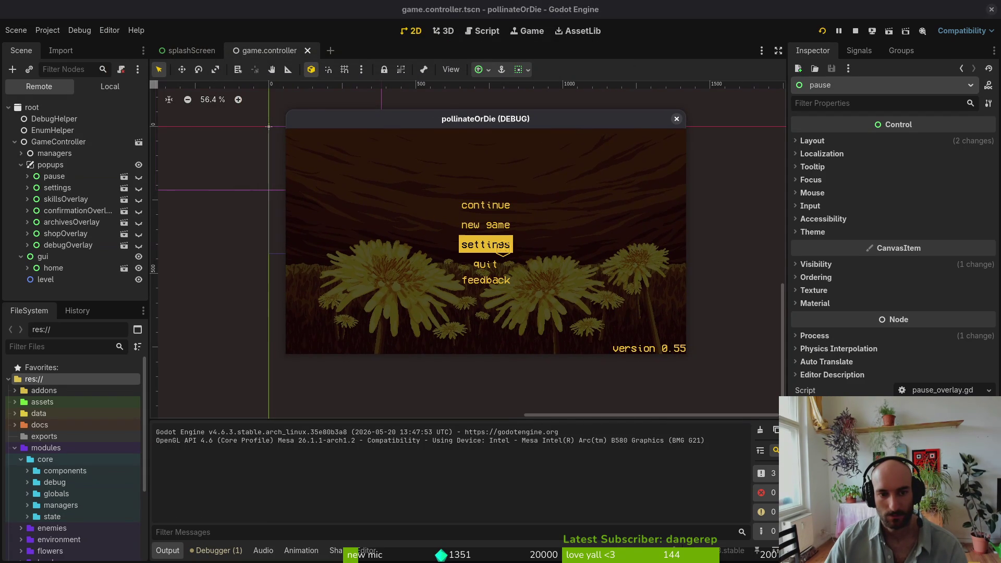
{"action": "left_click", "coordinate": [504, 245]}
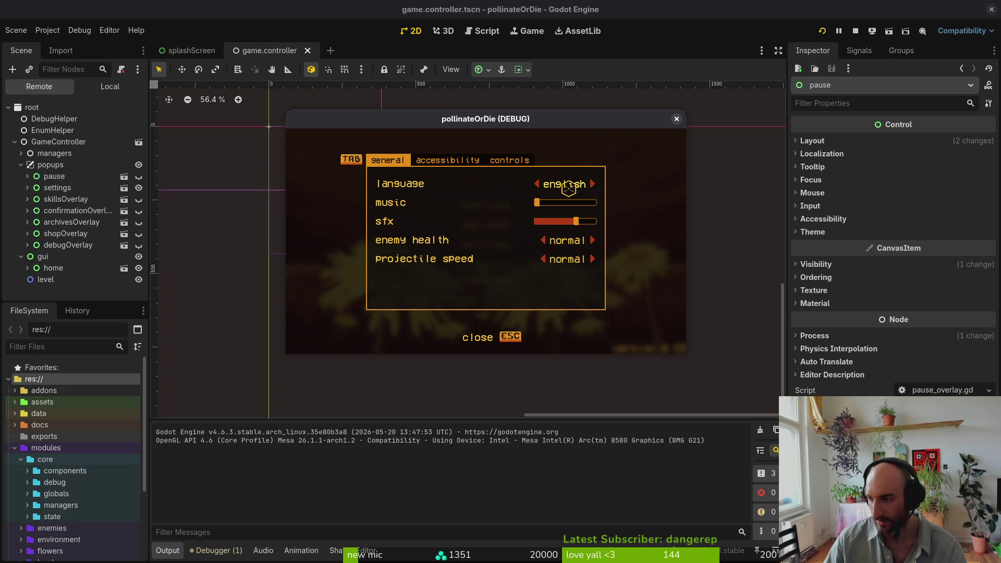
{"action": "left_click", "coordinate": [609, 189]}
{"action": "left_click", "coordinate": [610, 190]}
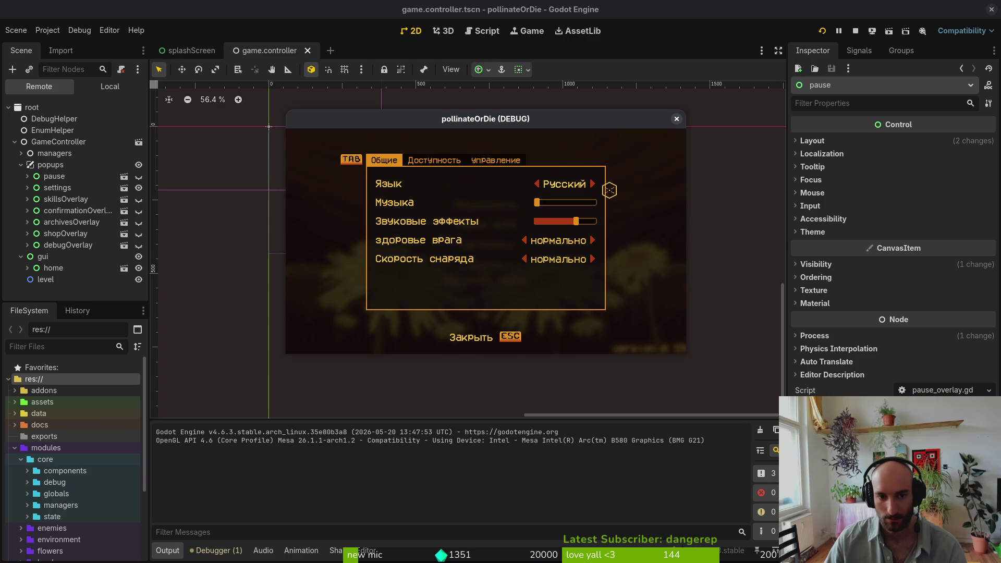
{"action": "key", "text": "Escape"}
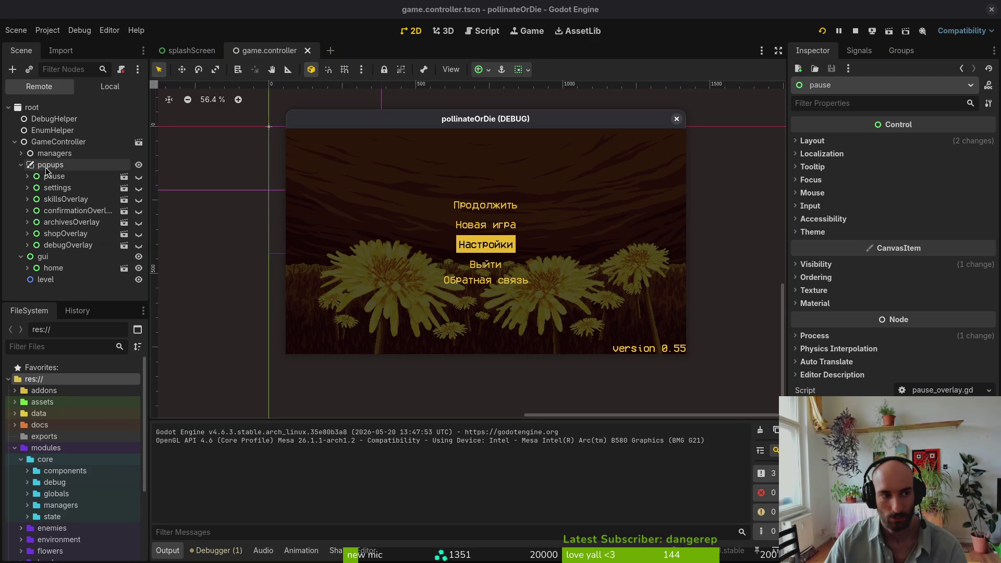
{"action": "left_click", "coordinate": [505, 202]}
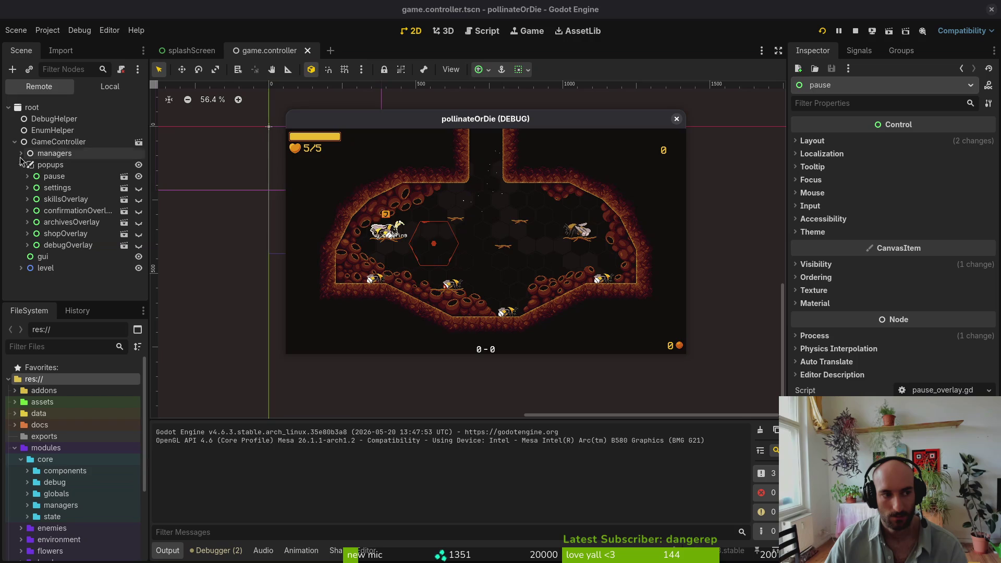
{"action": "left_click", "coordinate": [855, 31]}
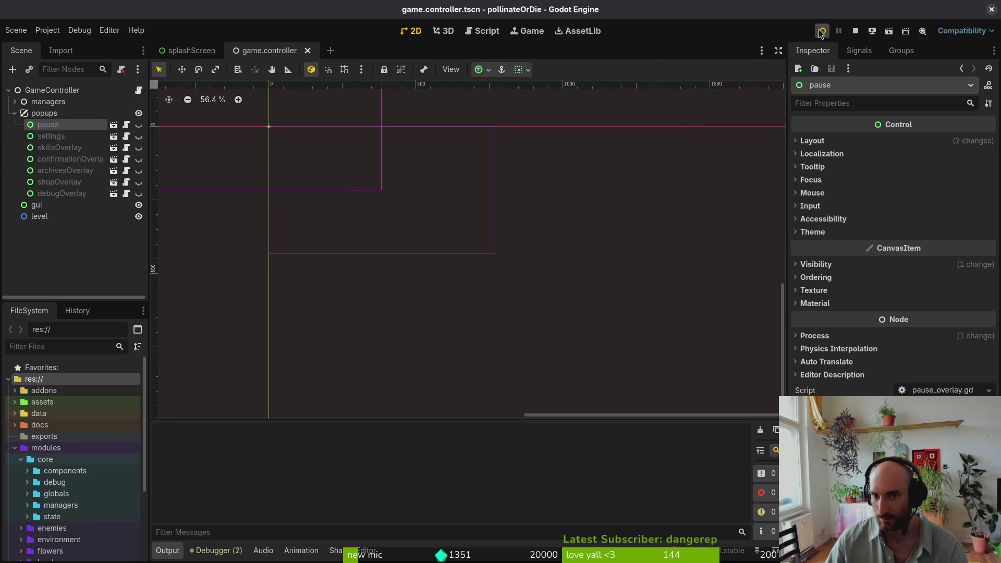
Rerun the game, open and close Настройки, then stop it
{"action": "left_click", "coordinate": [821, 32]}
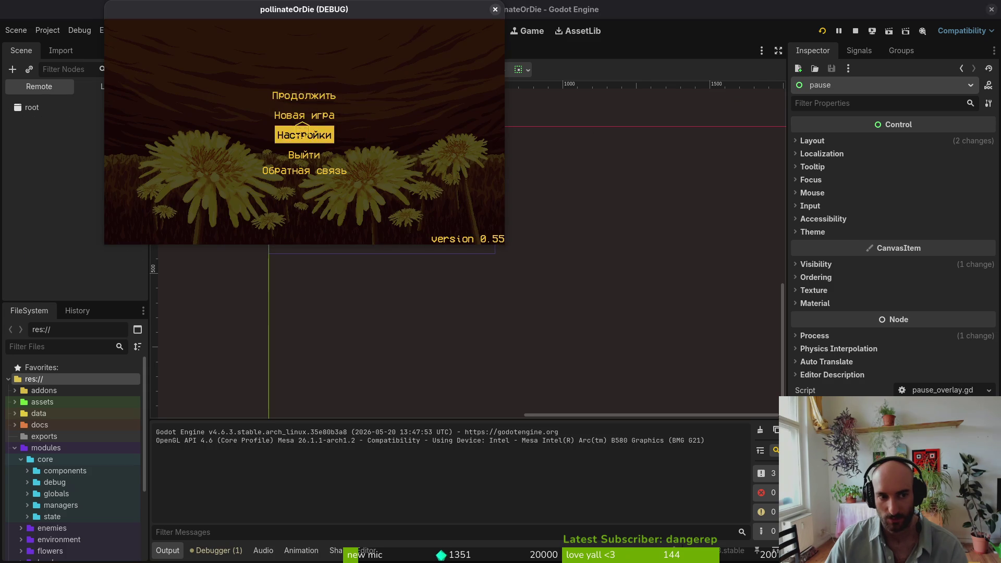
{"action": "left_click", "coordinate": [302, 130]}
{"action": "left_click", "coordinate": [331, 225]}
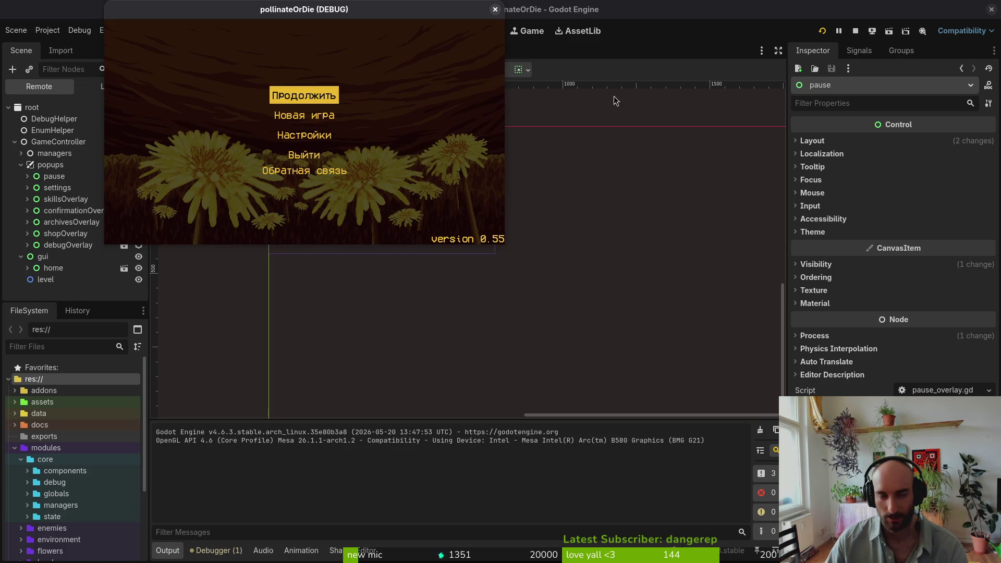
{"action": "left_click", "coordinate": [494, 9]}
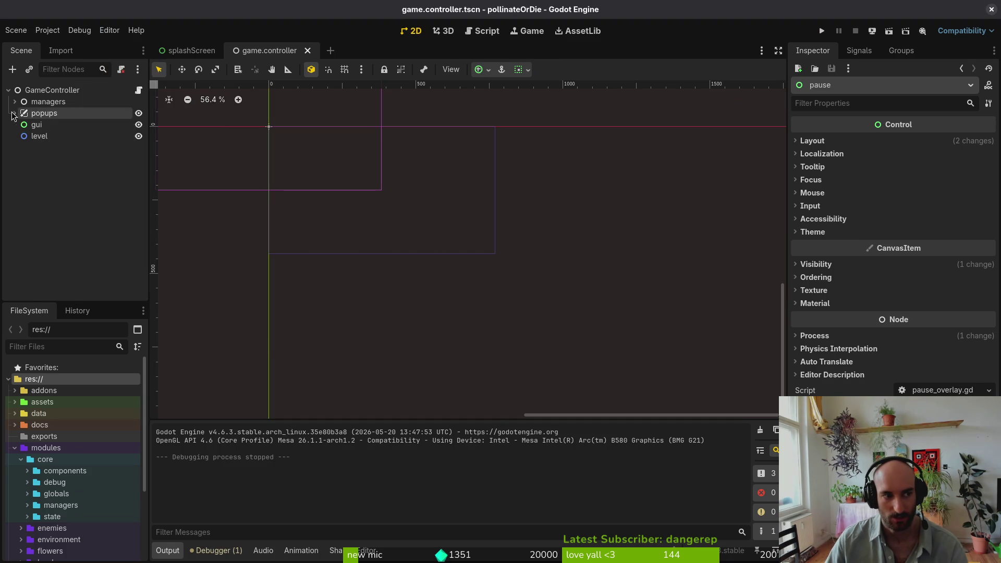
{"action": "left_click", "coordinate": [120, 197]}
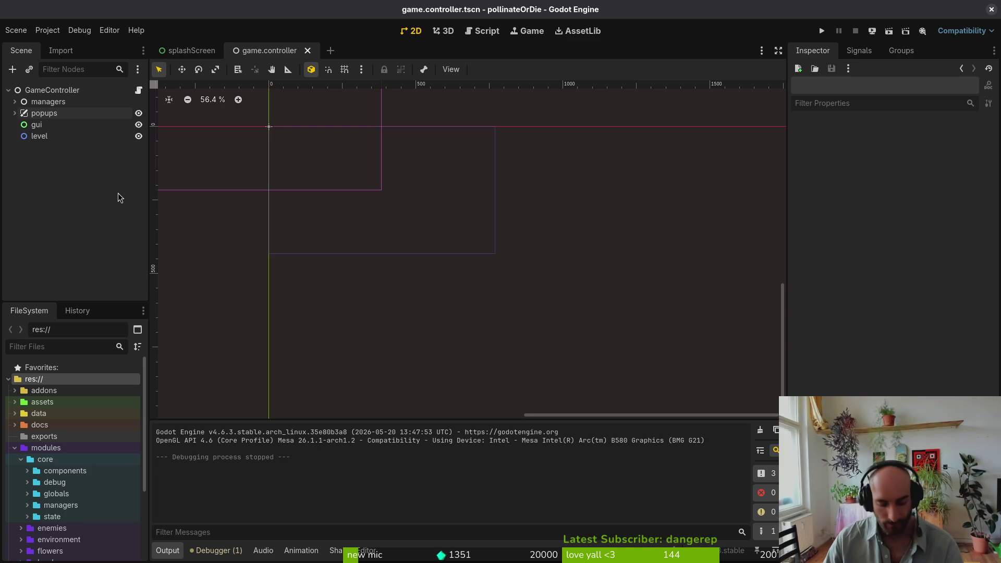
Undo the process mode edit in Neovim, then add a SubViewportContainer holding a SubViewport
{"action": "key", "text": "alt+Tab"}
{"action": "key", "text": "u"}
{"action": "key", "text": "alt+Tab"}
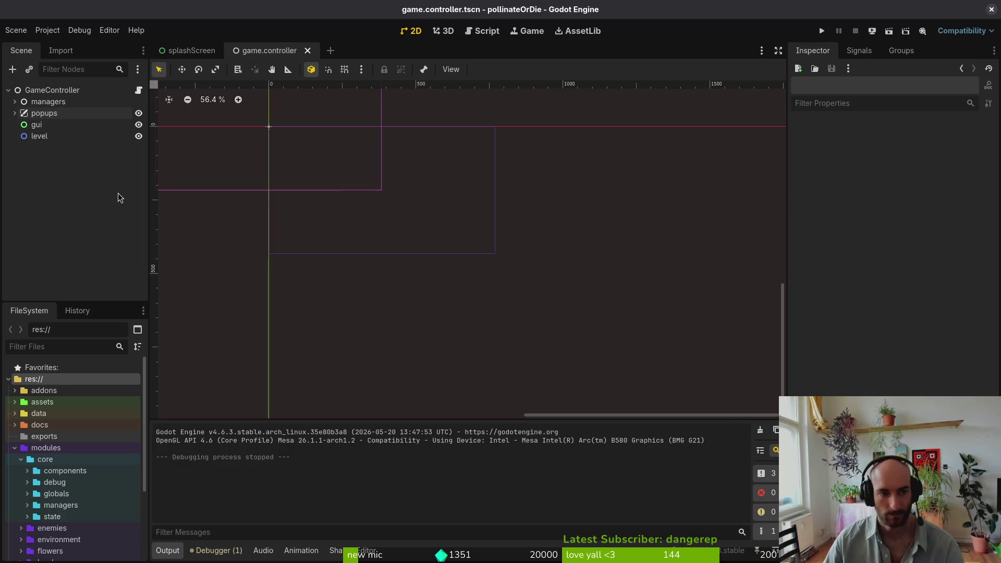
{"action": "key", "text": "ctrl+a"}
{"action": "type", "text": "suvon"}
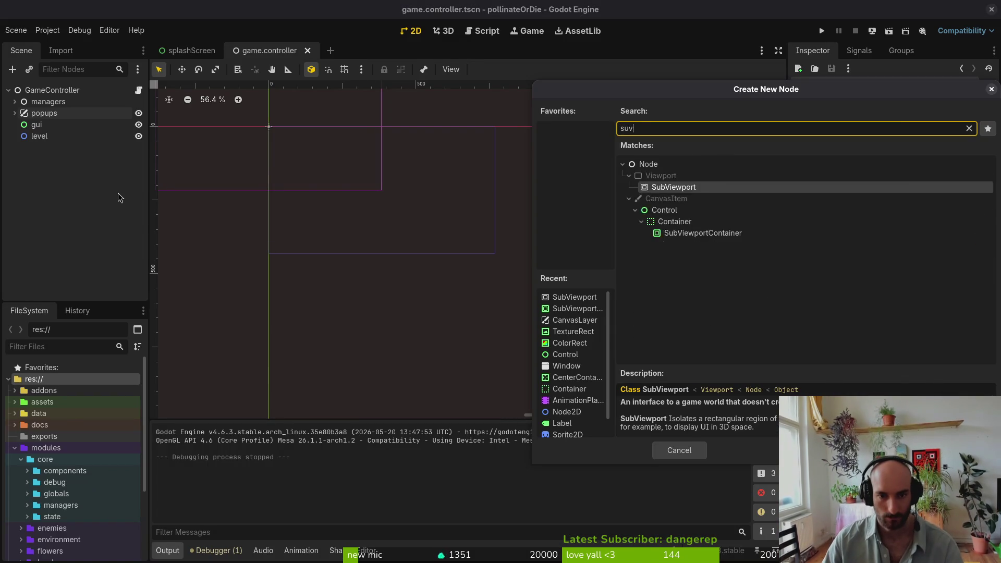
{"action": "key", "text": "Return"}
{"action": "key", "text": "ctrl+a"}
{"action": "type", "text": "sub"}
{"action": "key", "text": "Return"}
Move gui and level into the SubViewport, leaving popups outside, and save the scene
{"action": "left_click", "coordinate": [37, 125]}
{"action": "left_click", "coordinate": [39, 136], "text": "shift"}
{"action": "left_click_drag", "start_coordinate": [39, 136], "coordinate": [61, 160]}
{"action": "left_click", "coordinate": [60, 180]}
{"action": "key", "text": "ctrl+s"}
{"action": "left_click", "coordinate": [48, 137]}
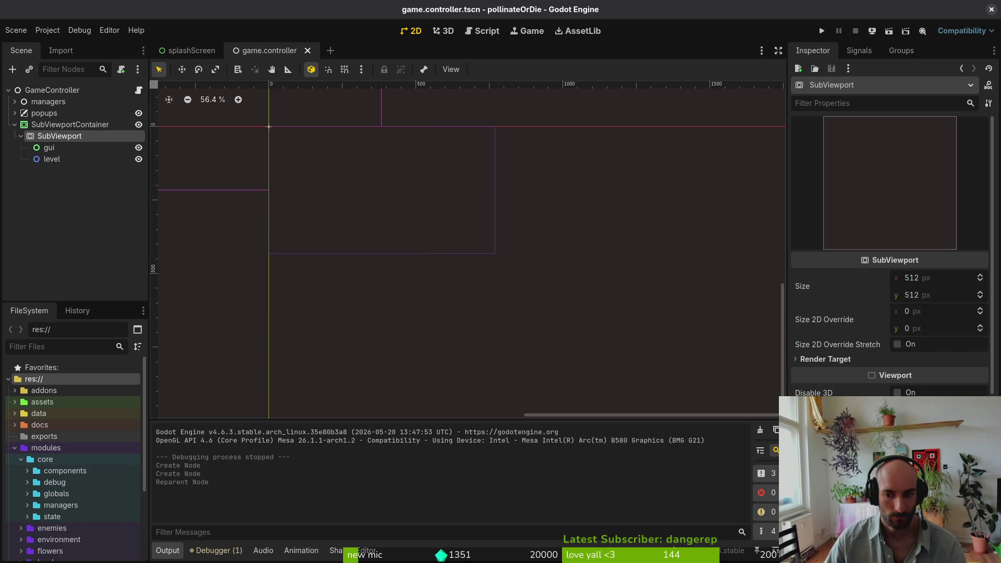
Run the project, try the settings panel, and stop the game
{"action": "left_click", "coordinate": [822, 31]}
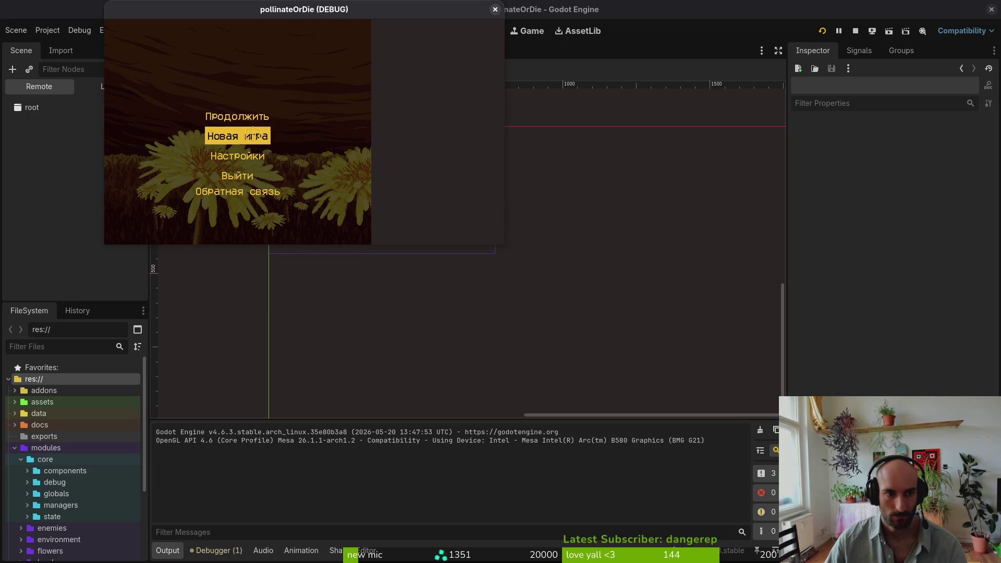
{"action": "left_click", "coordinate": [254, 150]}
{"action": "left_click", "coordinate": [462, 172]}
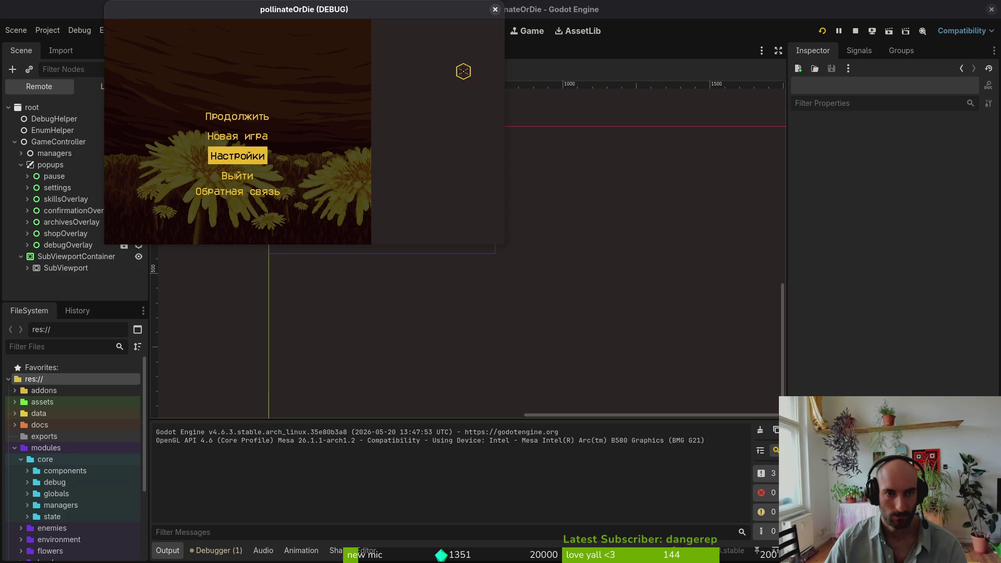
{"action": "left_click", "coordinate": [494, 10]}
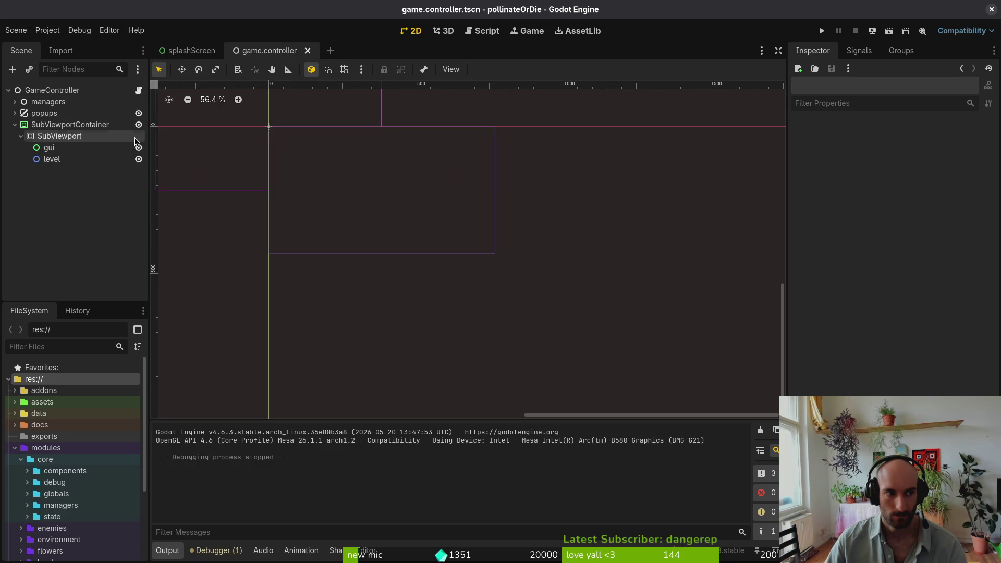
Reparent the popups node under SubViewport in the Scene dock
{"action": "left_click", "coordinate": [14, 125]}
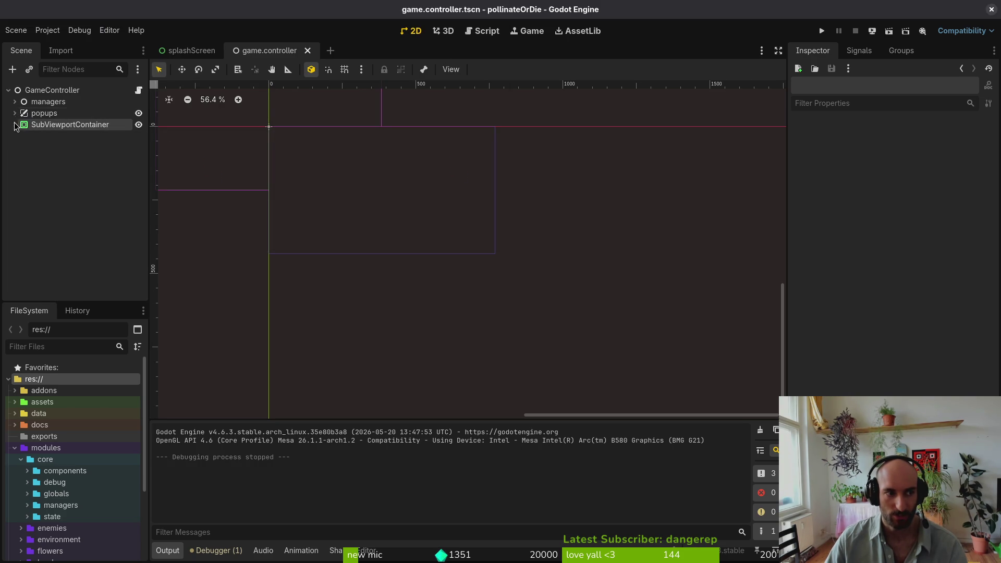
{"action": "left_click", "coordinate": [14, 124]}
{"action": "left_click", "coordinate": [45, 113]}
{"action": "mouse_move", "coordinate": [44, 113]}
{"action": "left_mouse_down"}
{"action": "mouse_move", "coordinate": [102, 160]}
{"action": "mouse_move", "coordinate": [102, 146]}
{"action": "left_mouse_up"}
Run the game and open its Настройки settings screen
{"action": "left_click", "coordinate": [827, 28]}
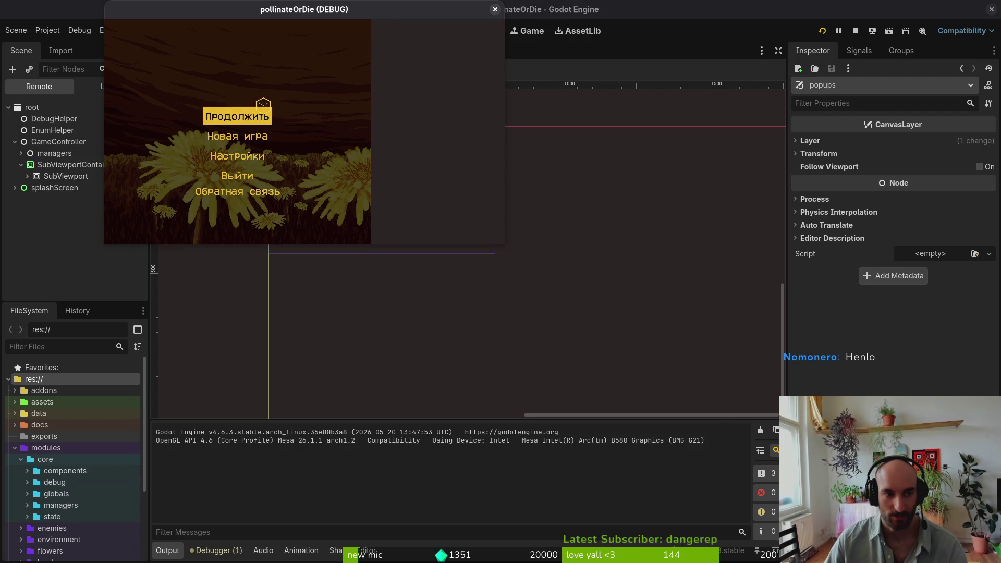
{"action": "left_click", "coordinate": [238, 156]}
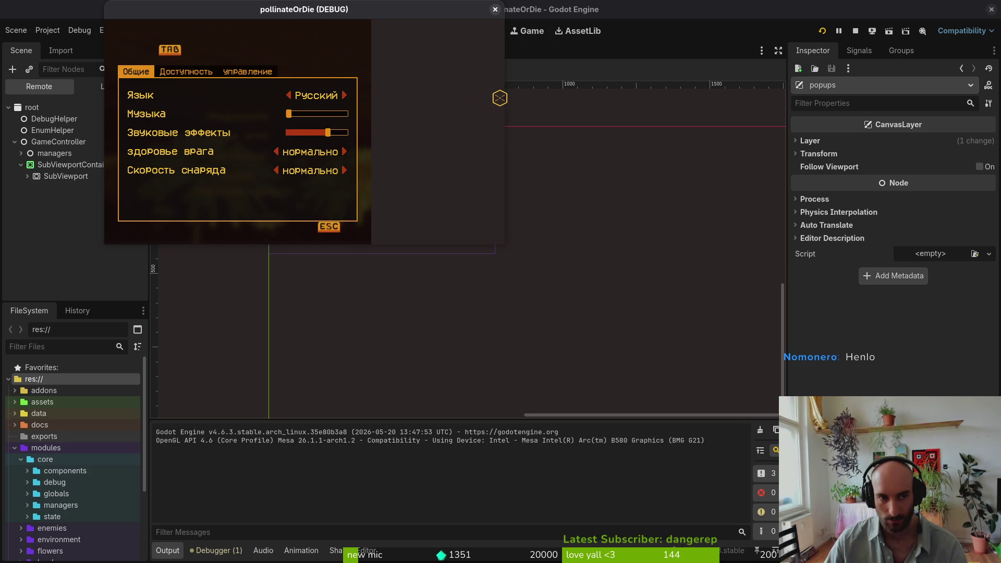
{"action": "left_click_drag", "start_coordinate": [223, 17], "coordinate": [589, 70]}
{"action": "left_click", "coordinate": [367, 108]}
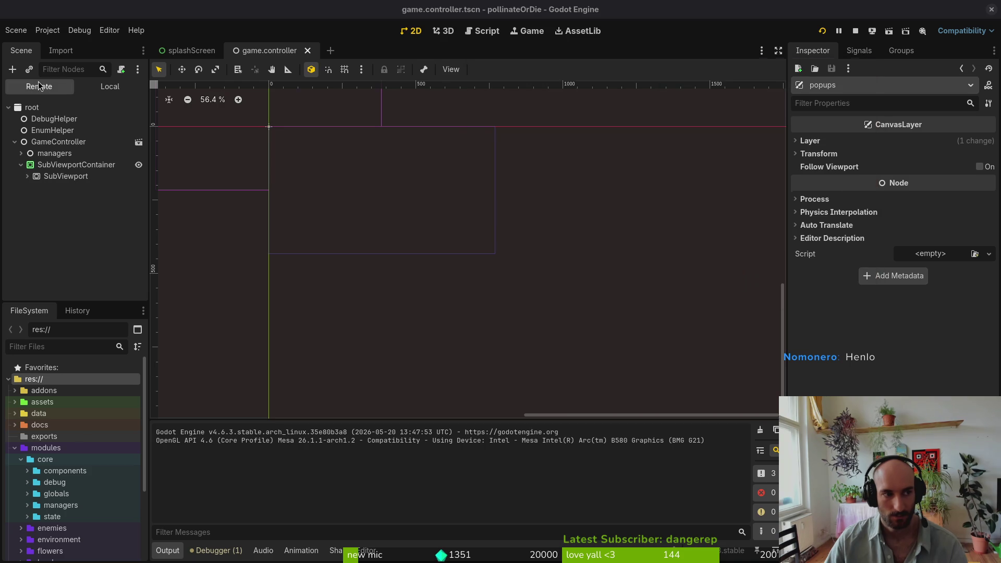
Expand SubViewport and popups in the live Remote scene tree to view the overlays
{"action": "left_click", "coordinate": [30, 175]}
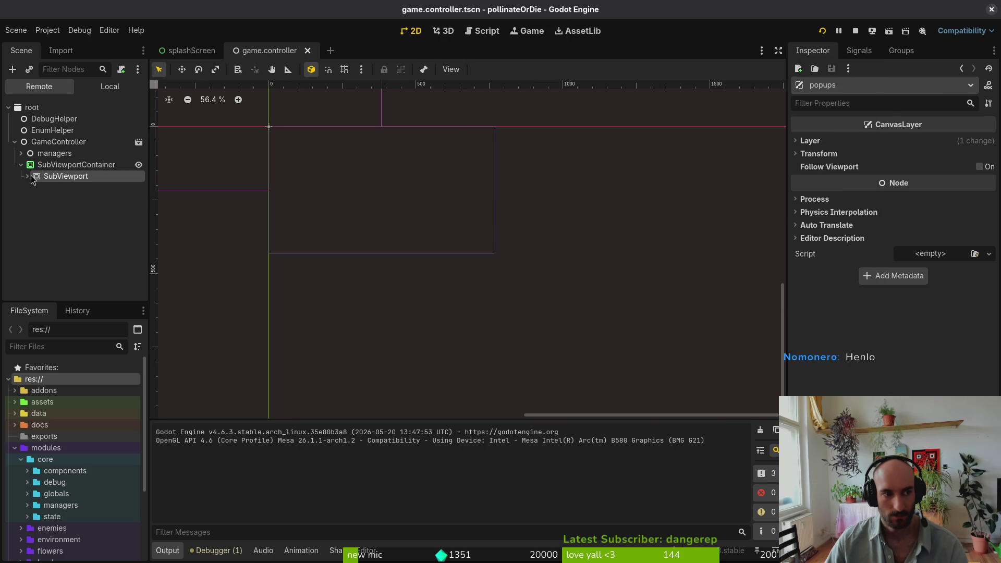
{"action": "left_click", "coordinate": [27, 176]}
{"action": "left_click", "coordinate": [34, 188]}
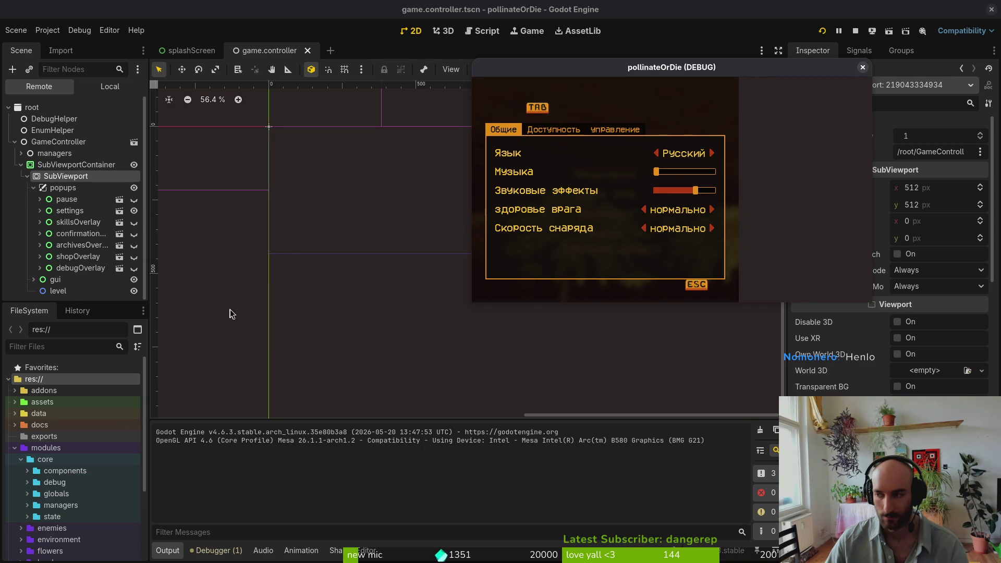
{"action": "left_click", "coordinate": [40, 211]}
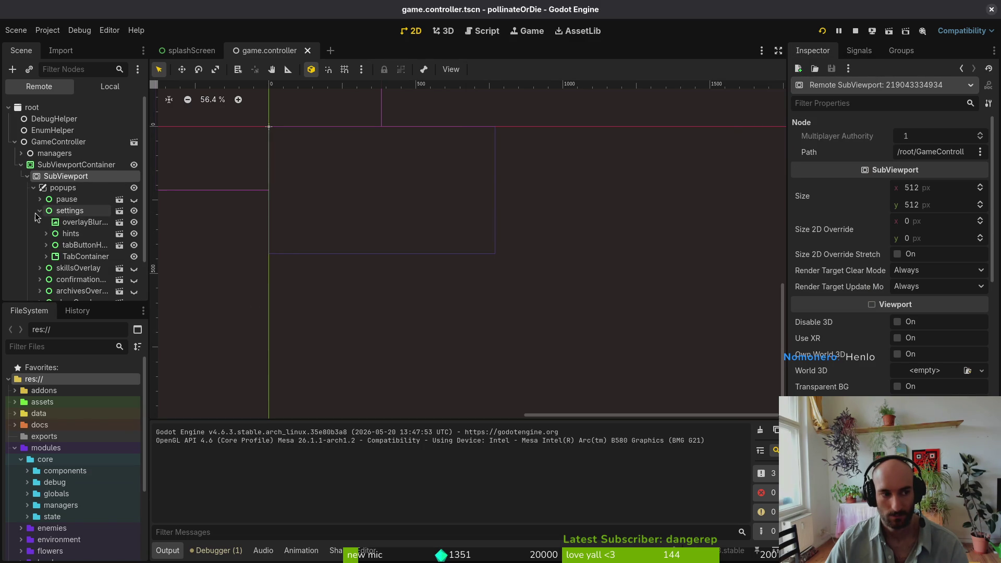
{"action": "left_click", "coordinate": [40, 212]}
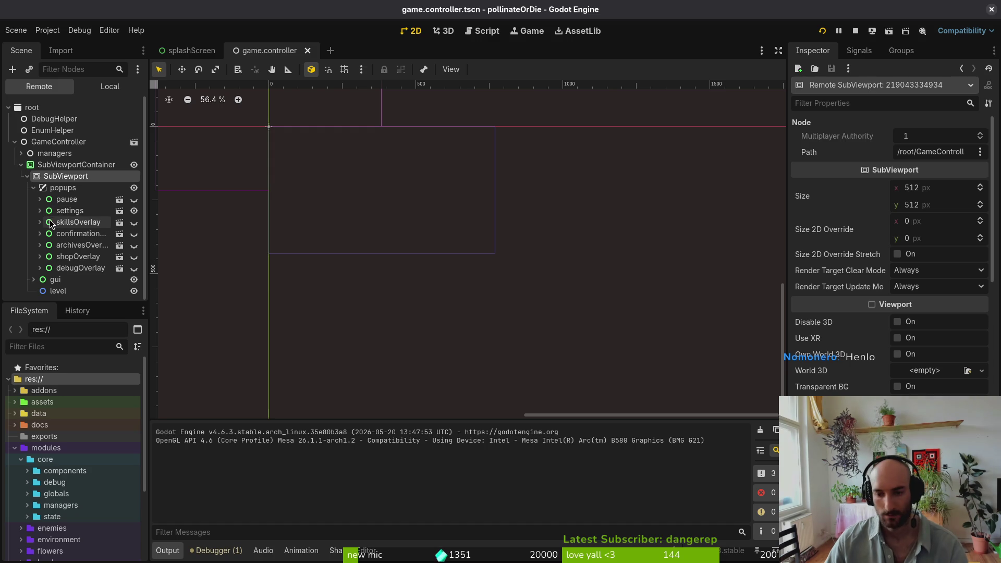
{"action": "left_click", "coordinate": [70, 211]}
{"action": "scroll", "coordinate": [937, 326], "scroll_direction": "down", "scroll_amount": 15}
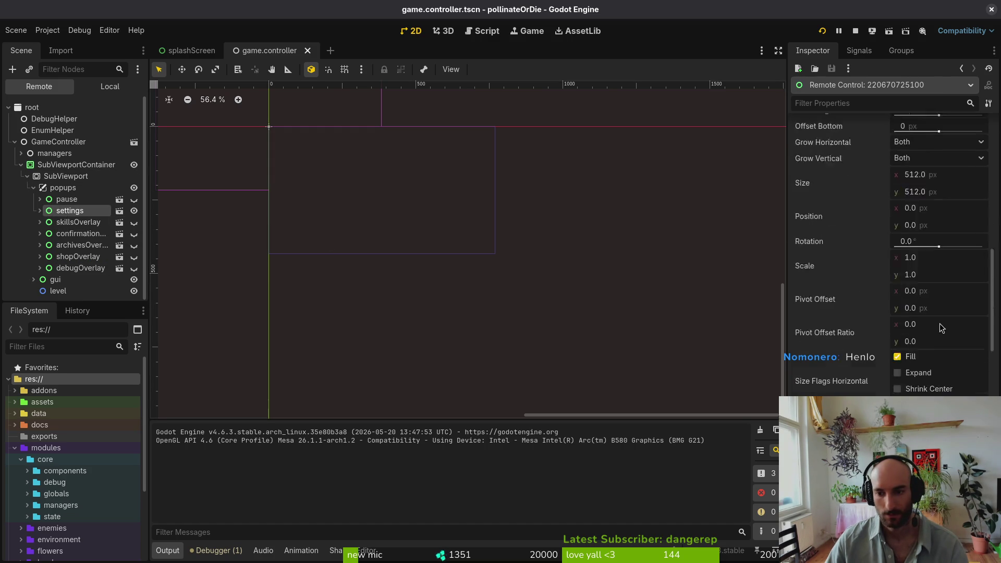
{"action": "scroll", "coordinate": [936, 329], "scroll_direction": "down", "scroll_amount": 5}
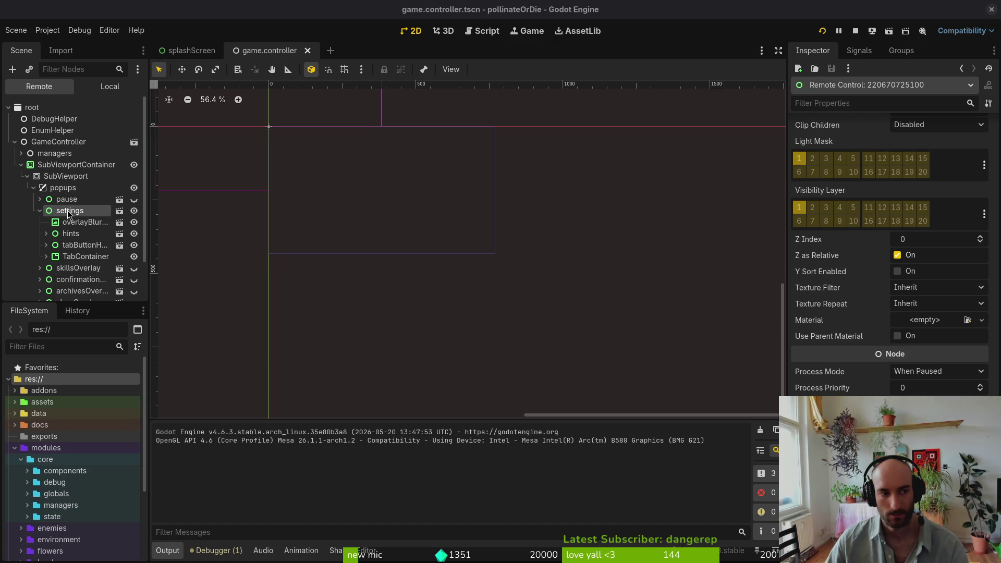
{"action": "left_click", "coordinate": [78, 256]}
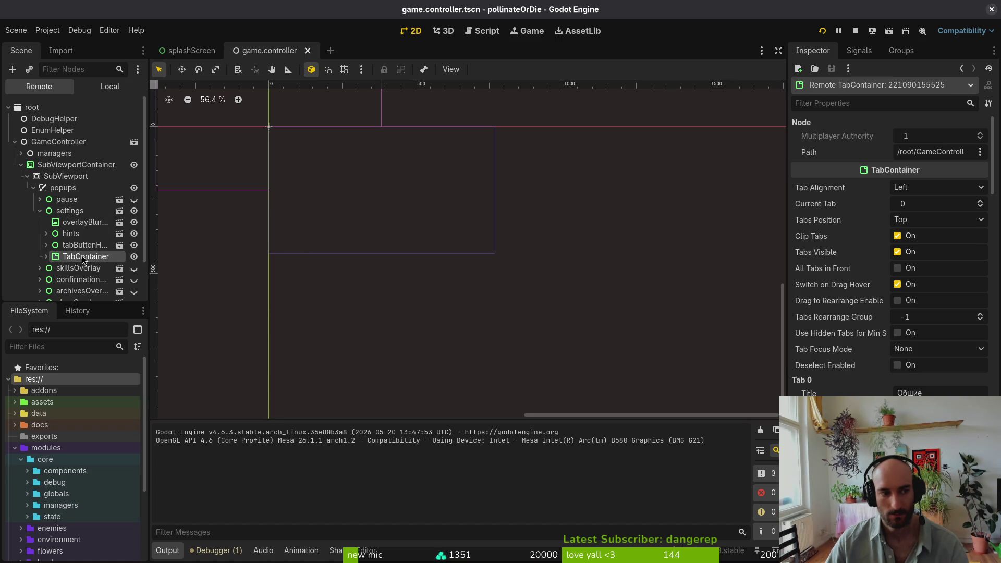
{"action": "key", "text": "Right"}
{"action": "left_click", "coordinate": [45, 256]}
{"action": "left_click", "coordinate": [40, 211]}
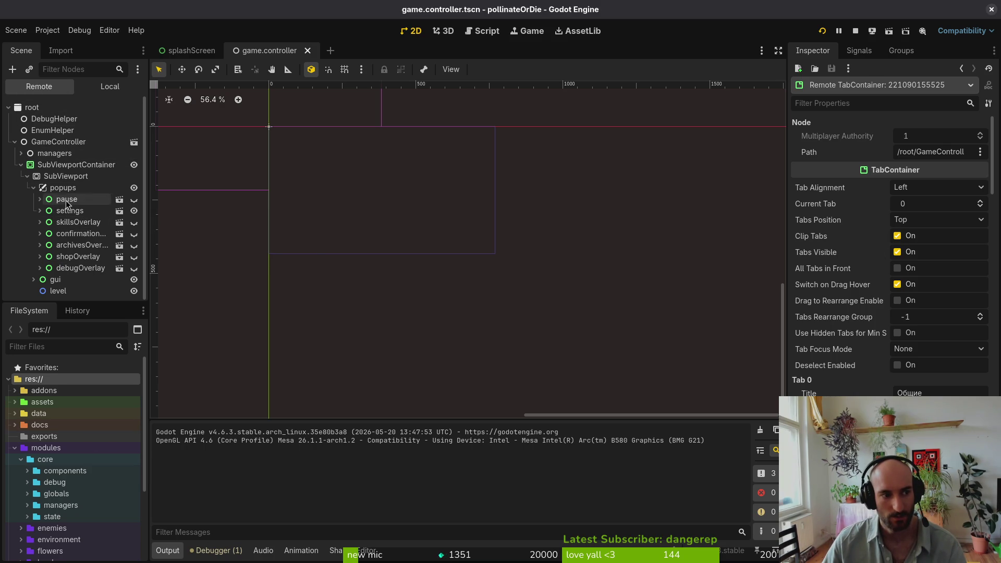
{"action": "left_click", "coordinate": [33, 108]}
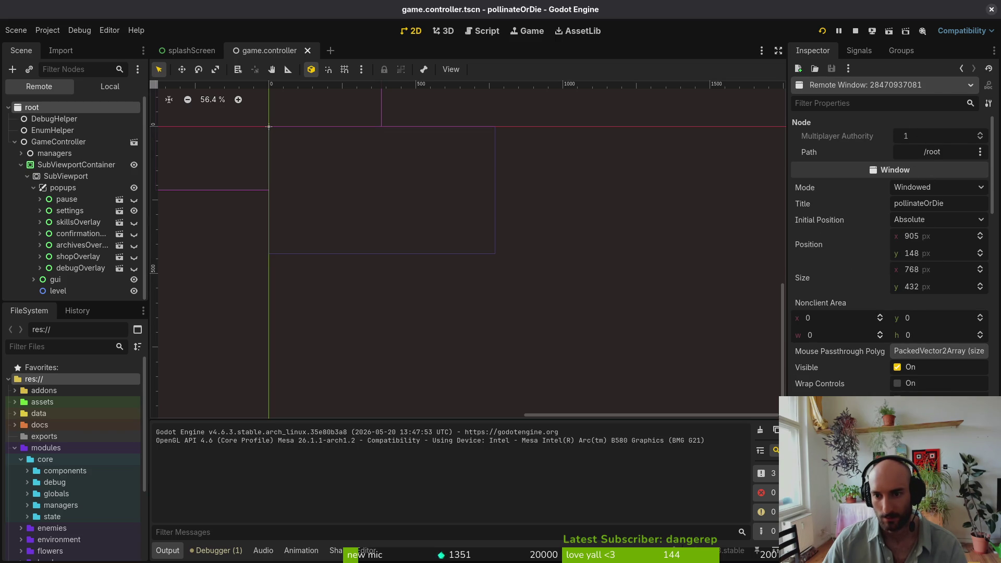
{"action": "scroll", "coordinate": [846, 355], "scroll_direction": "down", "scroll_amount": 5}
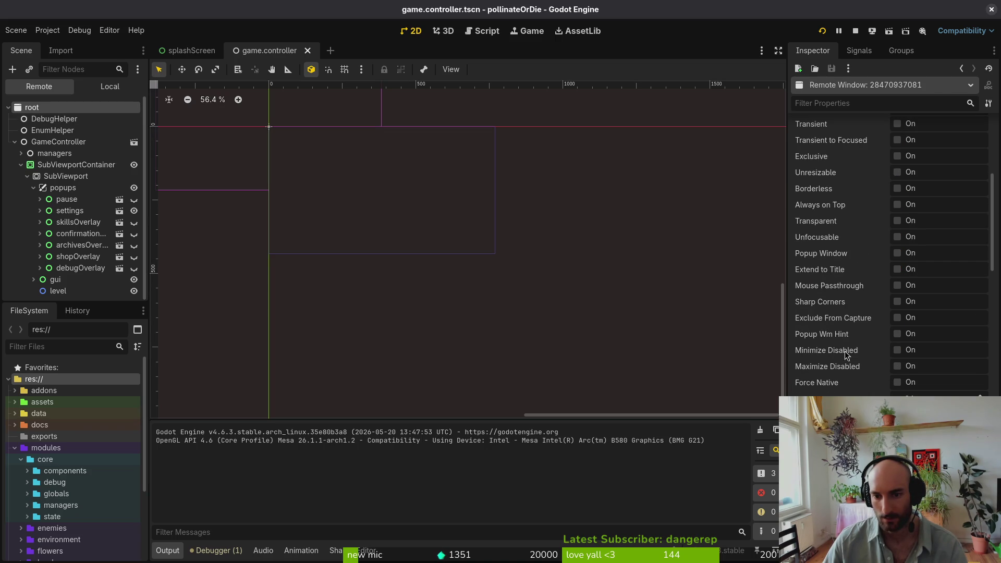
{"action": "scroll", "coordinate": [852, 386], "scroll_direction": "down", "scroll_amount": 12}
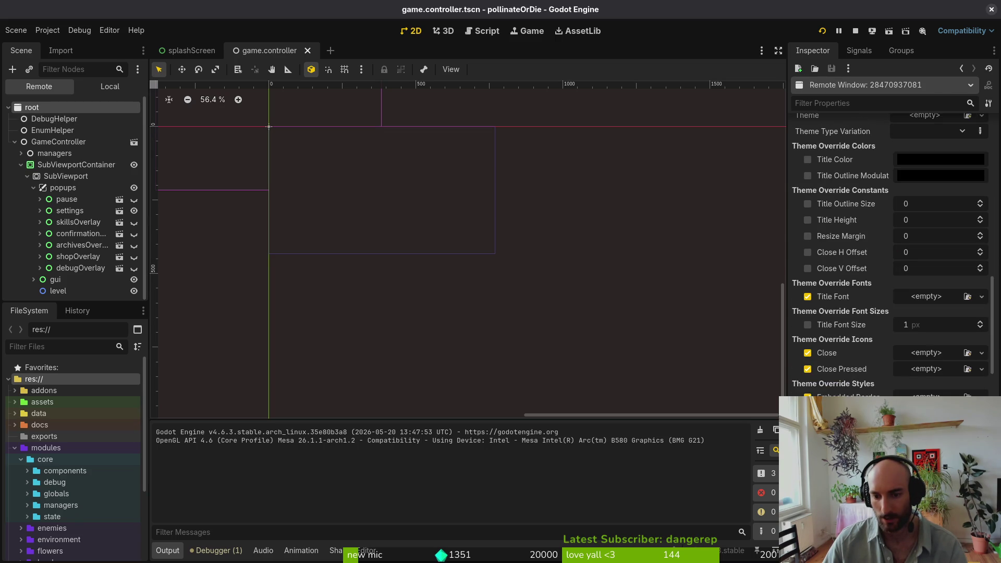
{"action": "scroll", "coordinate": [851, 386], "scroll_direction": "down", "scroll_amount": 10}
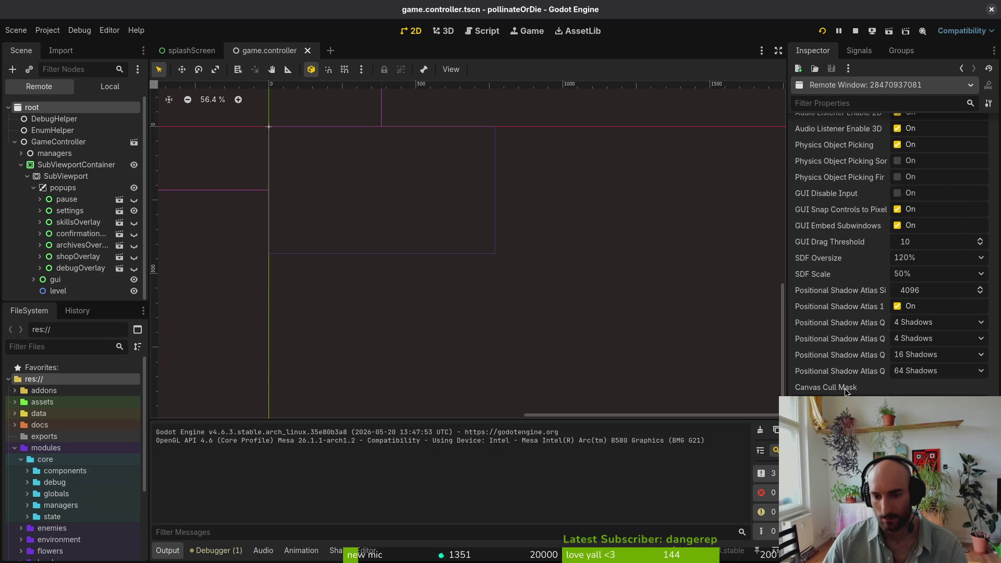
{"action": "scroll", "coordinate": [836, 348], "scroll_direction": "down", "scroll_amount": 4}
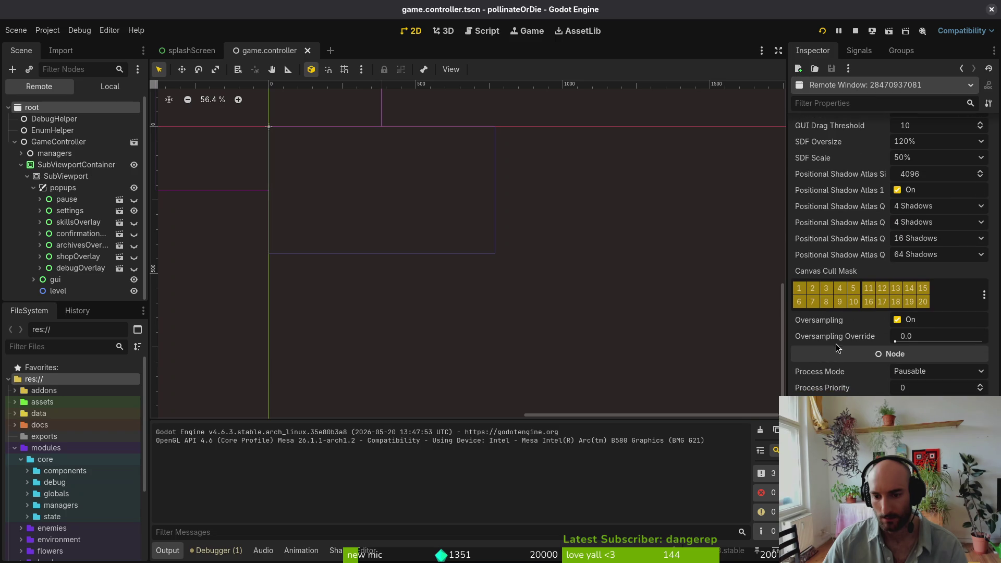
{"action": "left_click", "coordinate": [923, 376]}
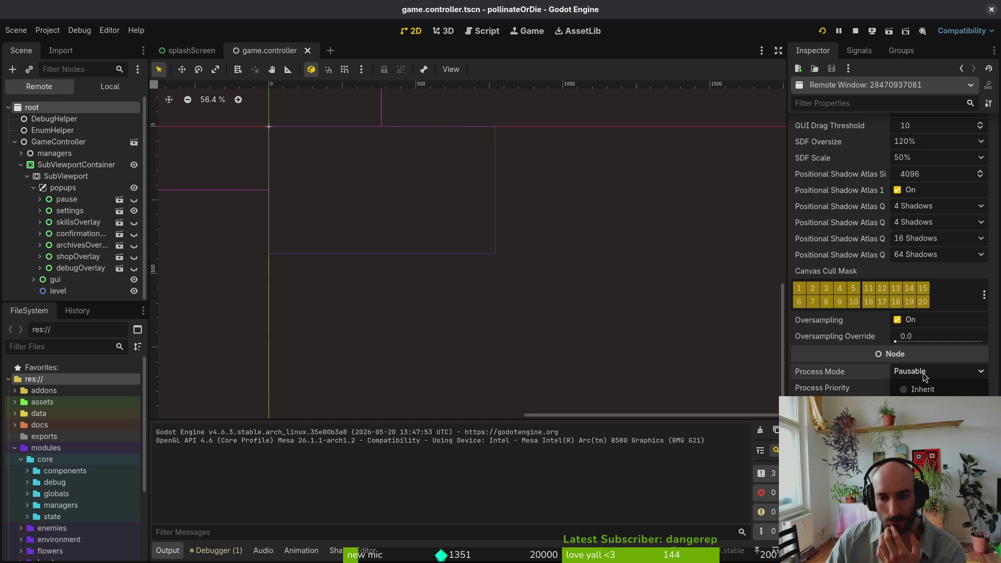
{"action": "left_click", "coordinate": [924, 377]}
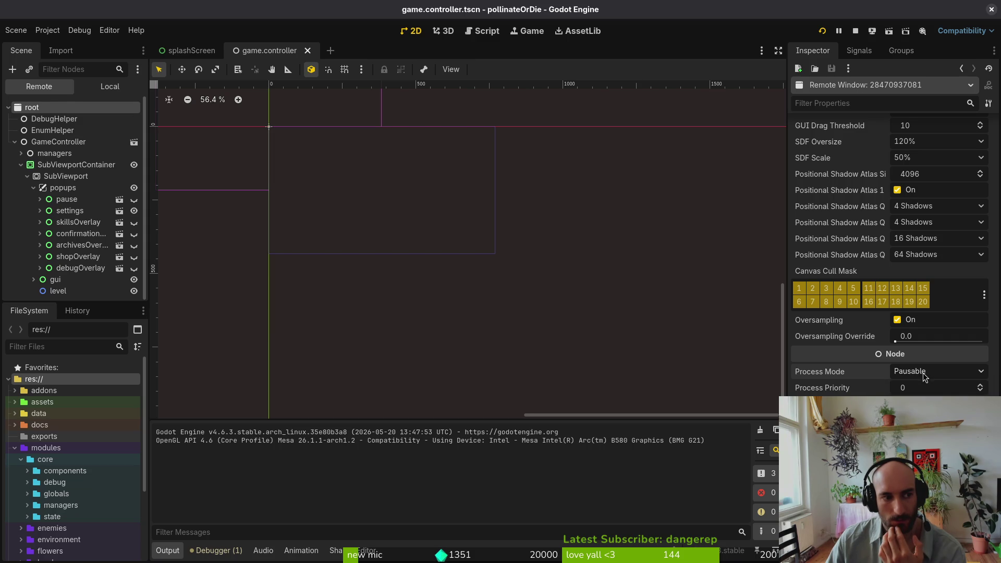
{"action": "left_click", "coordinate": [62, 144]}
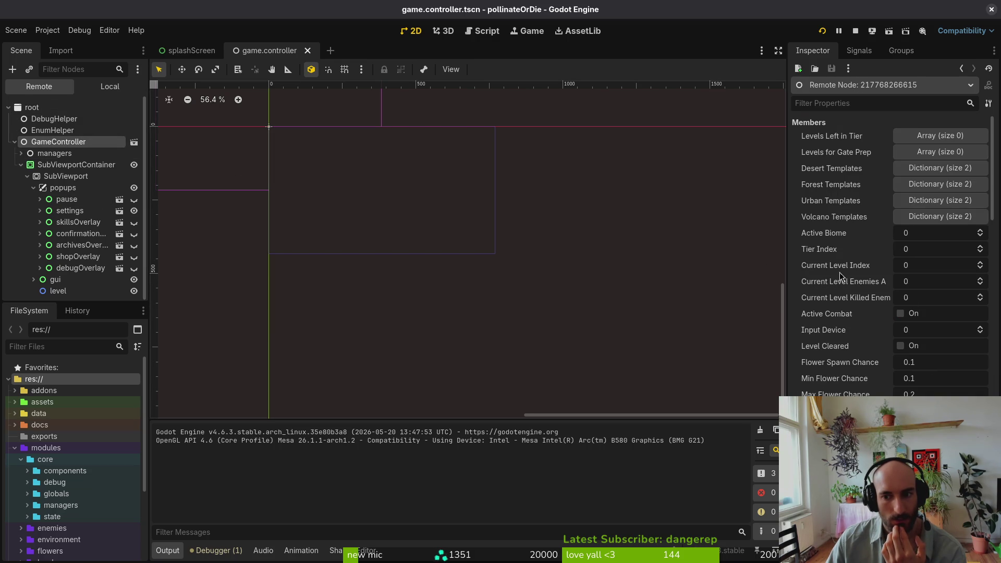
{"action": "scroll", "coordinate": [943, 360], "scroll_direction": "down", "scroll_amount": 5}
{"action": "scroll", "coordinate": [937, 365], "scroll_direction": "down", "scroll_amount": 15}
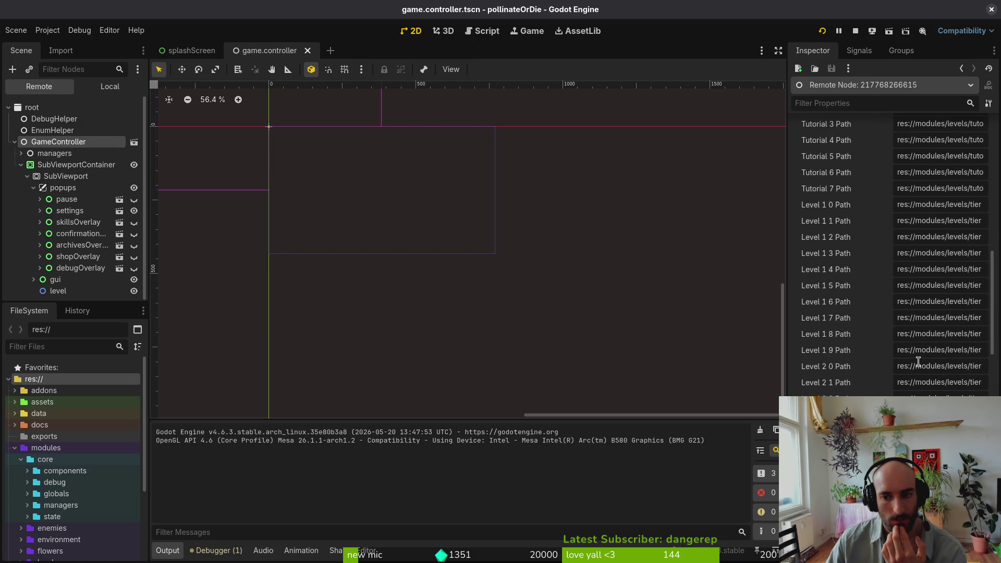
{"action": "scroll", "coordinate": [917, 365], "scroll_direction": "up", "scroll_amount": 15}
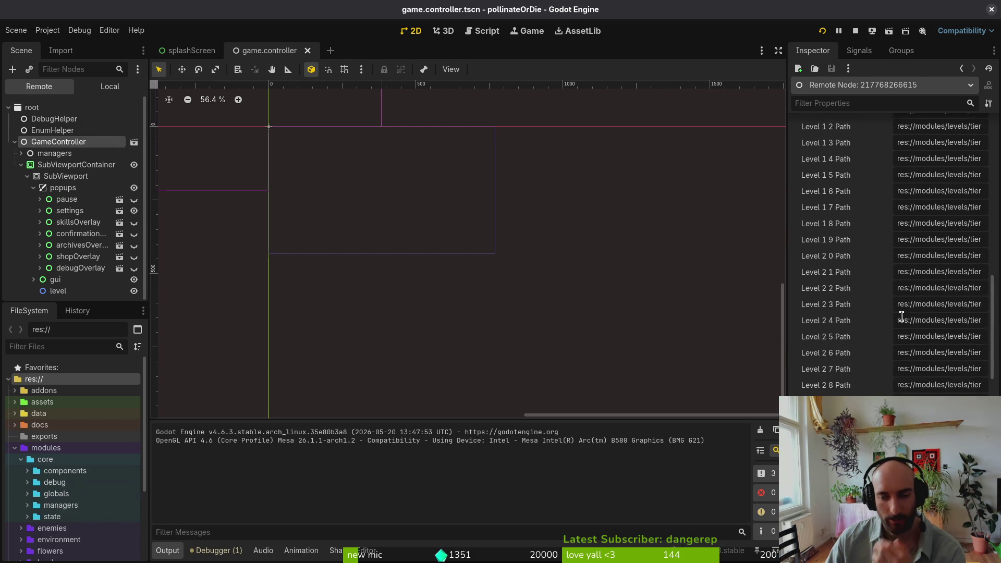
In Neovim, open settingsOverlay.gd through the file finder by searching 'setover'
{"action": "key", "text": "alt+Tab"}
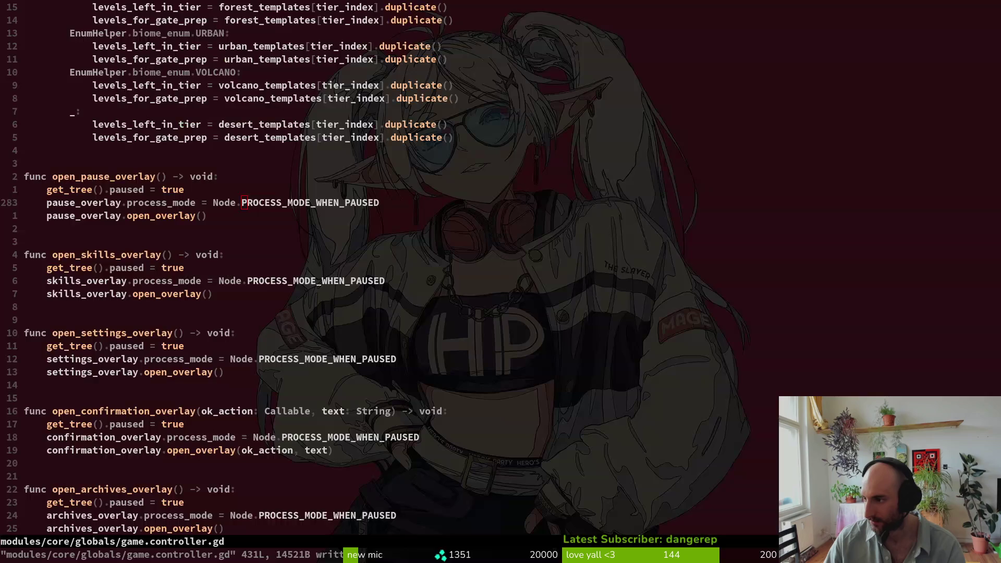
{"action": "key", "text": "space"}
{"action": "key", "text": "f"}
{"action": "key", "text": "f"}
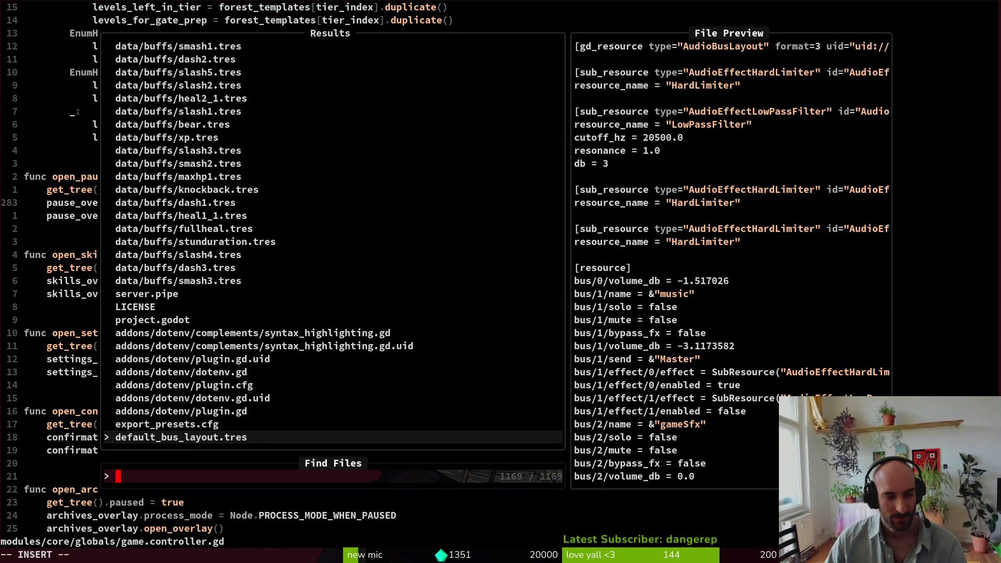
{"action": "type", "text": "setover"}
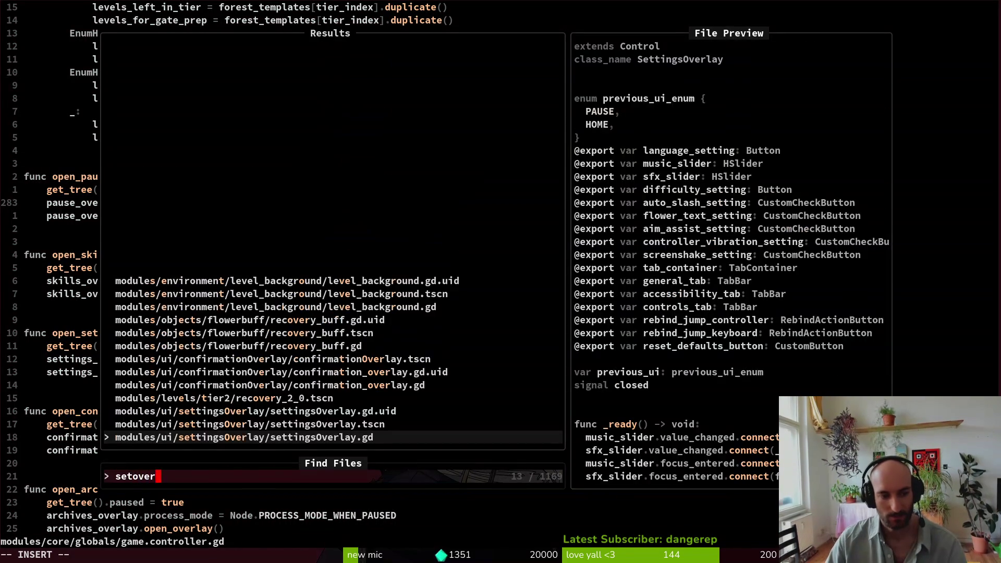
{"action": "key", "text": "Return"}
Add print_debug(get_tree().paused) under the comment in _process and save the file
{"action": "key", "text": "j"}
{"action": "key", "text": "j"}
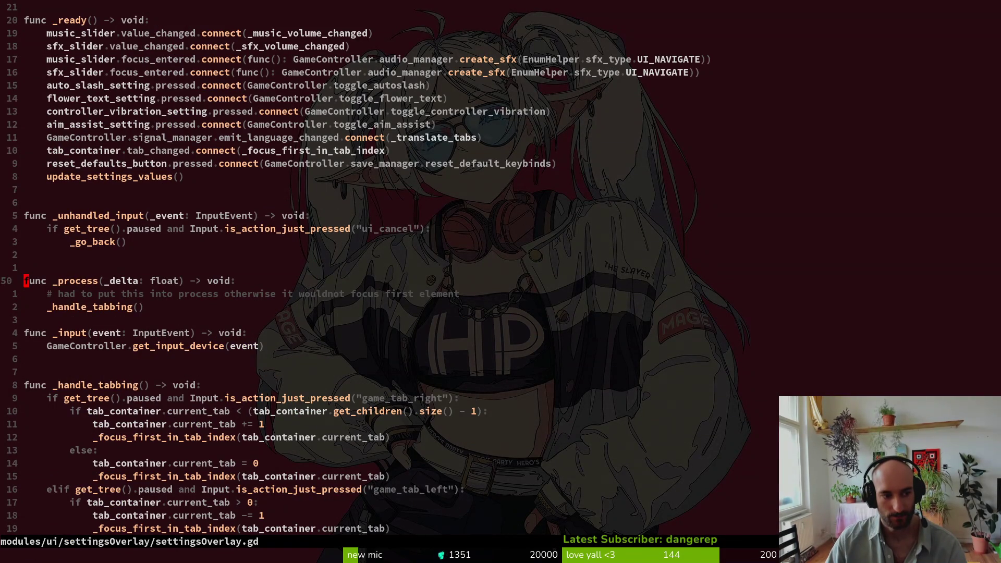
{"action": "type", "text": "oprde"}
{"action": "key", "text": "Return"}
{"action": "type", "text": "get_tree().pa"}
{"action": "key", "text": "Return"}
{"action": "key", "text": "Escape"}
{"action": "type", "text": ":w"}
{"action": "key", "text": "Return"}
{"action": "key", "text": "alt+Tab"}
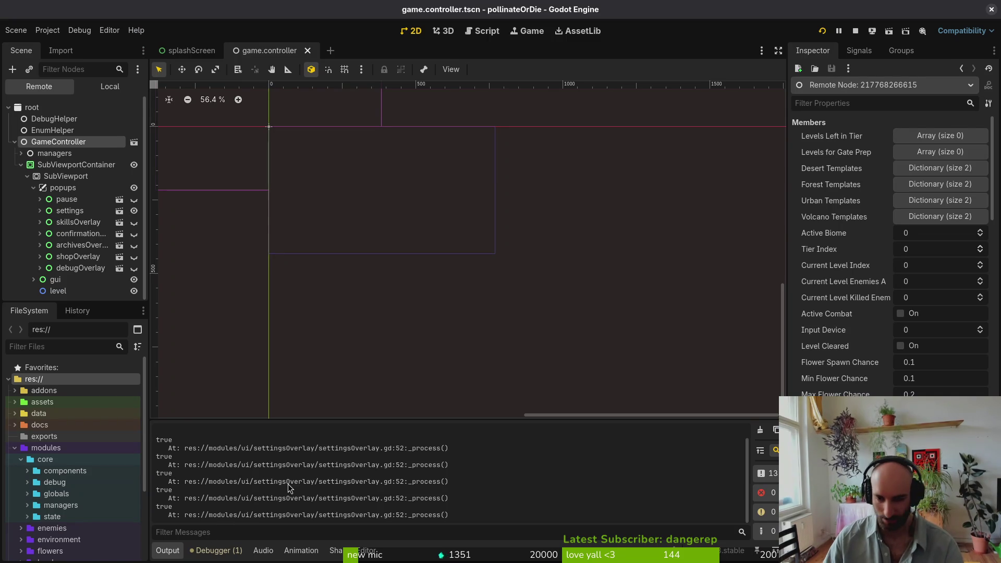
Undo the print_debug line, then return to Godot to check the output
{"action": "key", "text": "alt+Tab"}
{"action": "key", "text": "u"}
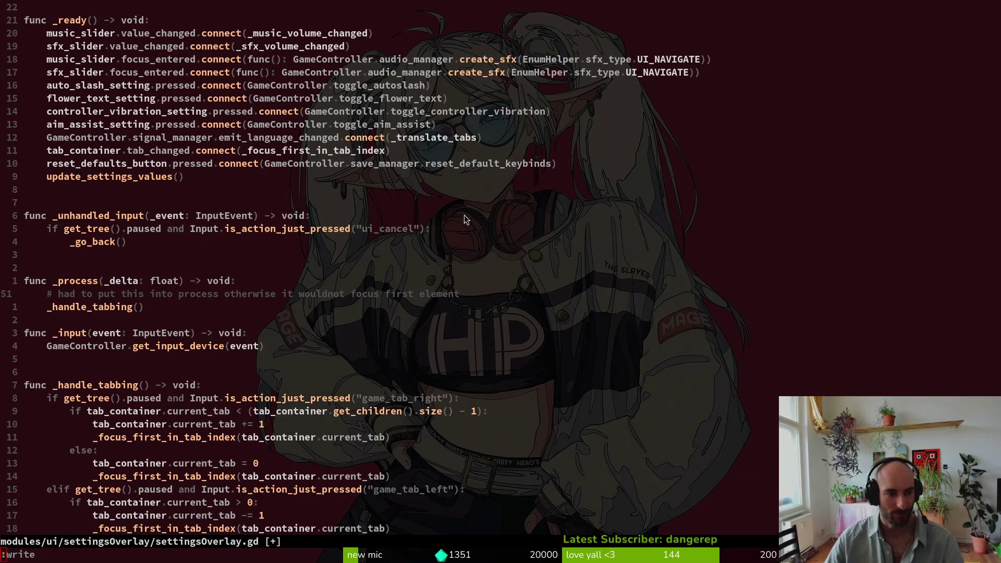
{"action": "key", "text": "alt+Tab"}
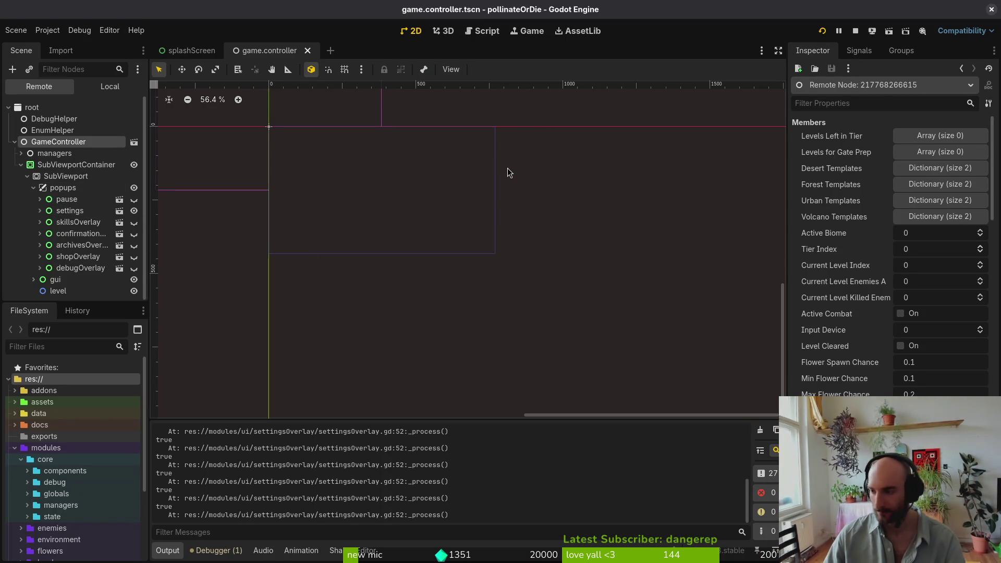
Focus the pollinateOrDie (DEBUG) game window and press Tab to cycle settings tabs
{"action": "key", "text": "alt+Tab"}
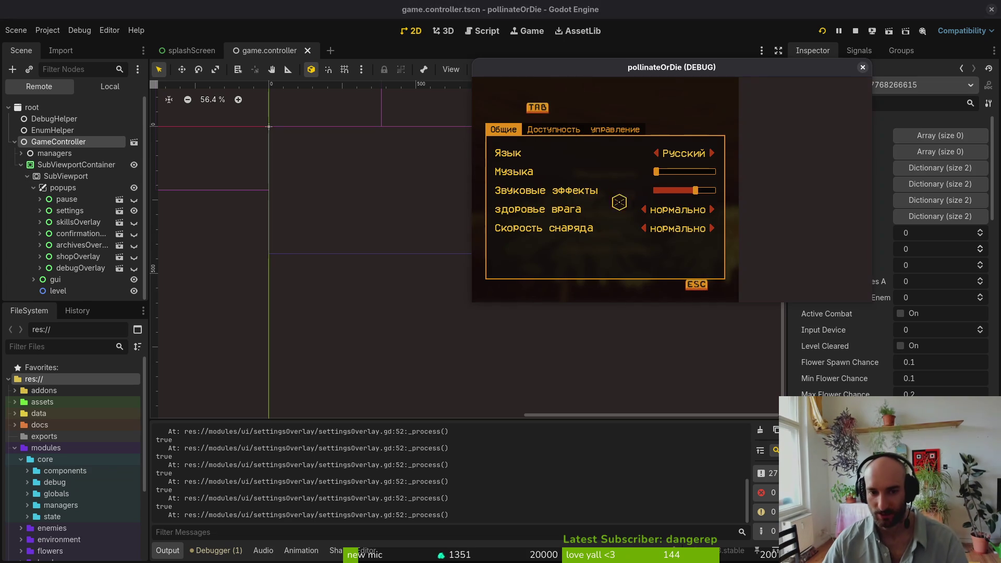
{"action": "left_click_drag", "start_coordinate": [662, 72], "coordinate": [491, 85]}
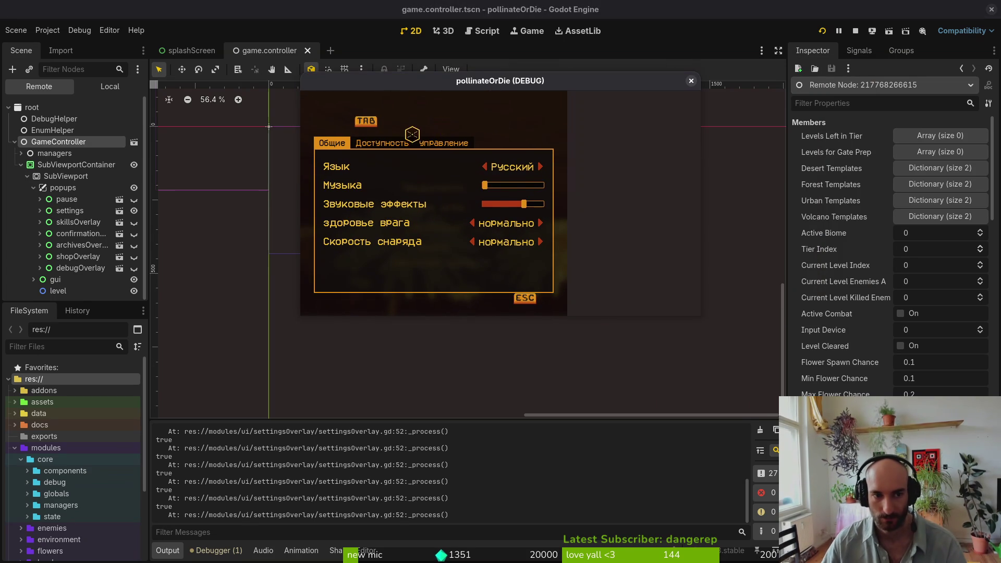
{"action": "left_click", "coordinate": [435, 139]}
{"action": "key", "text": "Tab"}
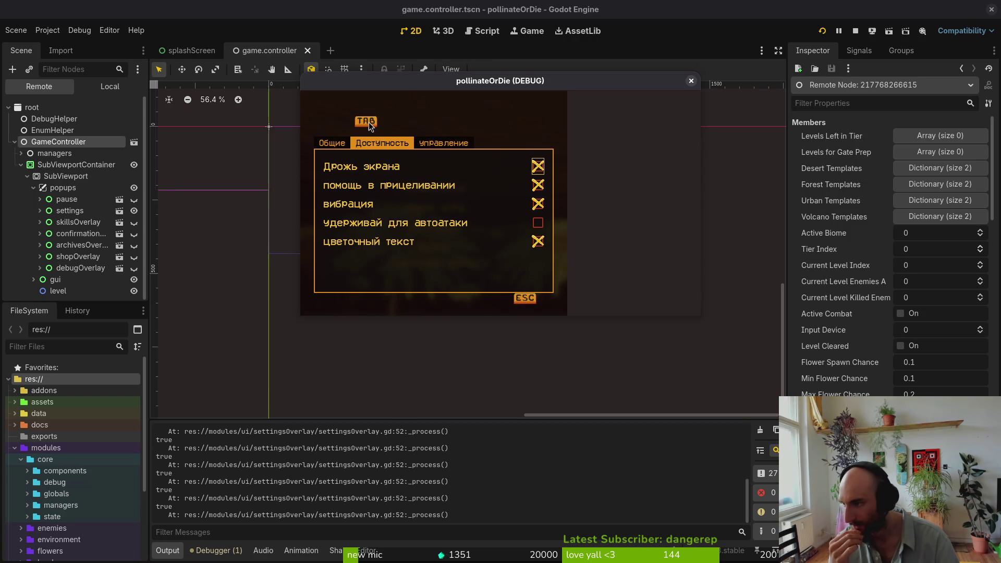
{"action": "key", "text": "alt+Tab"}
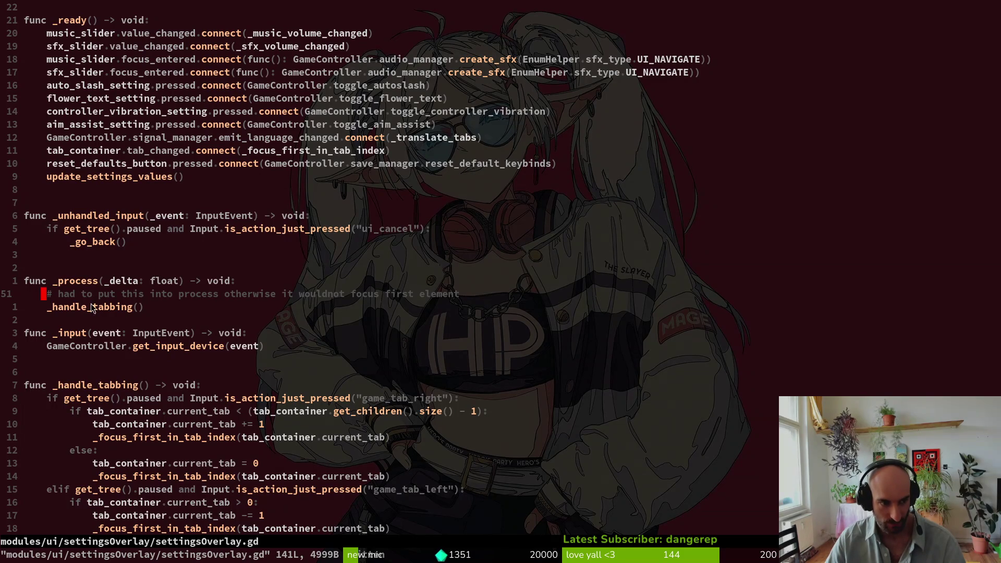
Insert an extra blank line after the _process function in settingsOverlay.gd
{"action": "left_click", "coordinate": [90, 318]}
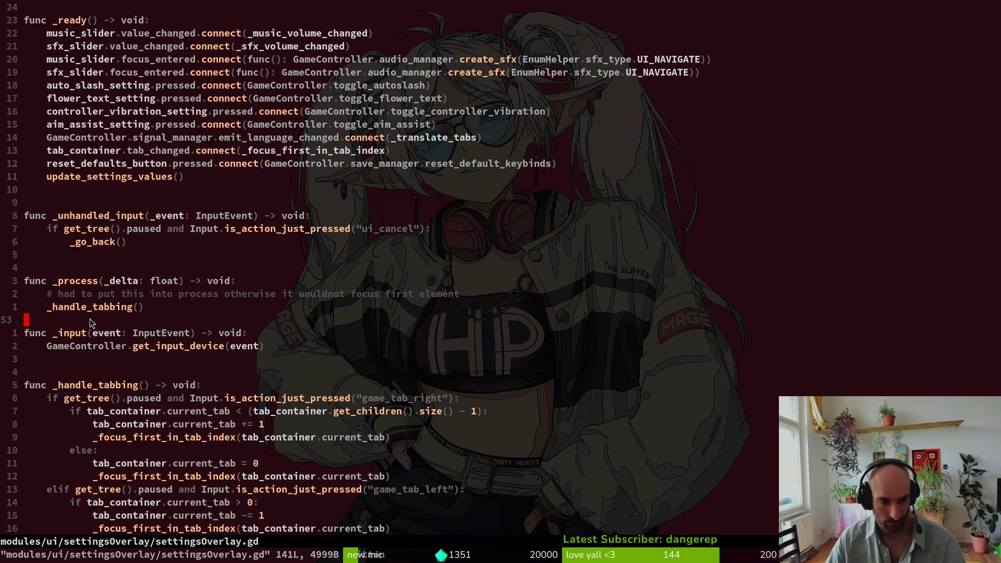
{"action": "key", "text": "o"}
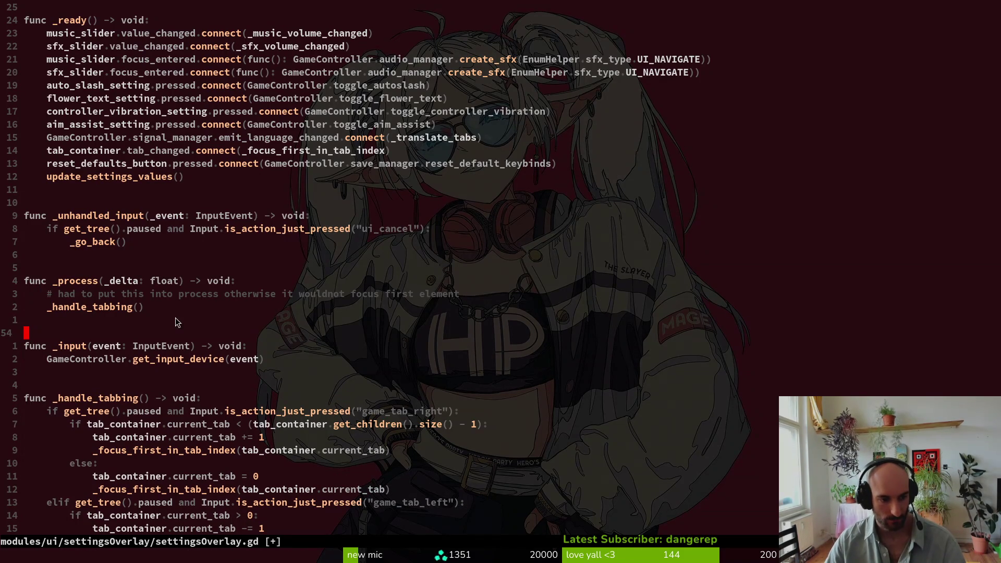
{"action": "left_click", "coordinate": [245, 347]}
{"action": "key", "text": "u"}
Inspect the tab-right branch's tab-count condition and the await process_frame line
{"action": "left_click_drag", "start_coordinate": [95, 412], "coordinate": [292, 435]}
{"action": "left_click", "coordinate": [291, 430]}
{"action": "scroll", "coordinate": [334, 458], "scroll_direction": "down", "scroll_amount": 2}
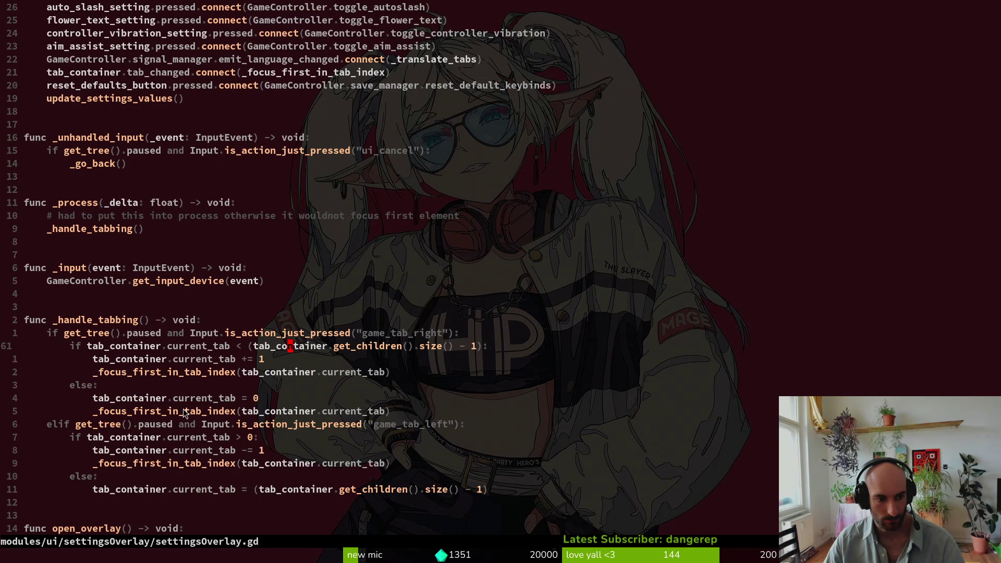
{"action": "scroll", "coordinate": [183, 413], "scroll_direction": "down", "scroll_amount": 5}
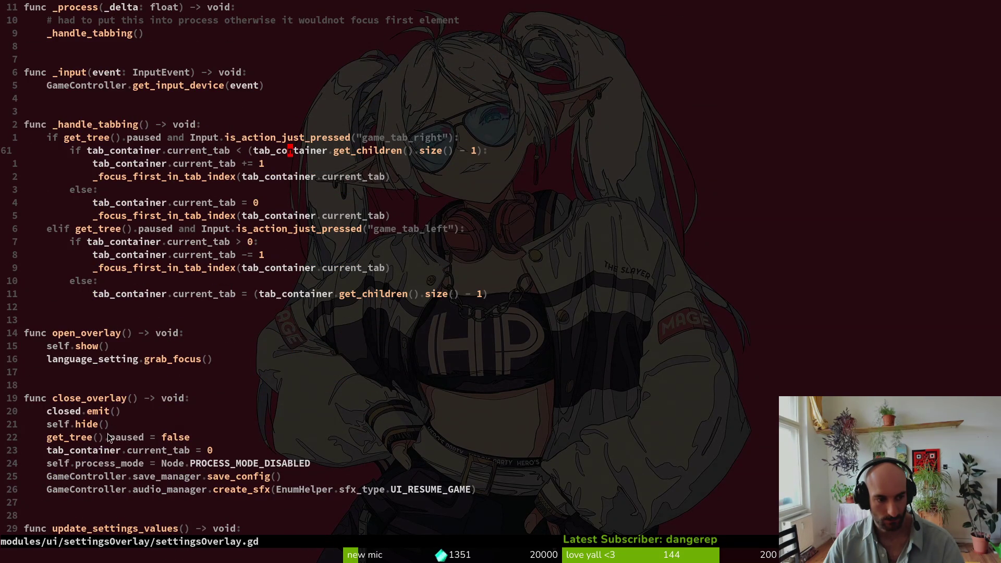
{"action": "scroll", "coordinate": [116, 338], "scroll_direction": "down", "scroll_amount": 5}
{"action": "scroll", "coordinate": [92, 322], "scroll_direction": "down", "scroll_amount": 5}
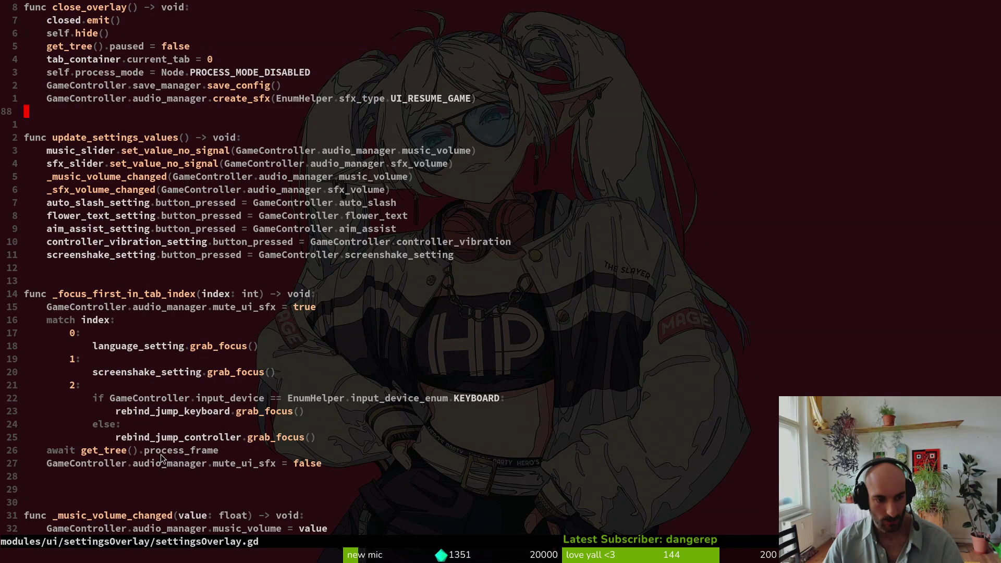
{"action": "left_click_drag", "start_coordinate": [233, 449], "coordinate": [50, 430]}
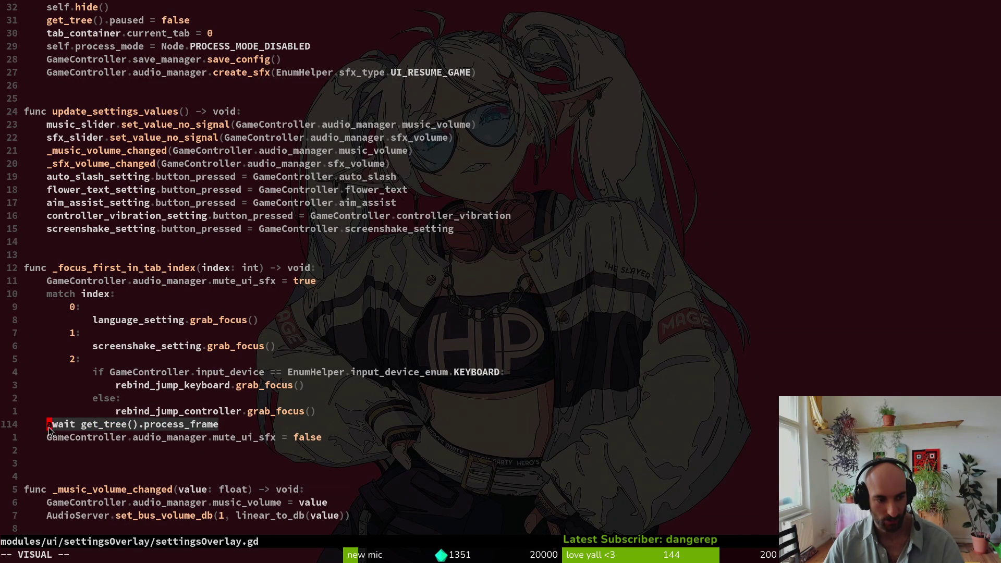
{"action": "left_click", "coordinate": [168, 427]}
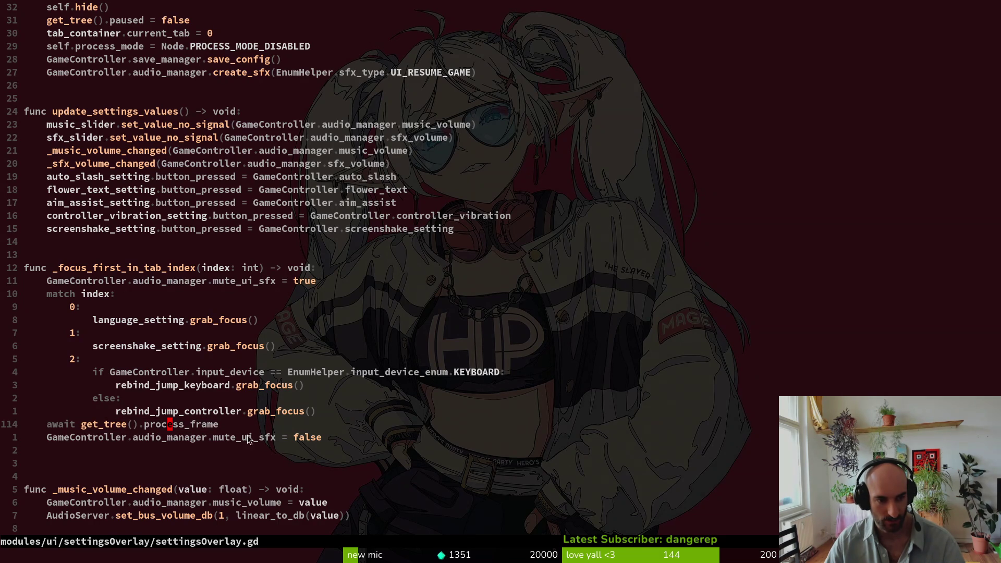
Review the tabbing code and select the whole _handle_tabbing function
{"action": "scroll", "coordinate": [282, 360], "scroll_direction": "down", "scroll_amount": 5}
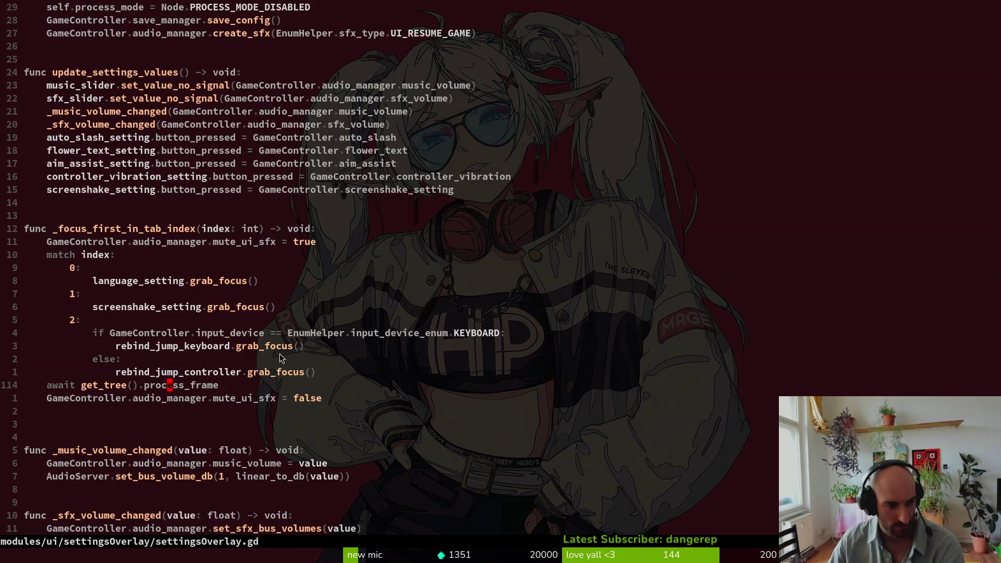
{"action": "scroll", "coordinate": [282, 360], "scroll_direction": "down", "scroll_amount": 5}
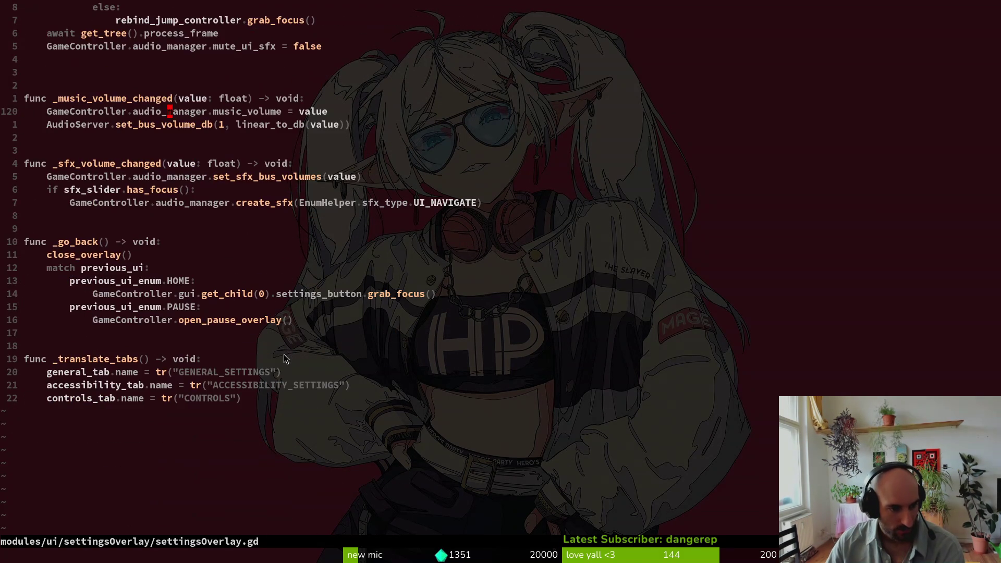
{"action": "scroll", "coordinate": [272, 374], "scroll_direction": "up", "scroll_amount": 9}
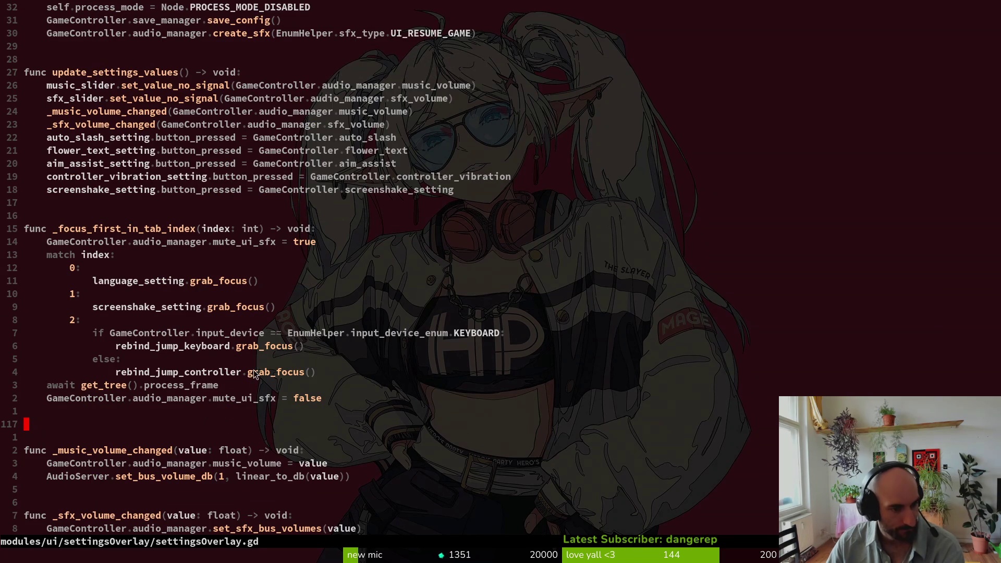
{"action": "left_click", "coordinate": [209, 385]}
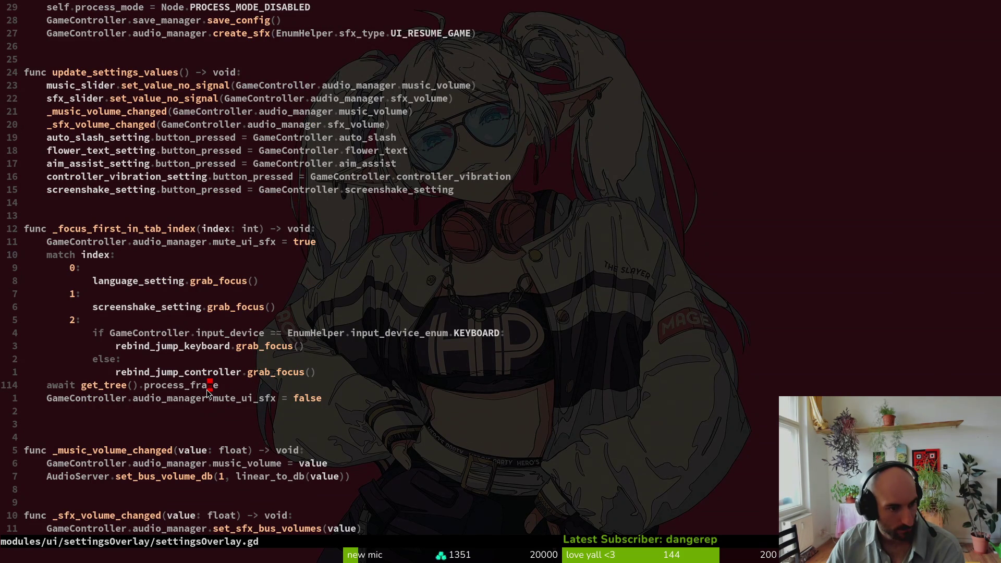
{"action": "scroll", "coordinate": [238, 220], "scroll_direction": "up", "scroll_amount": 20}
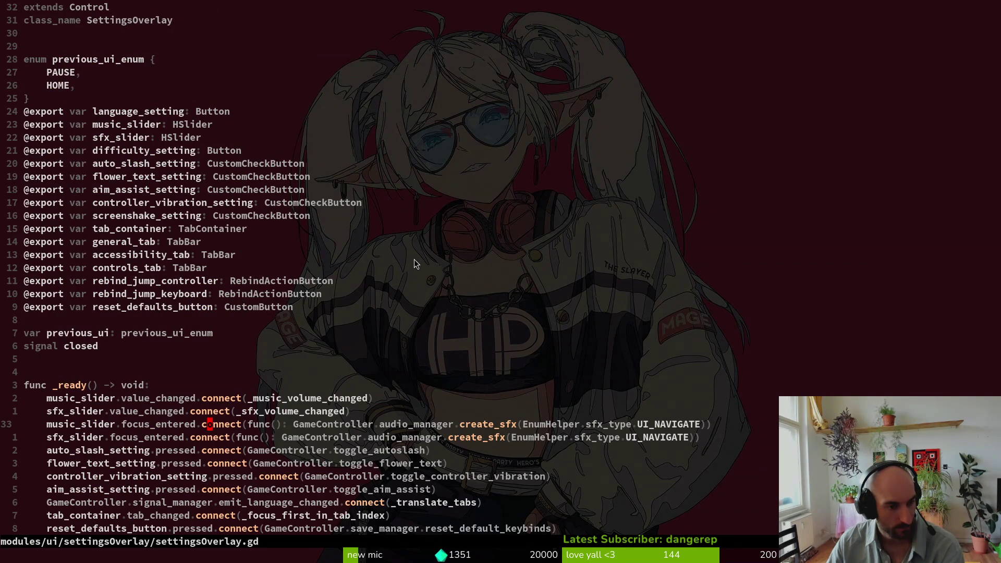
{"action": "scroll", "coordinate": [415, 258], "scroll_direction": "down", "scroll_amount": 6}
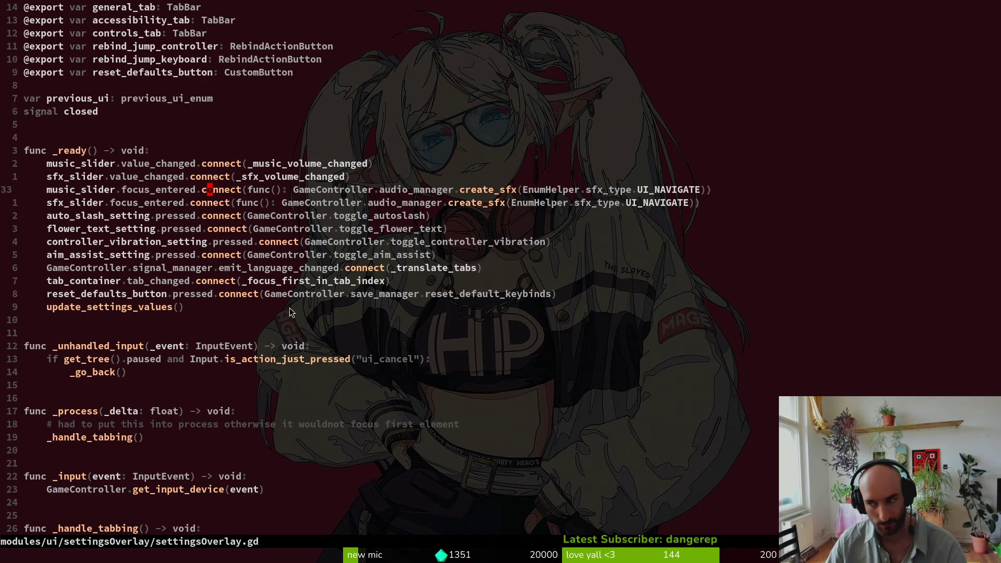
{"action": "scroll", "coordinate": [349, 318], "scroll_direction": "down", "scroll_amount": 7}
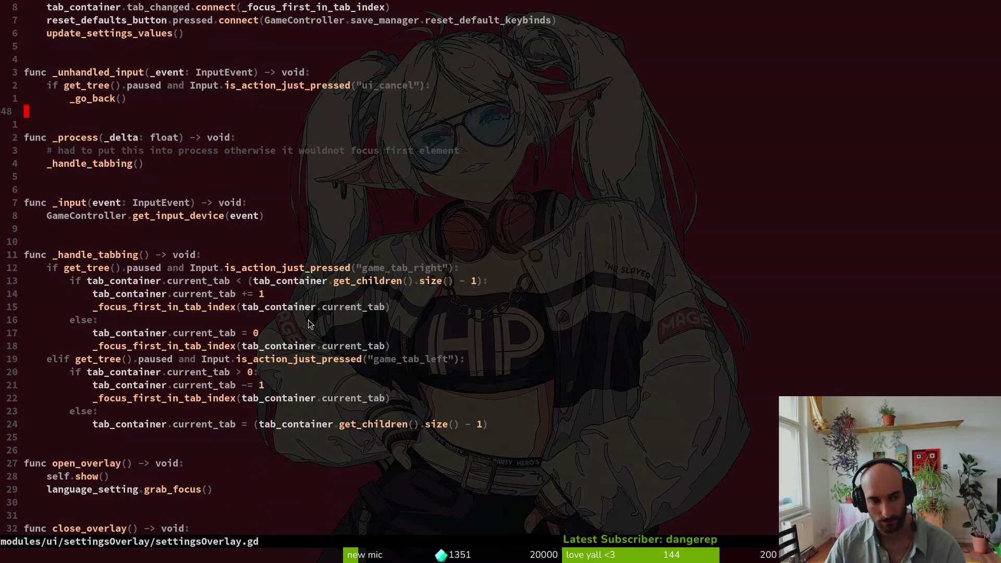
{"action": "mouse_move", "coordinate": [54, 243]}
{"action": "left_mouse_down"}
{"action": "mouse_move", "coordinate": [272, 475]}
{"action": "mouse_move", "coordinate": [321, 441]}
{"action": "left_mouse_up"}
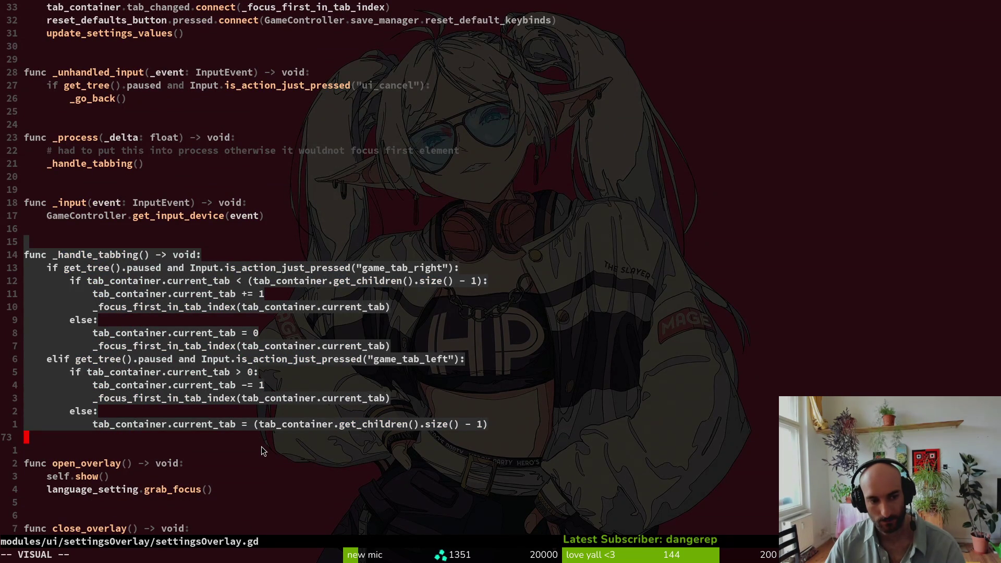
{"action": "left_click", "coordinate": [264, 451]}
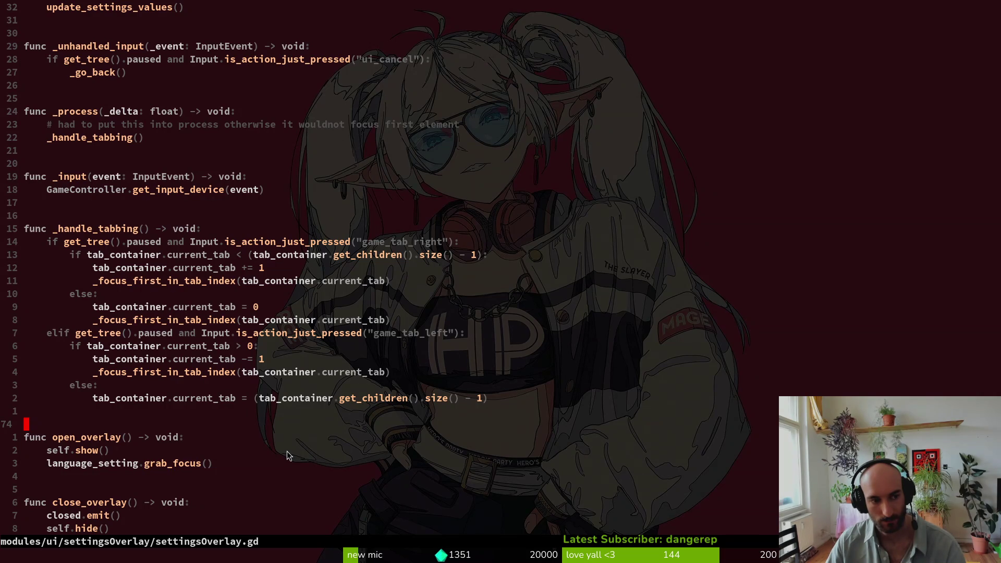
{"action": "mouse_move", "coordinate": [45, 114]}
{"action": "left_mouse_down"}
{"action": "mouse_move", "coordinate": [157, 157]}
{"action": "mouse_move", "coordinate": [146, 161]}
{"action": "left_mouse_up"}
{"action": "key", "text": "Escape"}
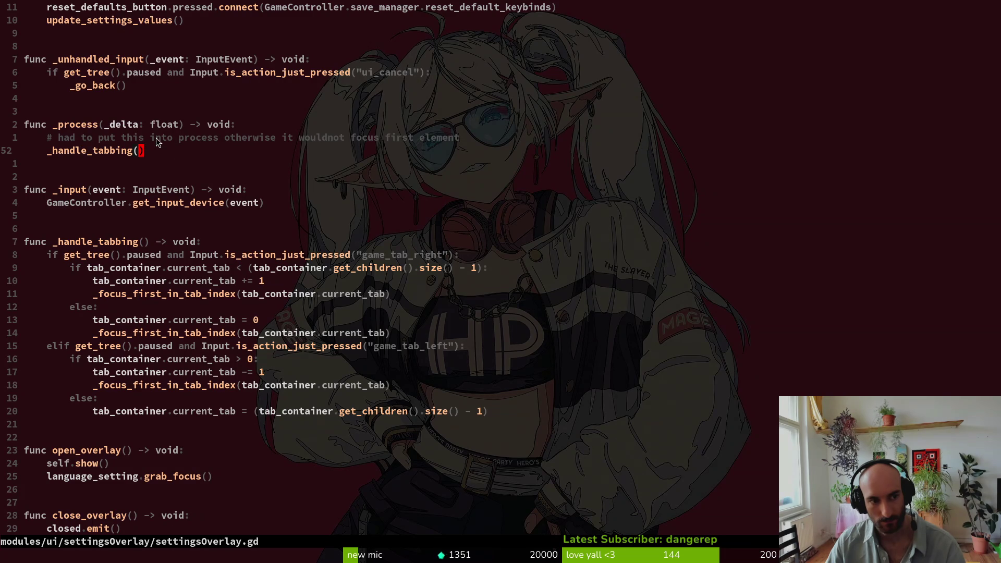
{"action": "left_click", "coordinate": [159, 139]}
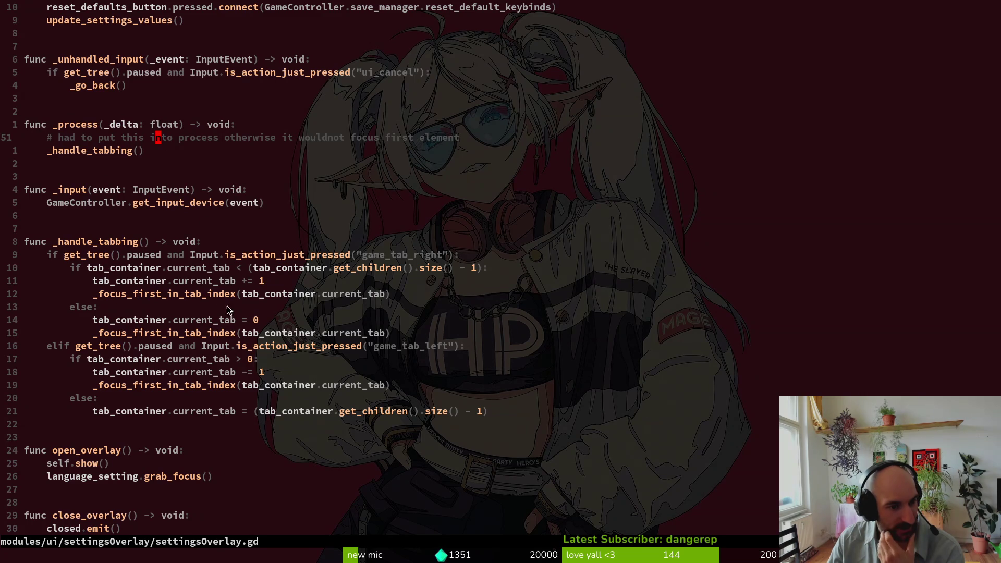
{"action": "scroll", "coordinate": [211, 313], "scroll_direction": "down", "scroll_amount": 3}
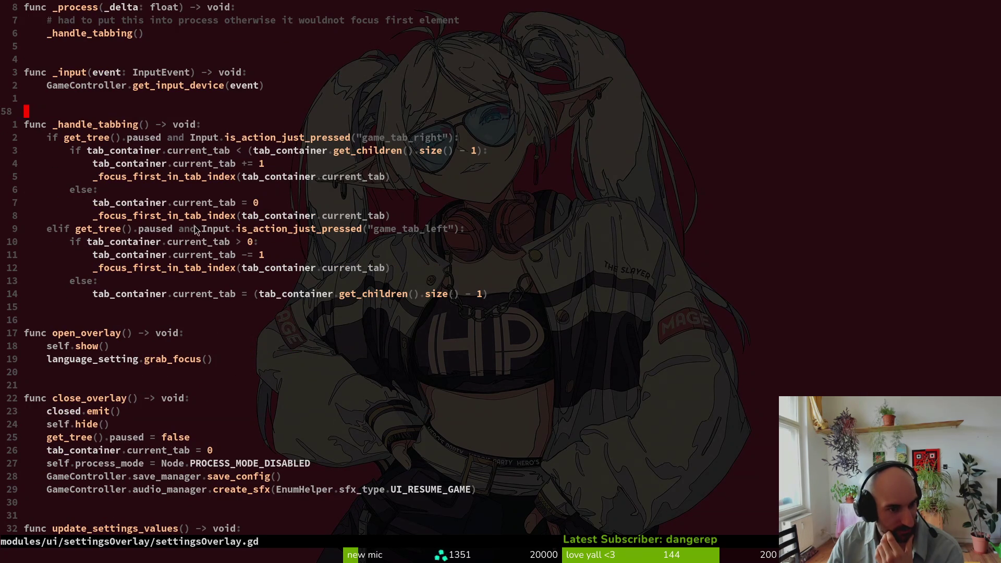
{"action": "scroll", "coordinate": [193, 223], "scroll_direction": "down", "scroll_amount": 10}
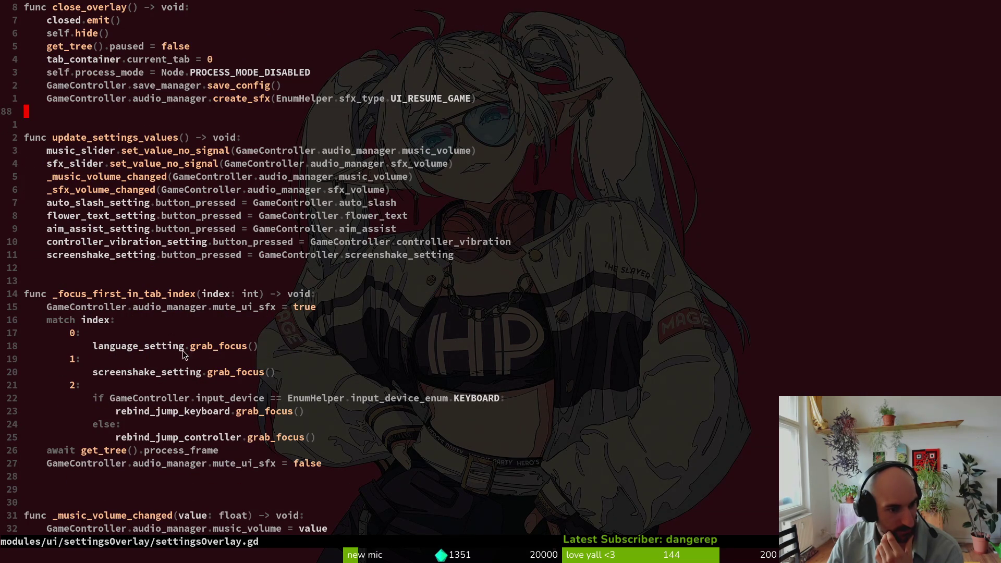
{"action": "left_click_drag", "start_coordinate": [73, 349], "coordinate": [264, 352]}
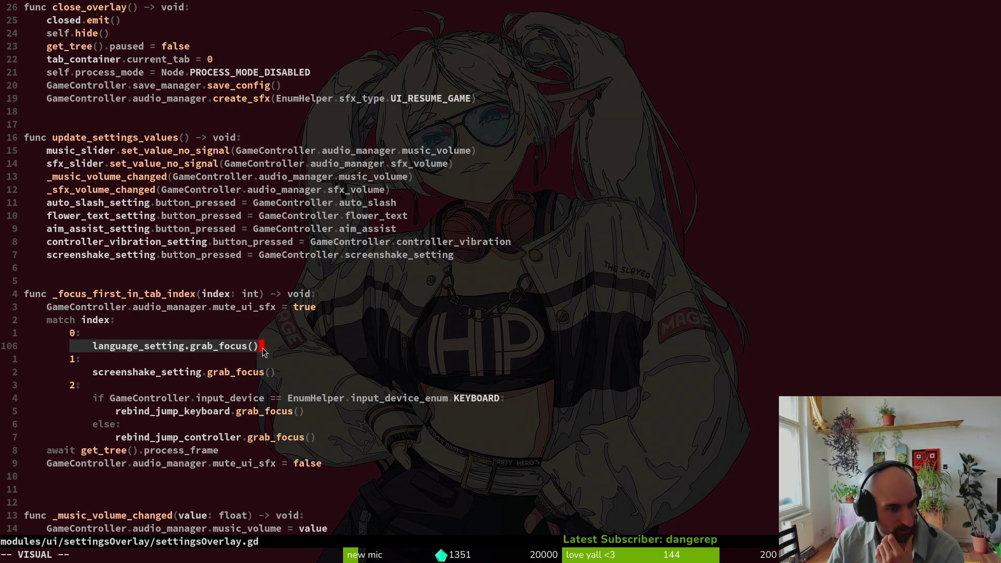
{"action": "left_click", "coordinate": [251, 374]}
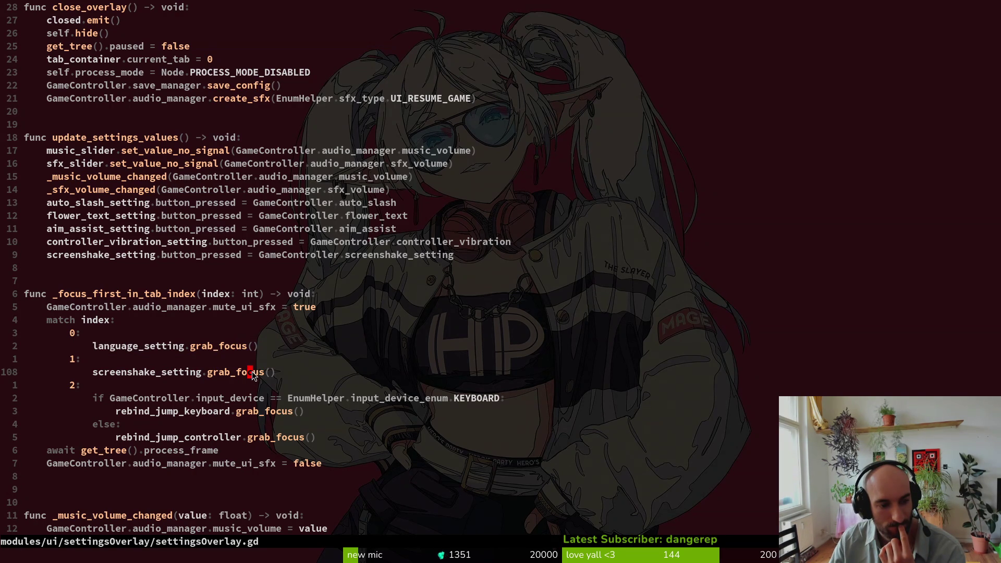
{"action": "scroll", "coordinate": [252, 371], "scroll_direction": "up", "scroll_amount": 13}
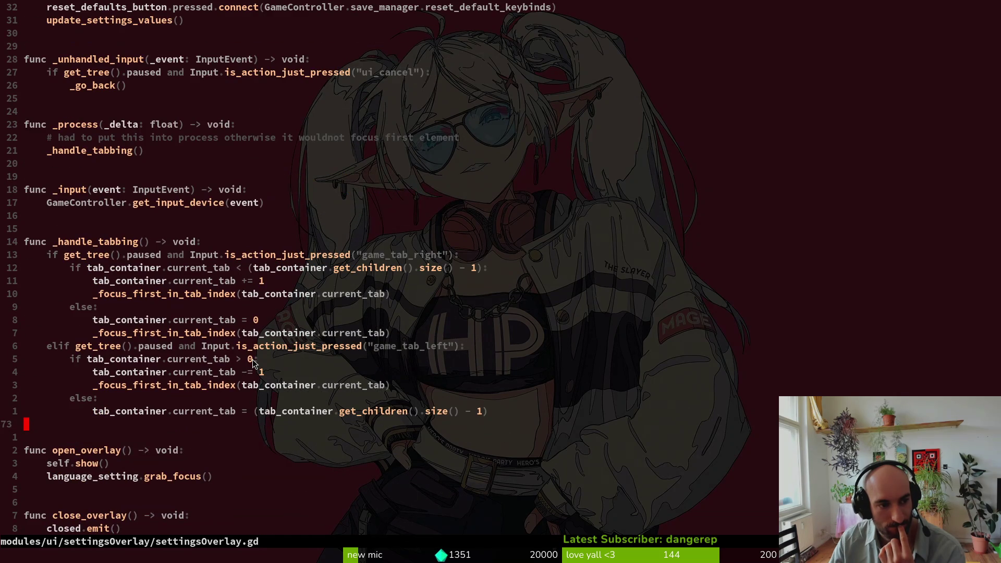